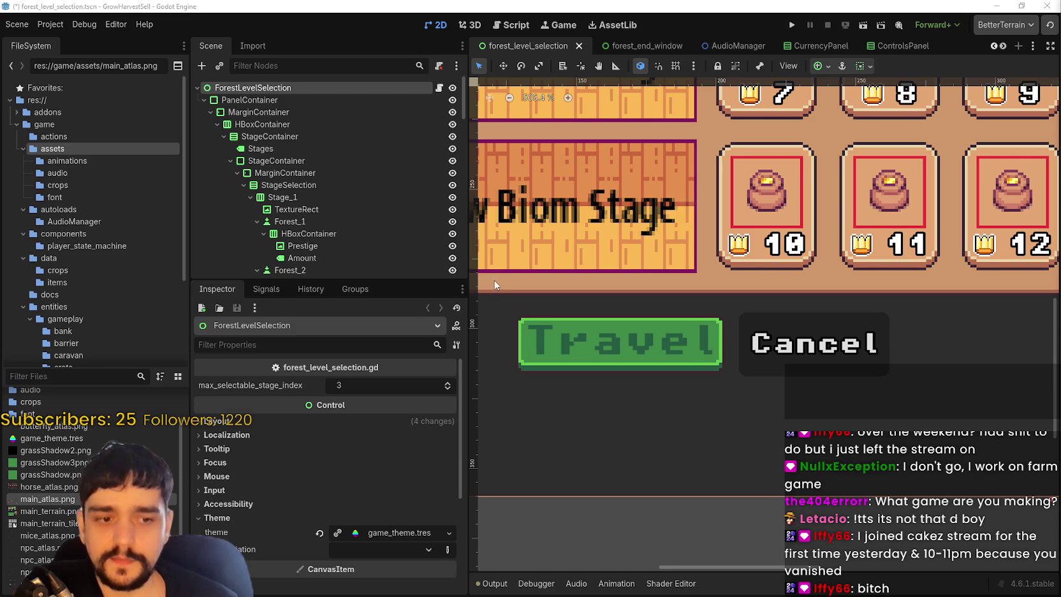
# - Zoom the canvas out to show the whole Select a Stage layout, then switch to Steam
pyautogui.scroll(-4, 535, 324)
pyautogui.scroll(-5, 554, 321)
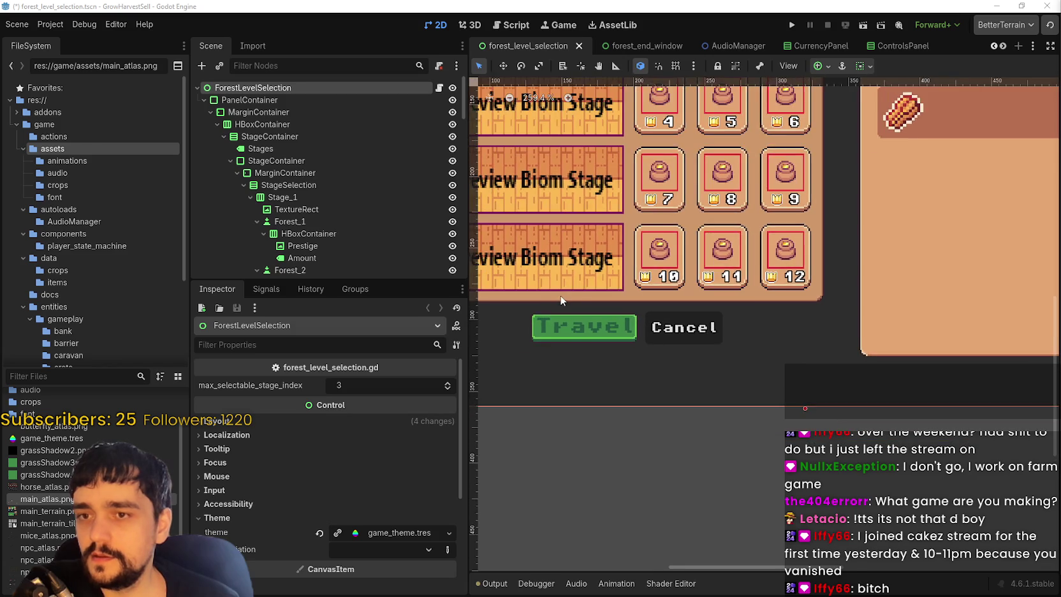
pyautogui.scroll(-3, 645, 246)
pyautogui.scroll(-4, 646, 246)
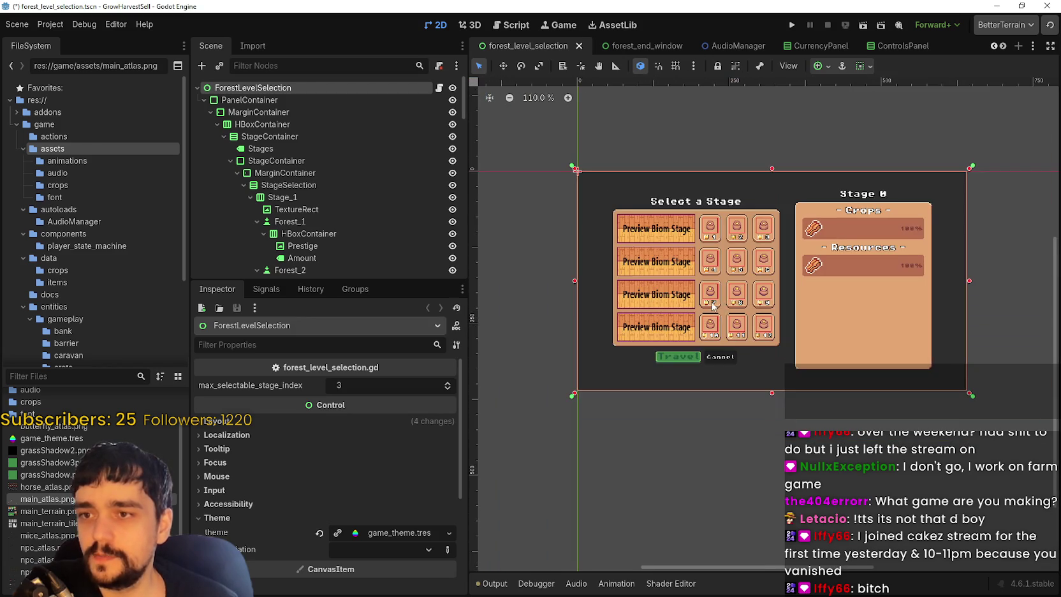
pyautogui.scroll(3, 671, 295)
pyautogui.scroll(-3, 671, 295)
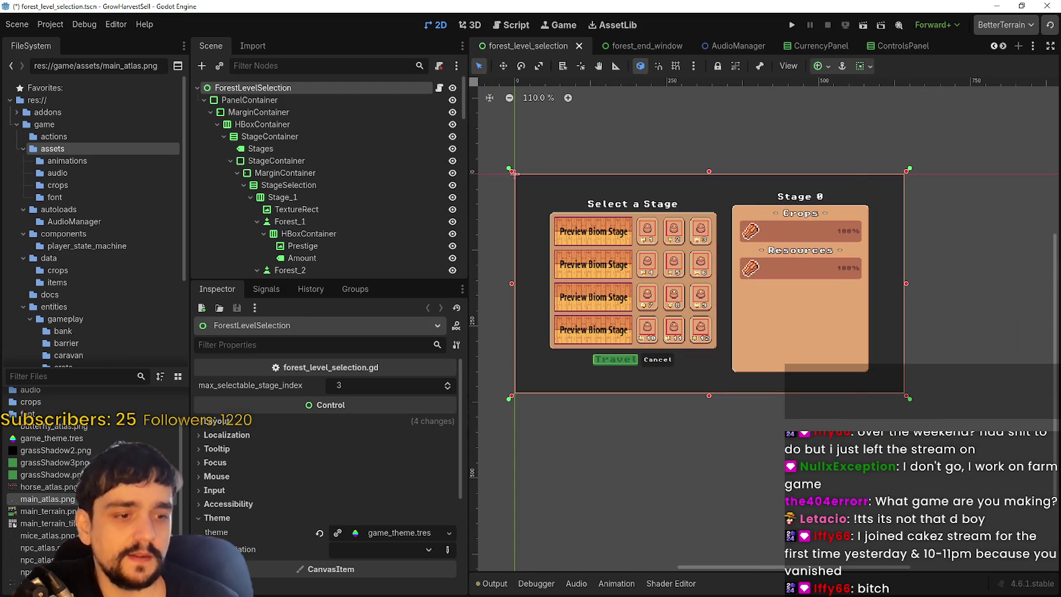
pyautogui.hotkey('alt', 'Tab')
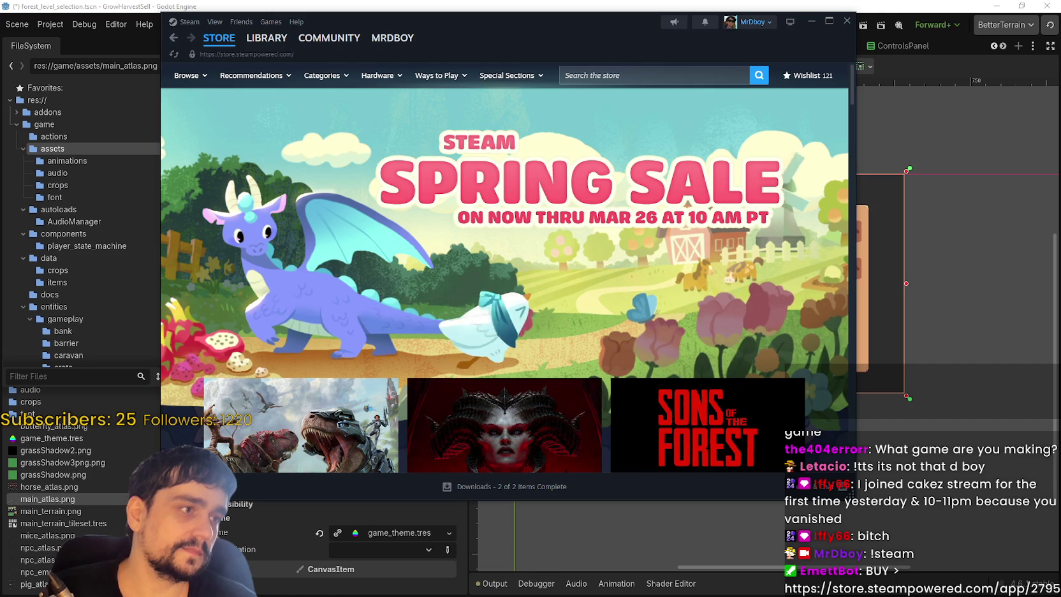
# - Search the Steam store for 'MR FARMBOY' and open its store page
pyautogui.click(652, 68)
pyautogui.write('MR FARMBOY')
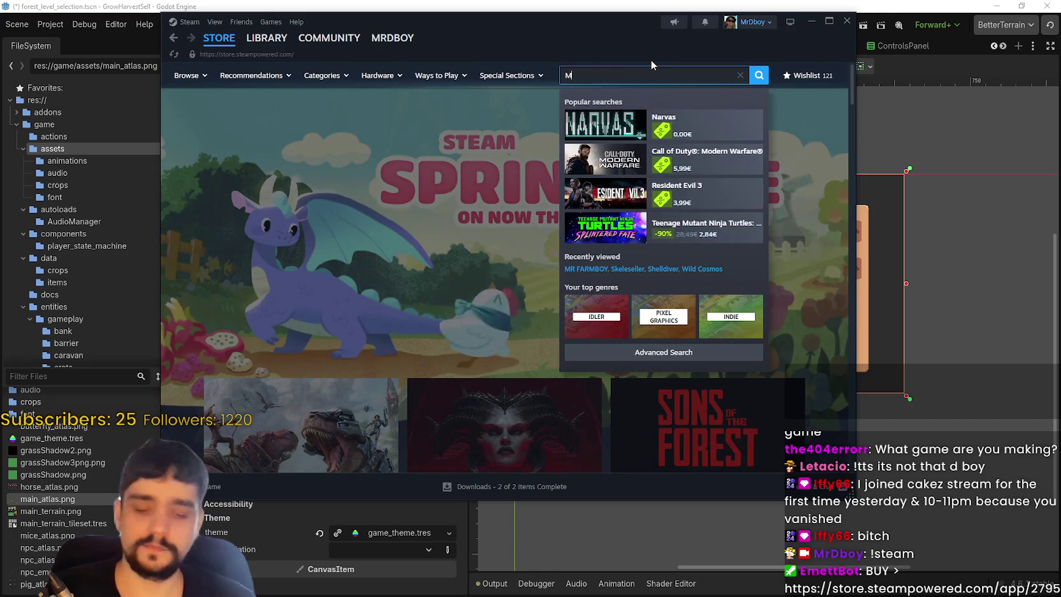
pyautogui.press('Return')
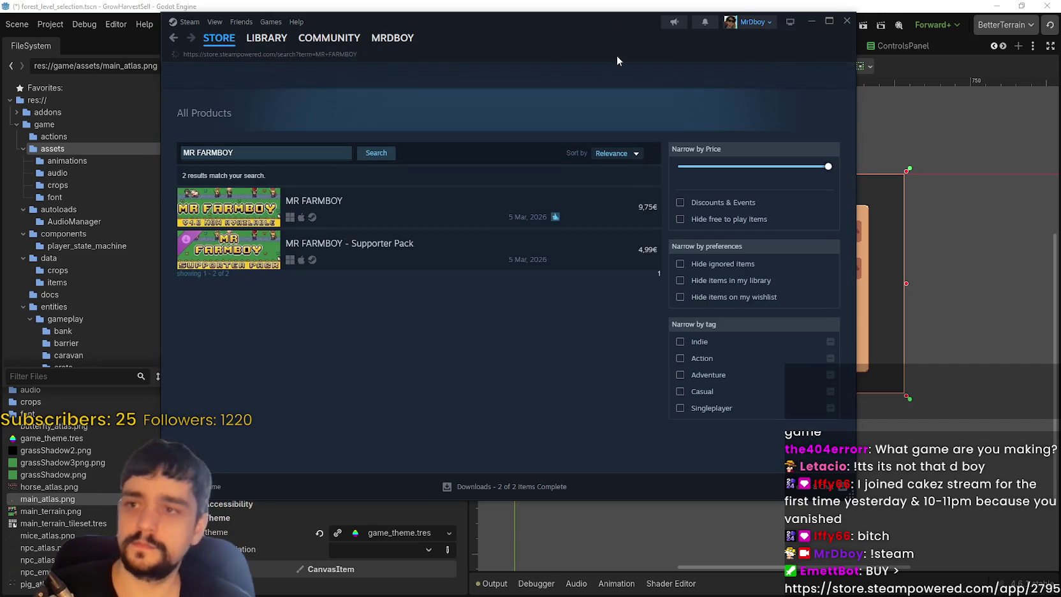
pyautogui.click(455, 208)
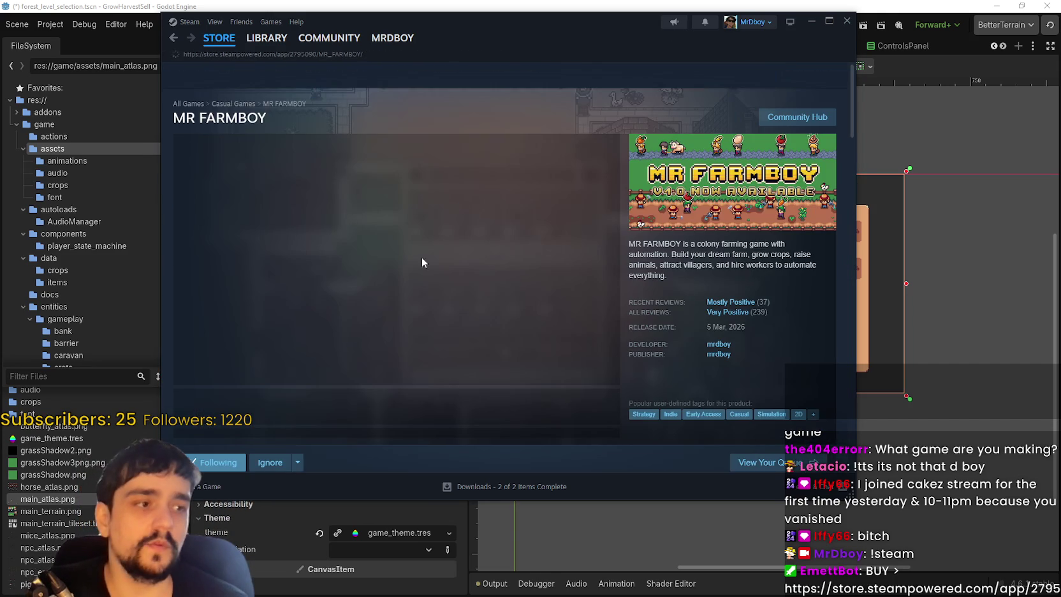
pyautogui.moveTo(552, 39); pyautogui.dragTo(639, 41)
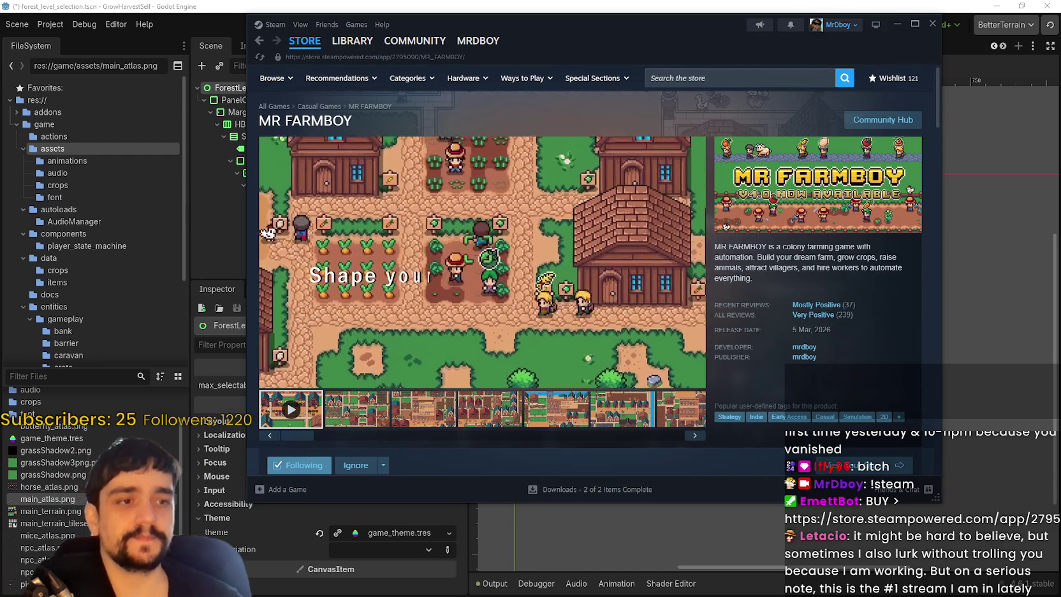
pyautogui.scroll(-5, 499, 367)
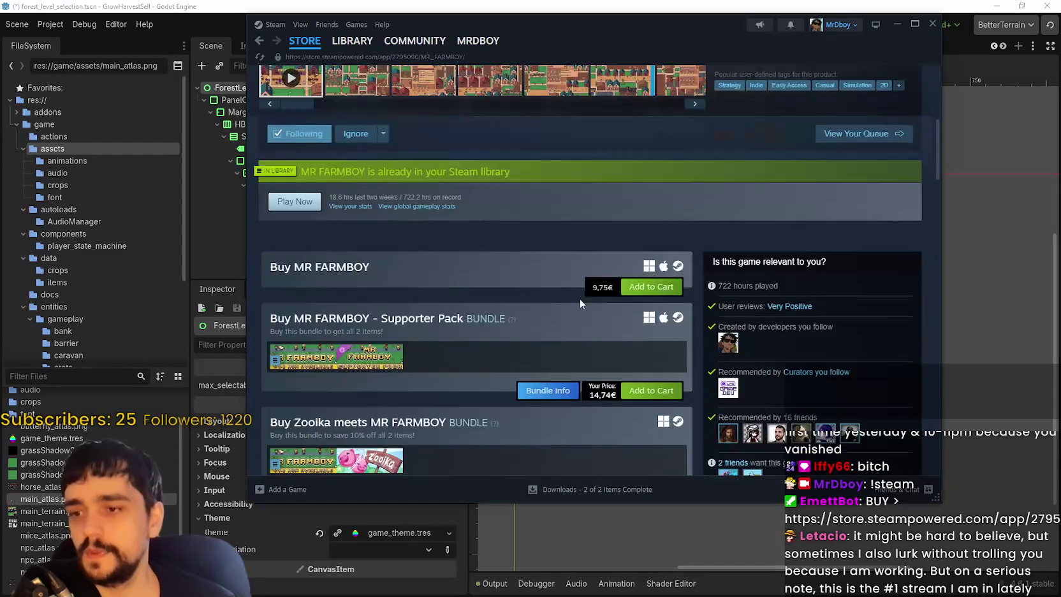
pyautogui.scroll(5, 555, 380)
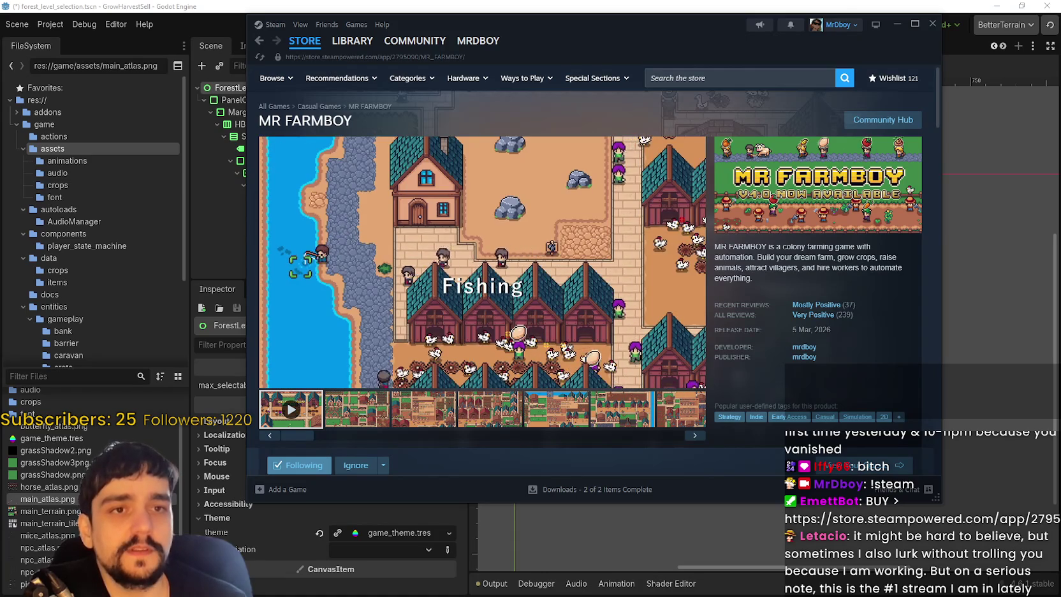
pyautogui.scroll(-3, 522, 313)
pyautogui.scroll(-2, 522, 313)
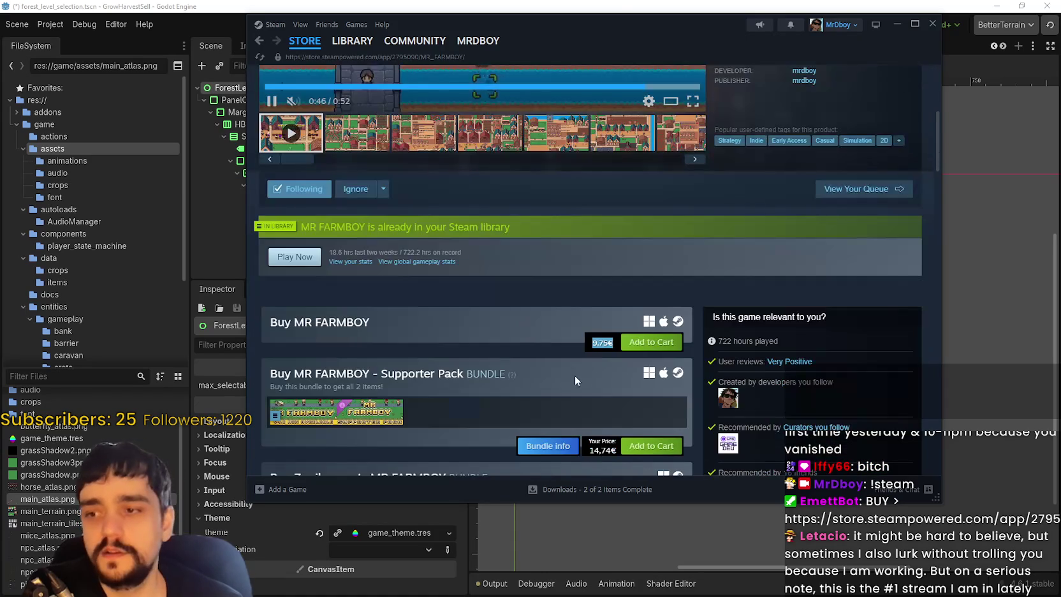
pyautogui.click(614, 342)
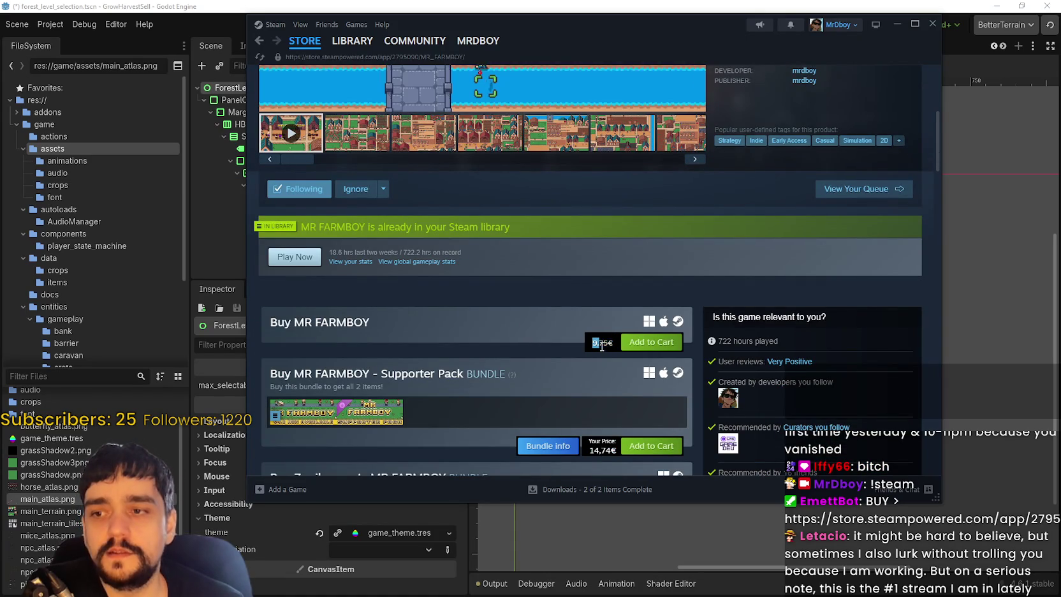
pyautogui.moveTo(600, 342); pyautogui.dragTo(622, 342)
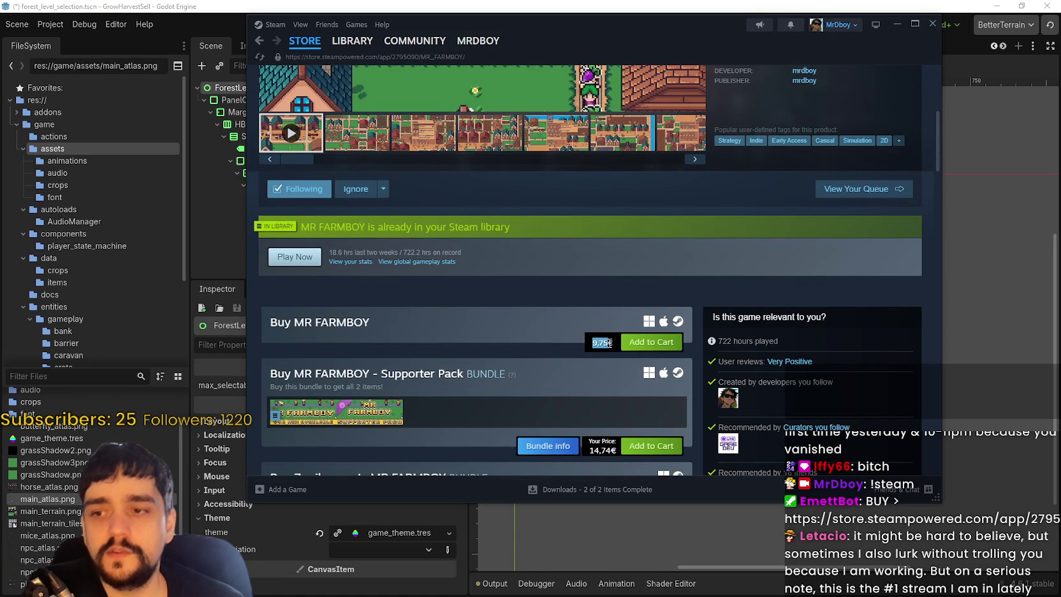
pyautogui.scroll(5, 571, 381)
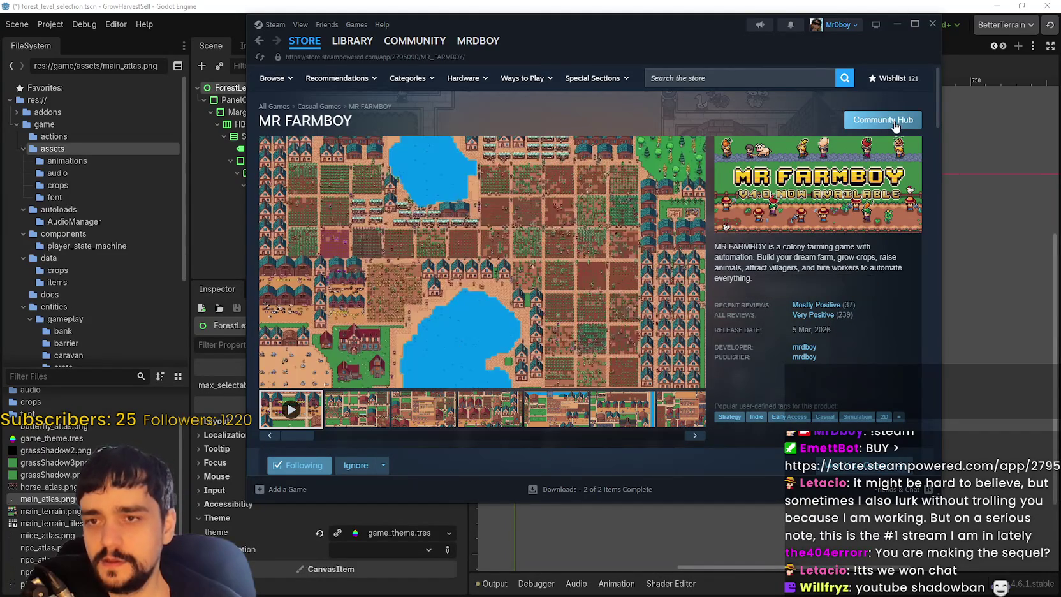
# - From the MR FARMBOY Community Hub, open the v1.0.2 Worker Rework + More discussion thread
pyautogui.click(883, 120)
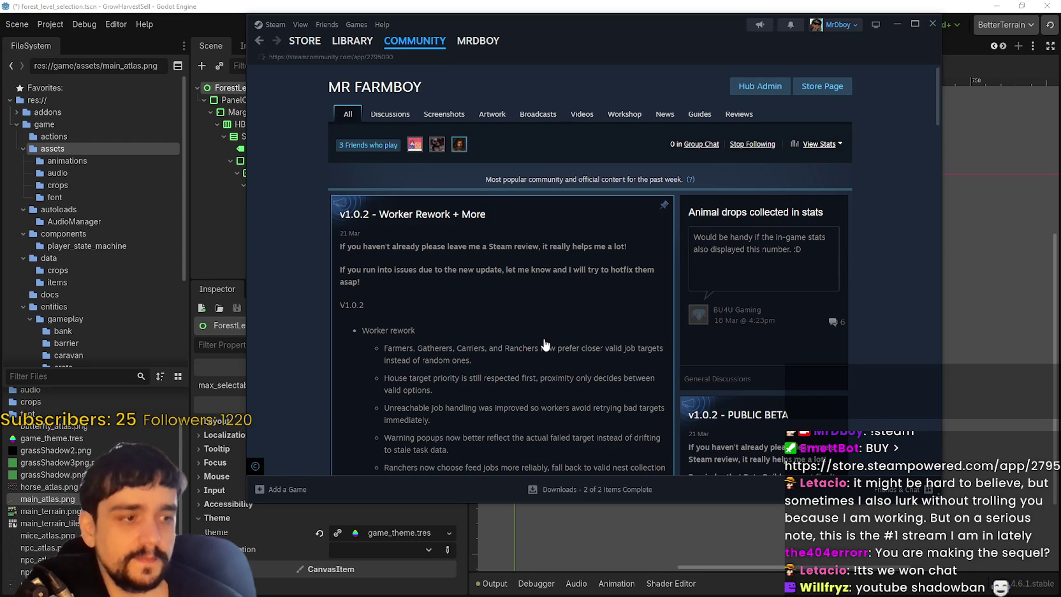
pyautogui.scroll(-3, 568, 326)
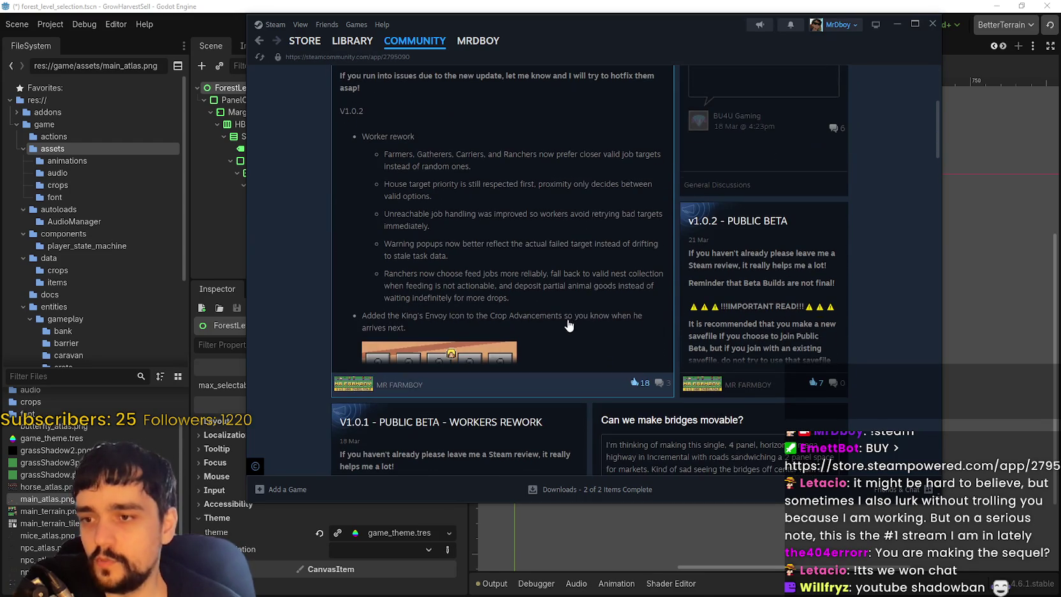
pyautogui.click(555, 329)
pyautogui.scroll(-10, 604, 367)
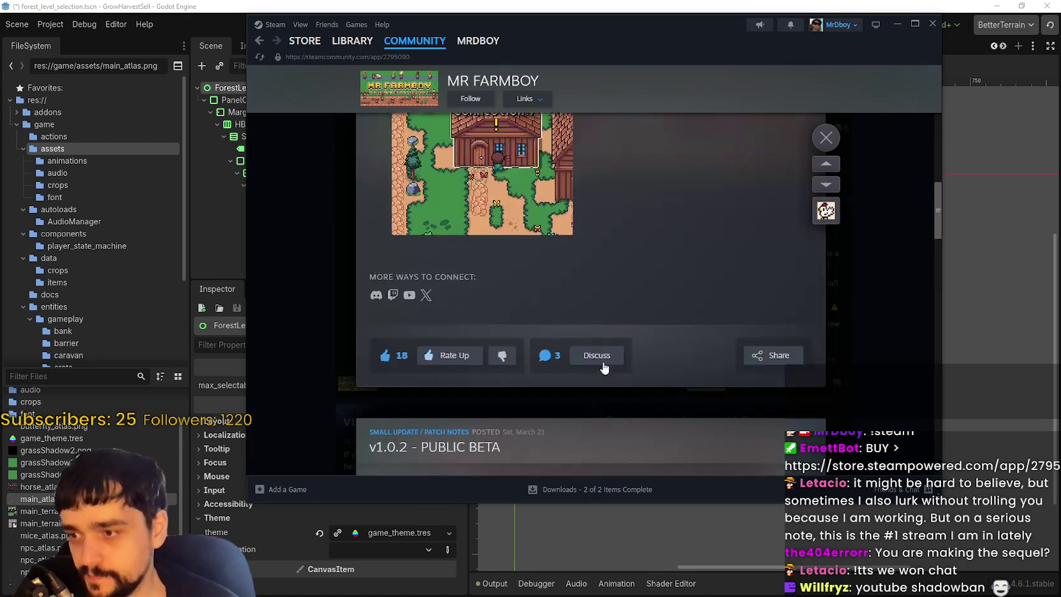
pyautogui.click(610, 253)
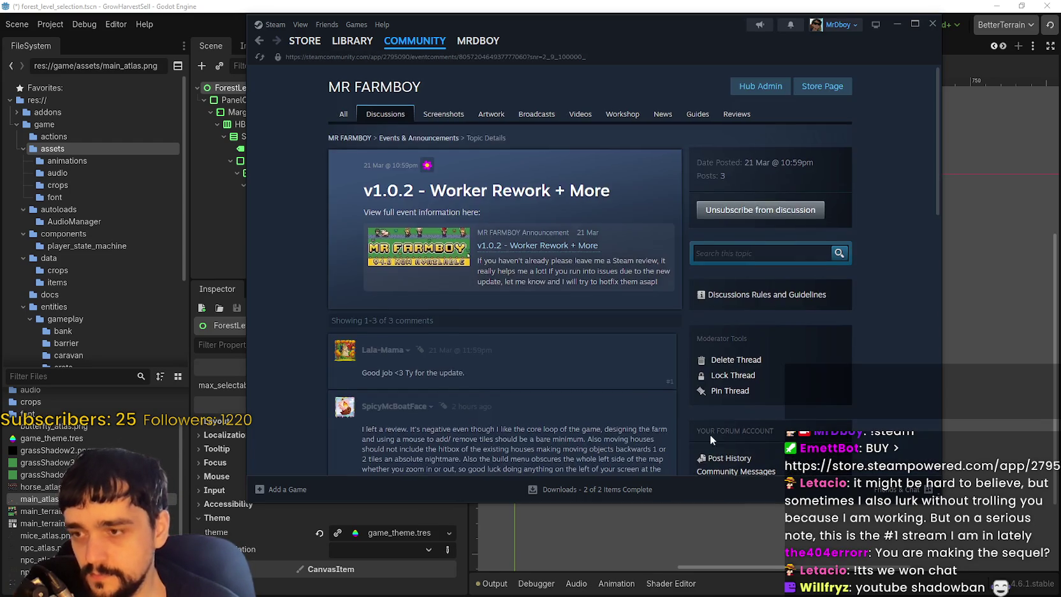
pyautogui.scroll(-5, 680, 430)
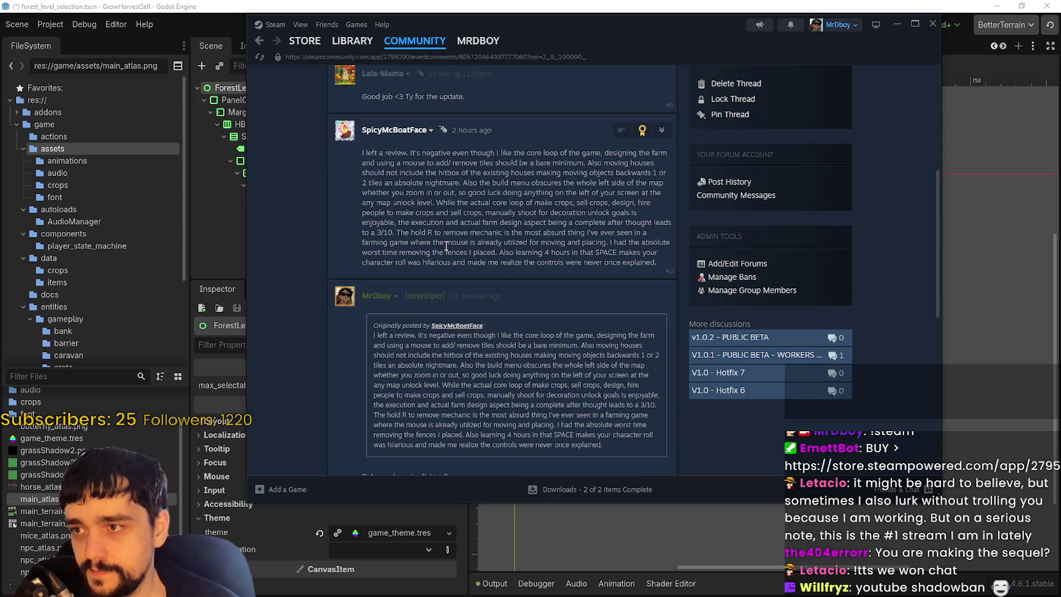
pyautogui.moveTo(360, 152)
pyautogui.mouseDown()
pyautogui.moveTo(668, 153)
pyautogui.moveTo(432, 155)
pyautogui.mouseUp()
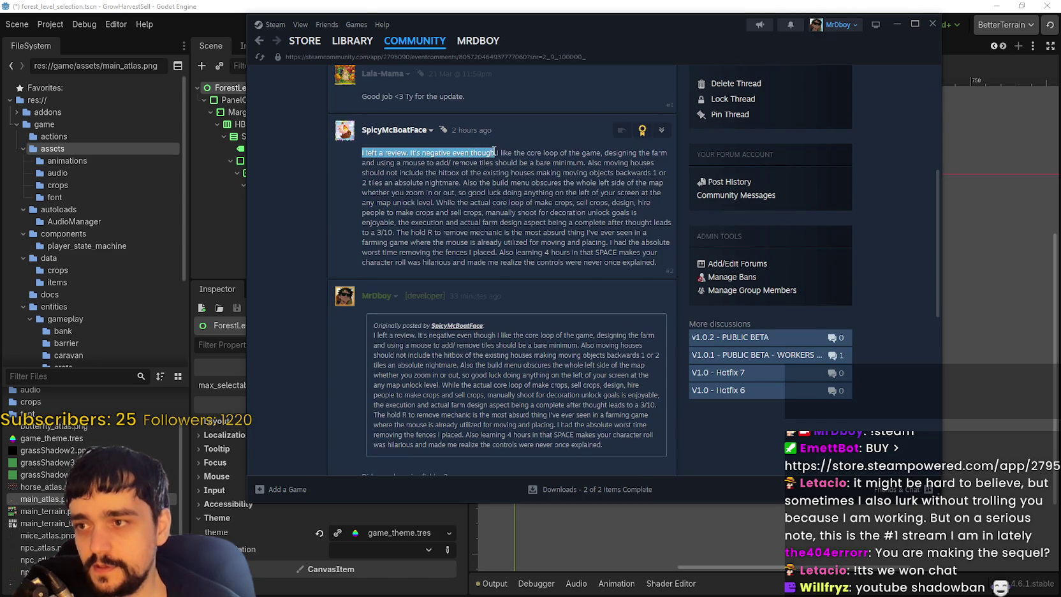
pyautogui.moveTo(573, 144)
pyautogui.mouseDown()
pyautogui.moveTo(647, 154)
pyautogui.moveTo(636, 165)
pyautogui.mouseUp()
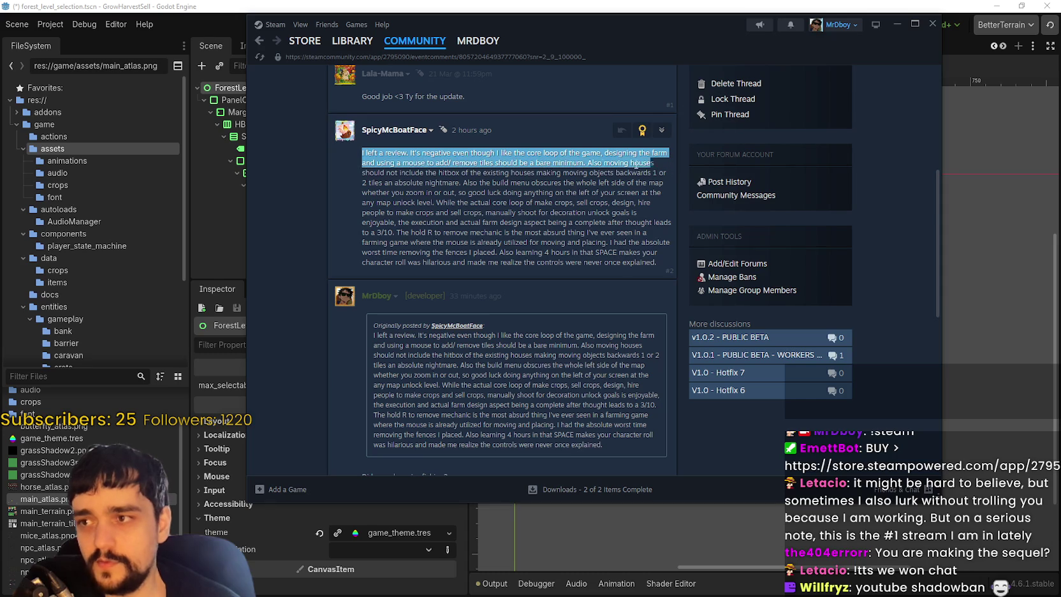
pyautogui.moveTo(400, 172)
pyautogui.mouseDown()
pyautogui.moveTo(439, 155)
pyautogui.moveTo(522, 164)
pyautogui.mouseUp()
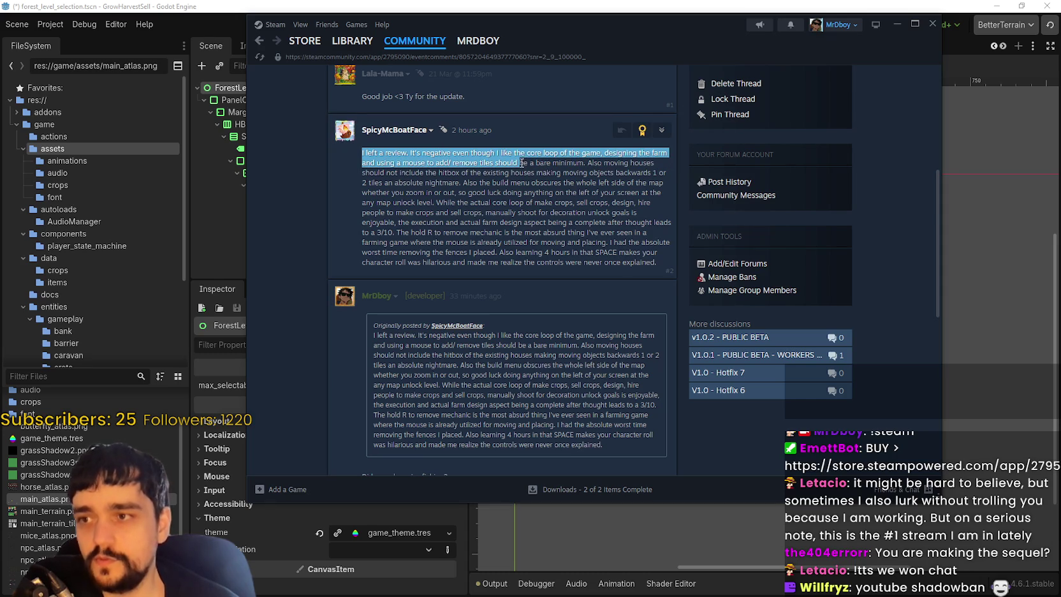
pyautogui.doubleClick(569, 163)
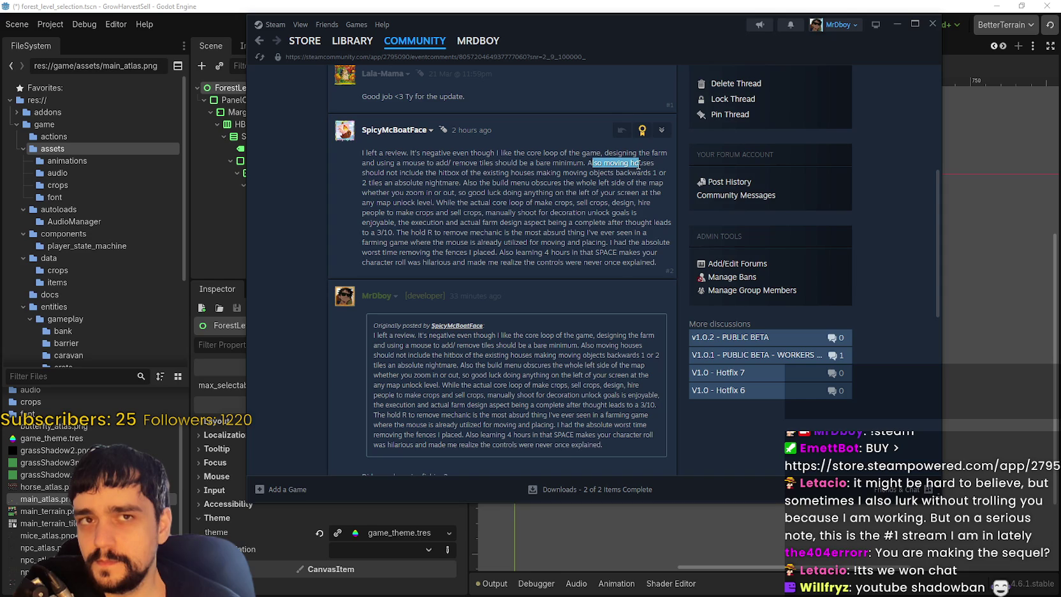
pyautogui.moveTo(402, 162); pyautogui.dragTo(514, 161)
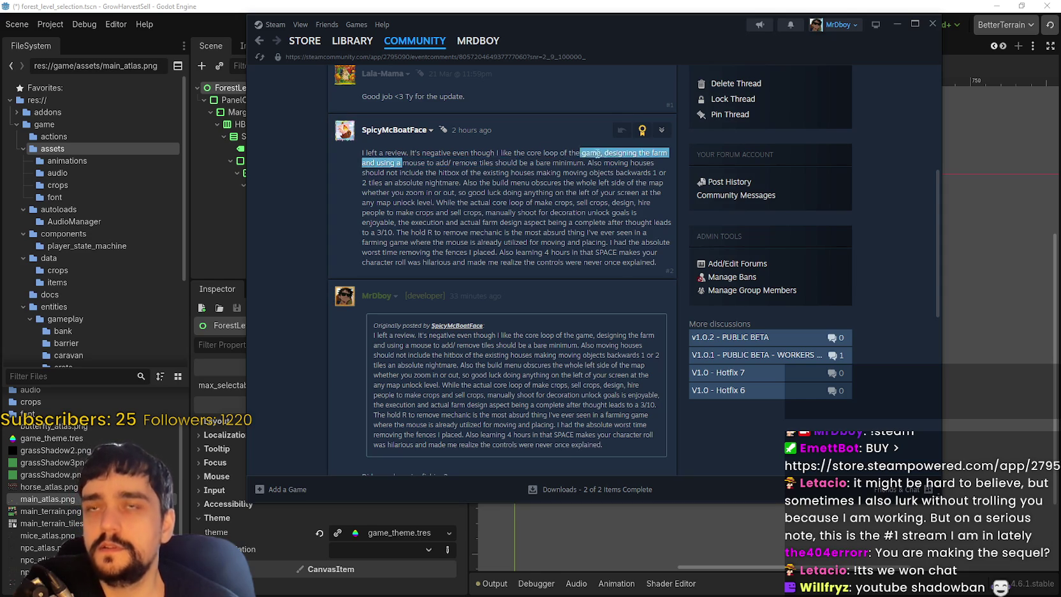
pyautogui.moveTo(593, 163)
pyautogui.mouseDown()
pyautogui.moveTo(680, 177)
pyautogui.moveTo(606, 155)
pyautogui.moveTo(649, 161)
pyautogui.moveTo(396, 160)
pyautogui.moveTo(390, 170)
pyautogui.mouseUp()
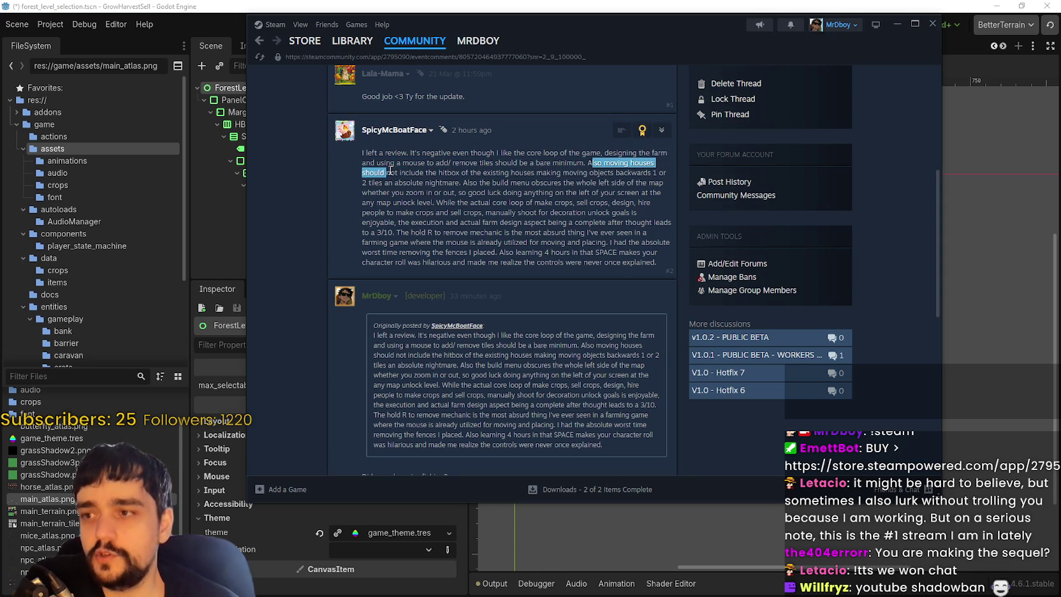
pyautogui.click(443, 179)
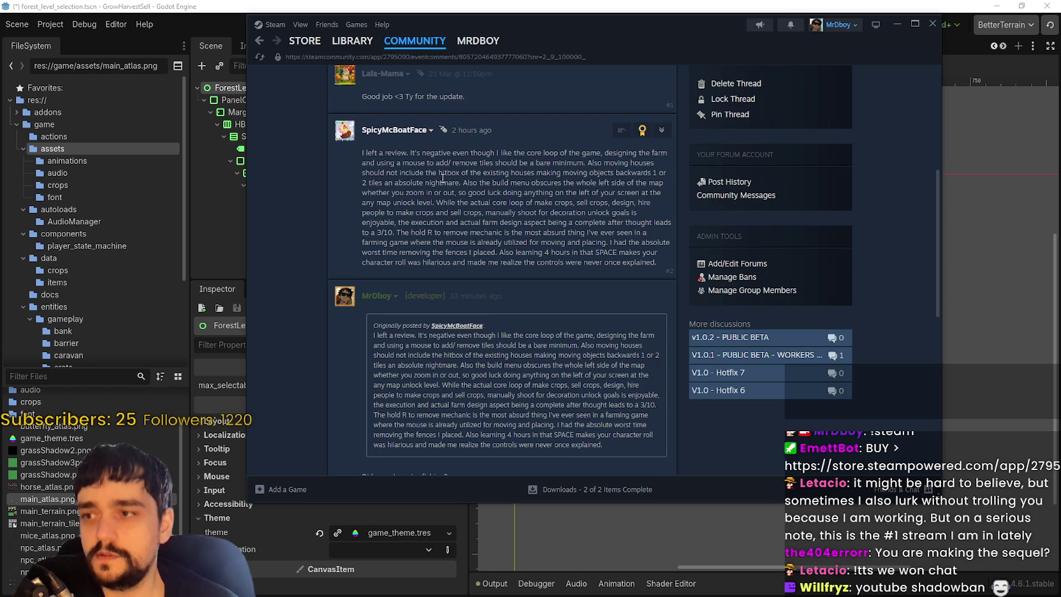
pyautogui.click(544, 176)
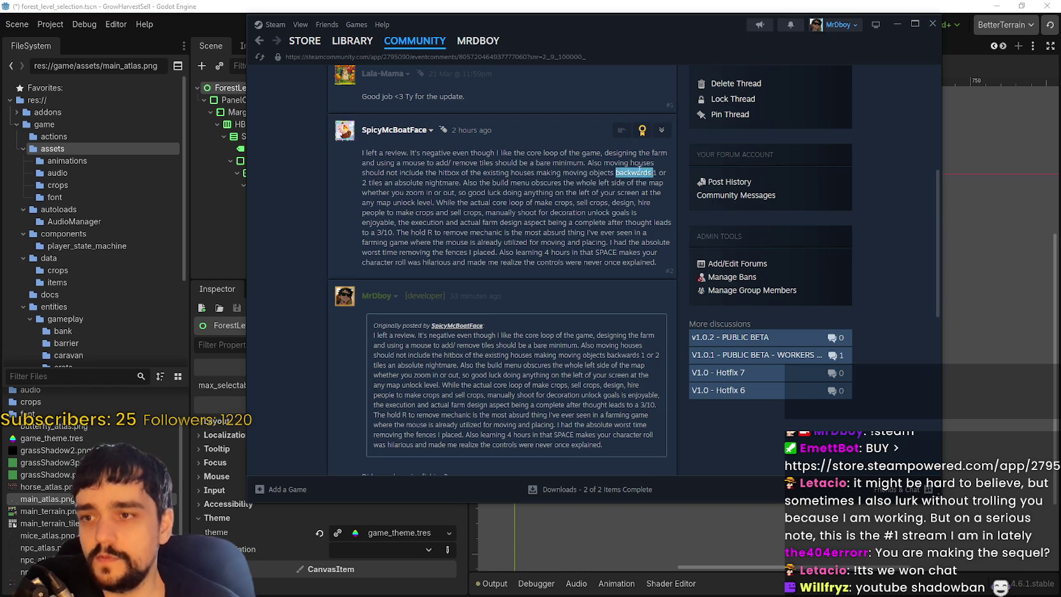
pyautogui.moveTo(640, 170); pyautogui.dragTo(363, 169)
pyautogui.click(408, 187)
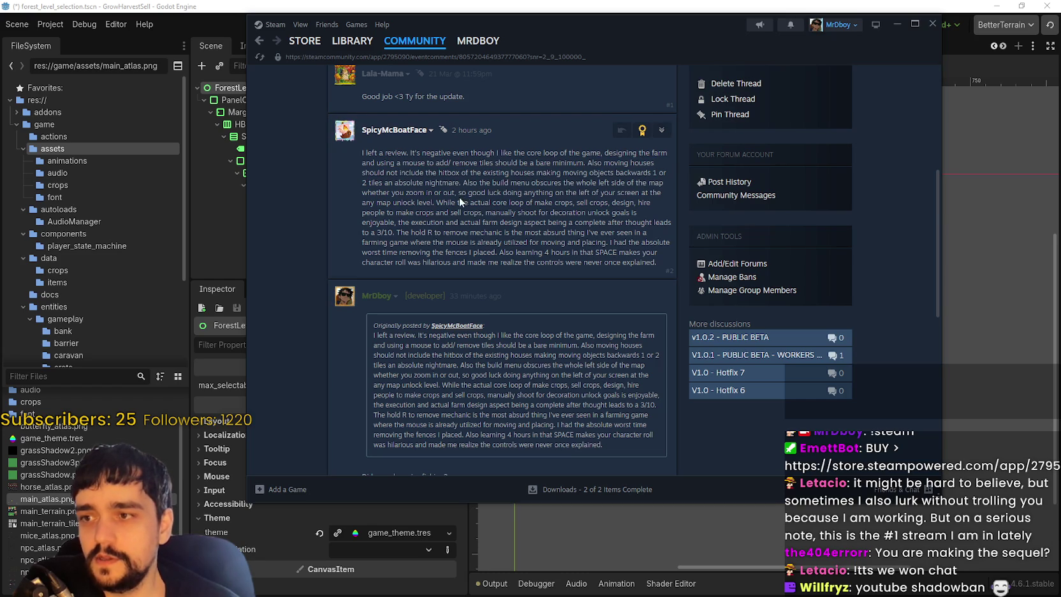
pyautogui.moveTo(467, 182); pyautogui.dragTo(583, 180)
pyautogui.click(580, 198)
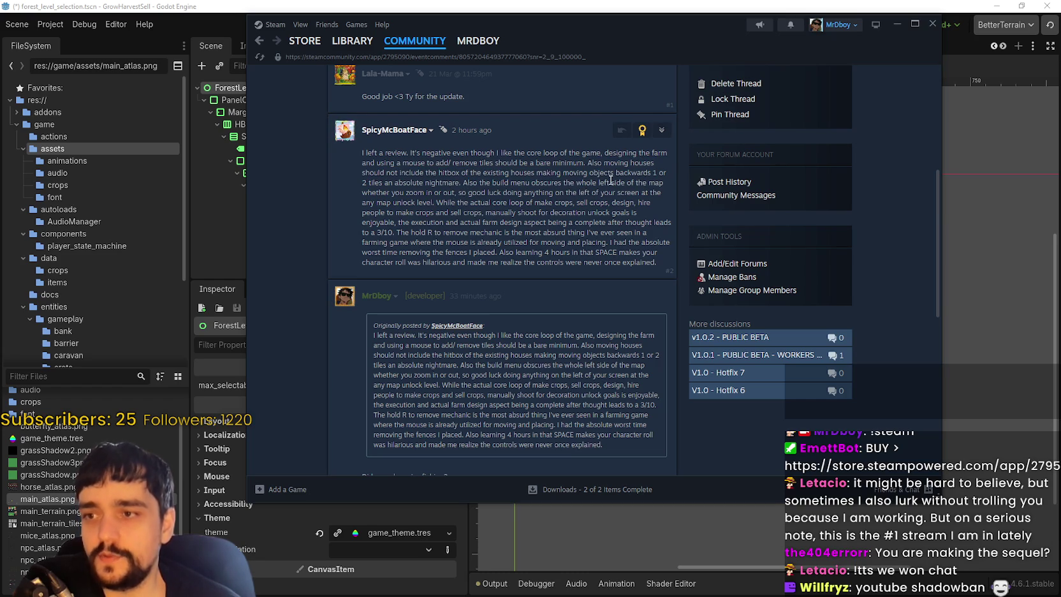
pyautogui.moveTo(404, 192); pyautogui.dragTo(434, 192)
pyautogui.moveTo(601, 183); pyautogui.dragTo(585, 183)
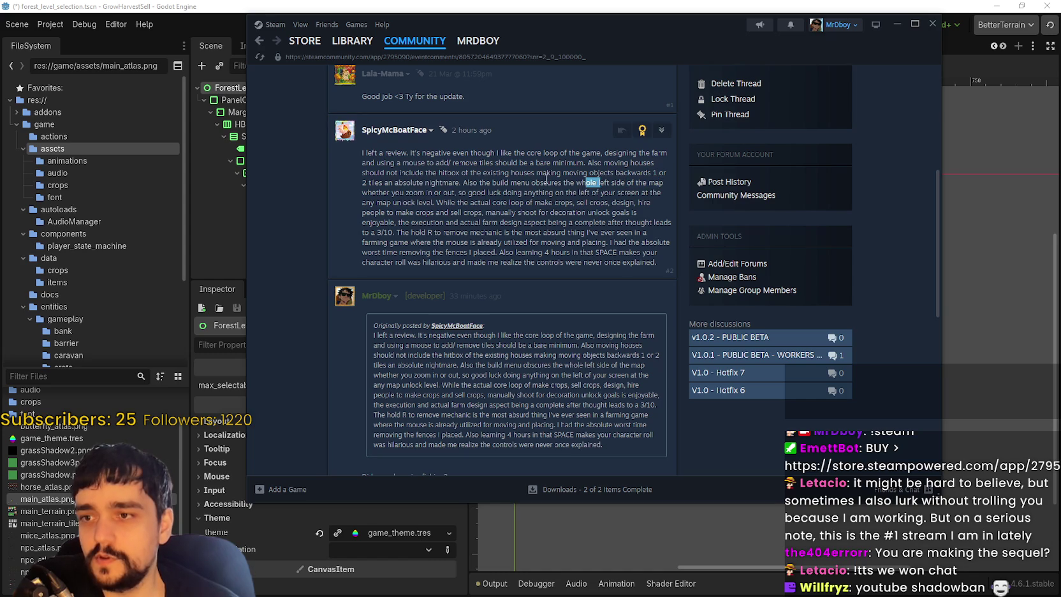
pyautogui.moveTo(416, 202); pyautogui.dragTo(570, 203)
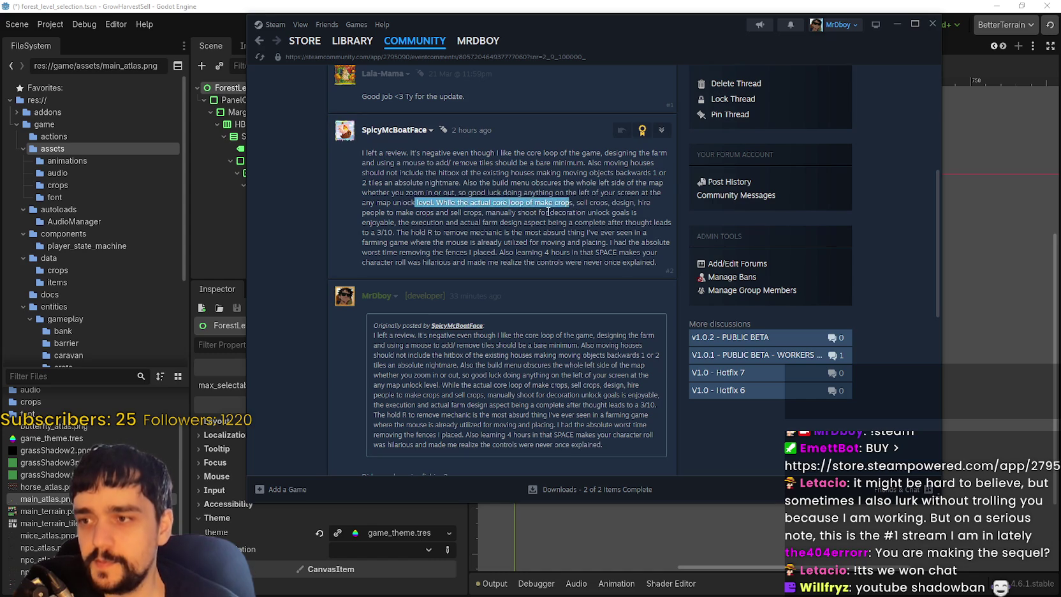
pyautogui.moveTo(459, 203)
pyautogui.mouseDown()
pyautogui.moveTo(554, 192)
pyautogui.moveTo(648, 213)
pyautogui.moveTo(642, 203)
pyautogui.mouseUp()
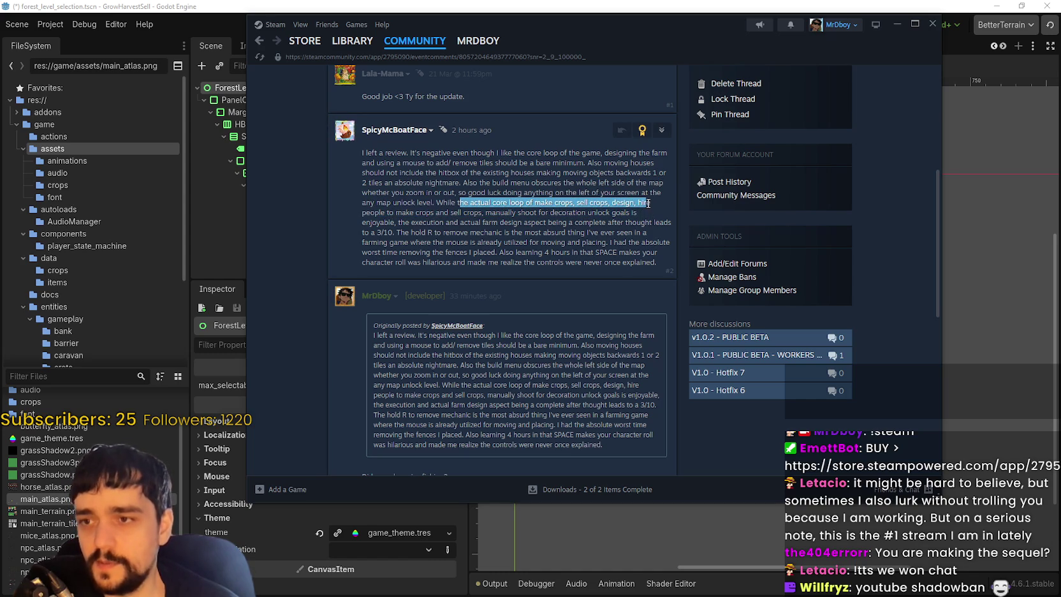
pyautogui.click(642, 203)
pyautogui.moveTo(367, 218)
pyautogui.mouseDown()
pyautogui.moveTo(628, 206)
pyautogui.moveTo(654, 215)
pyautogui.mouseUp()
pyautogui.click(493, 221)
pyautogui.click(435, 213)
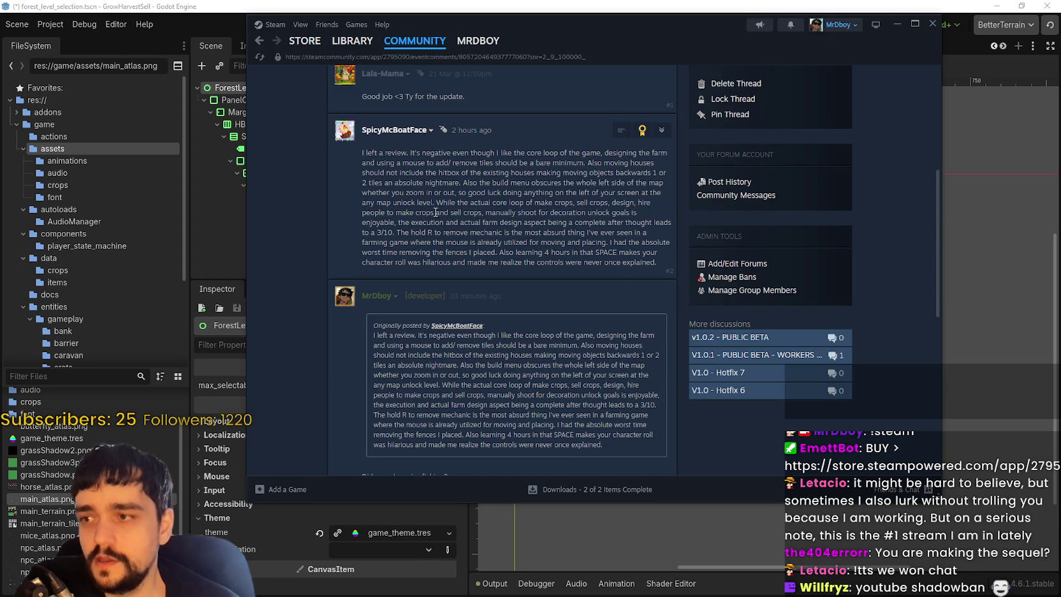
pyautogui.moveTo(385, 222)
pyautogui.mouseDown()
pyautogui.moveTo(334, 202)
pyautogui.moveTo(533, 202)
pyautogui.moveTo(456, 192)
pyautogui.moveTo(459, 183)
pyautogui.mouseUp()
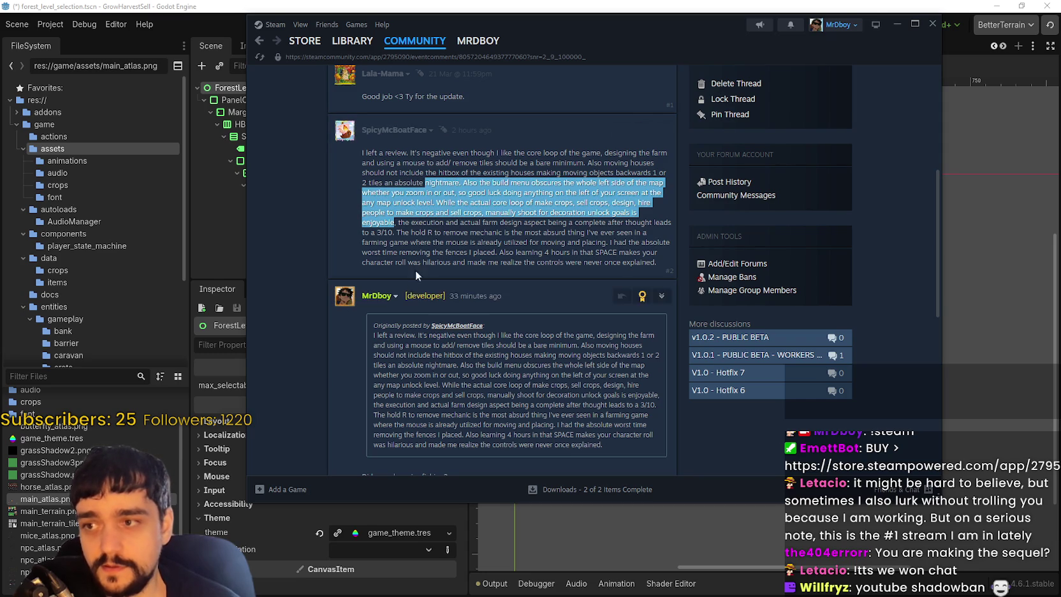
pyautogui.click(399, 217)
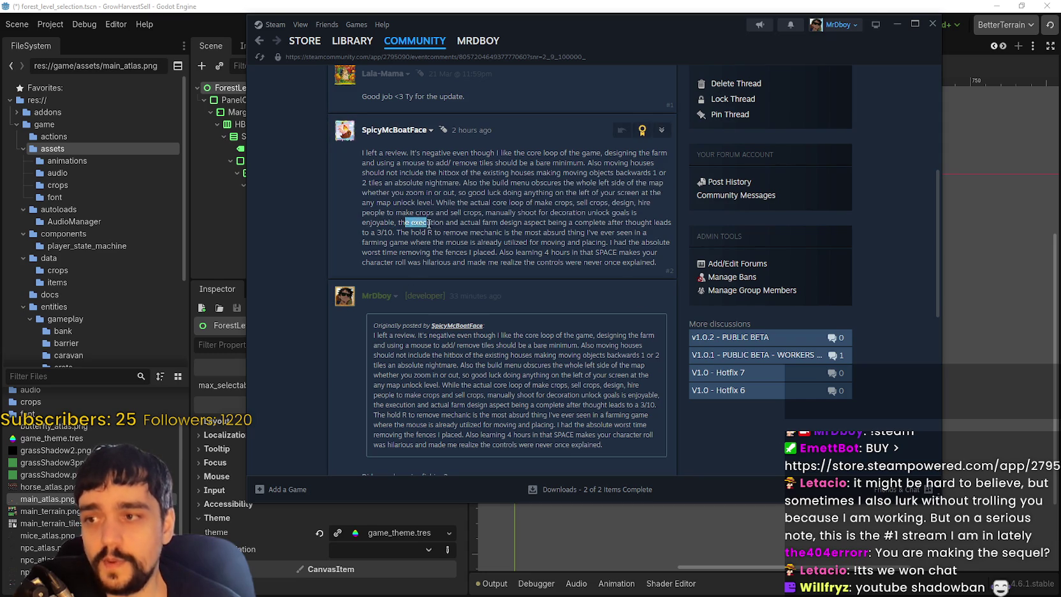
pyautogui.moveTo(409, 222); pyautogui.dragTo(484, 224)
pyautogui.click(484, 238)
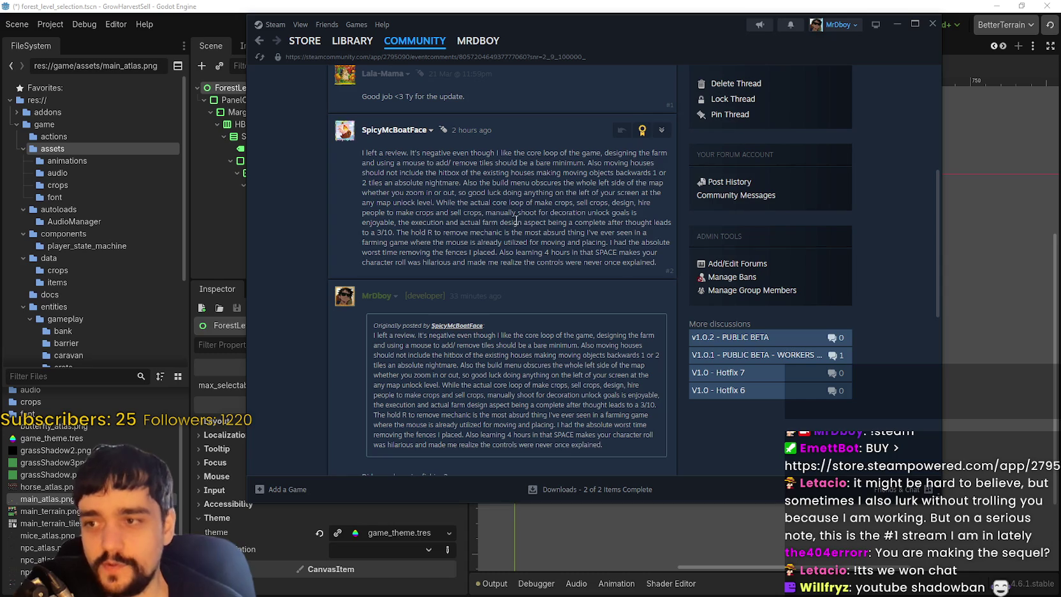
pyautogui.moveTo(574, 223)
pyautogui.mouseDown()
pyautogui.moveTo(673, 227)
pyautogui.moveTo(376, 234)
pyautogui.moveTo(467, 221)
pyautogui.mouseUp()
pyautogui.doubleClick(385, 234)
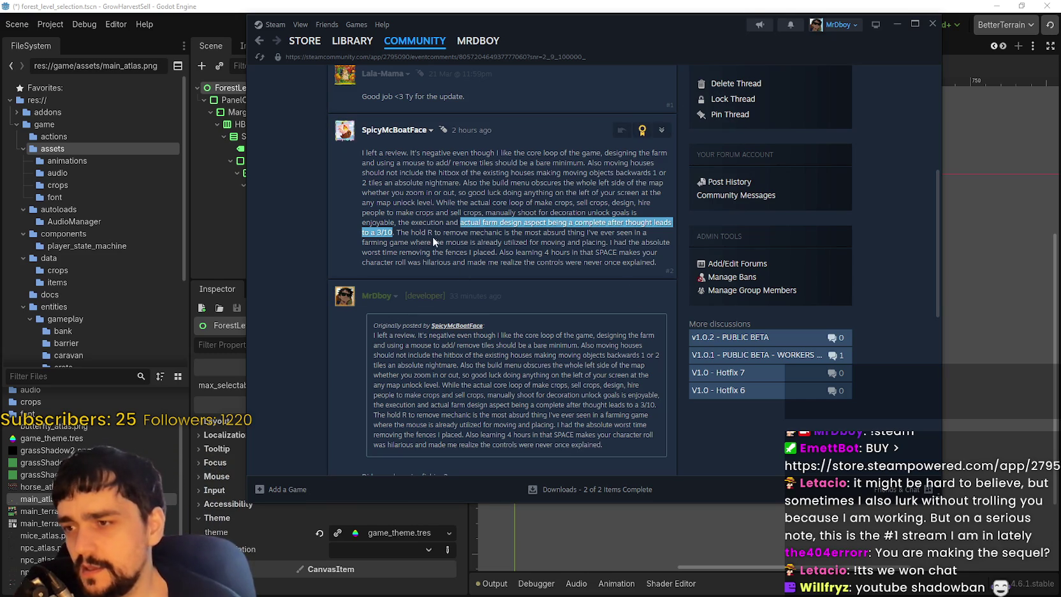
pyautogui.moveTo(405, 232)
pyautogui.mouseDown()
pyautogui.moveTo(523, 232)
pyautogui.moveTo(574, 446)
pyautogui.moveTo(623, 234)
pyautogui.mouseUp()
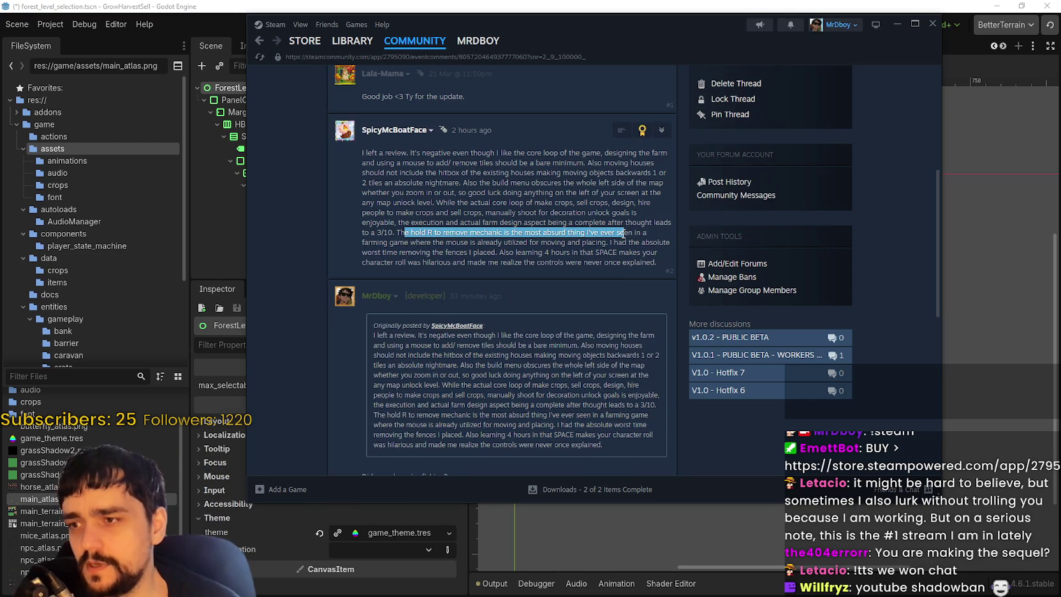
pyautogui.click(524, 250)
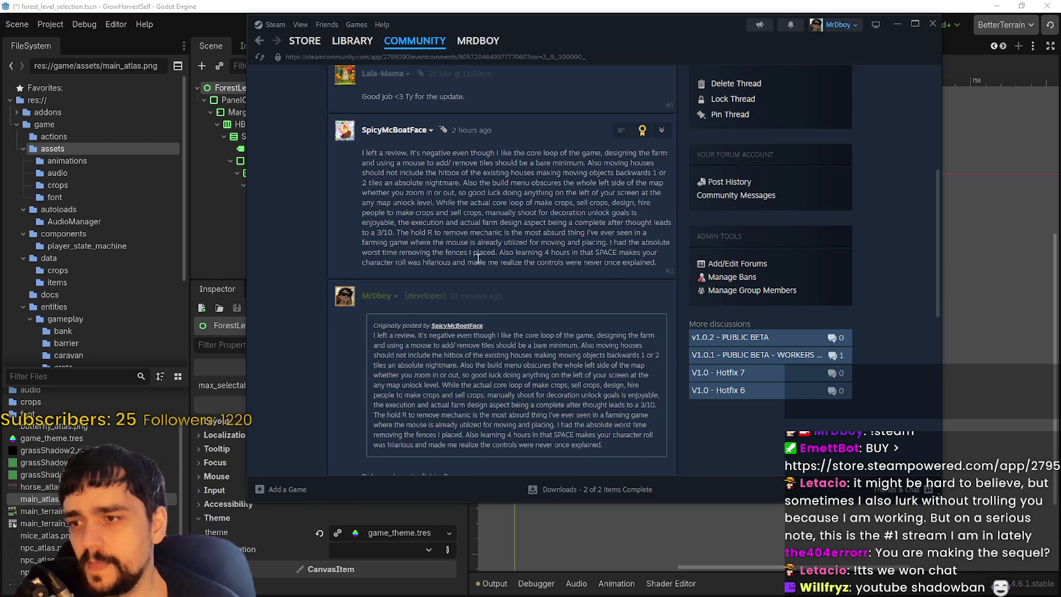
pyautogui.moveTo(498, 261)
pyautogui.mouseDown()
pyautogui.moveTo(660, 254)
pyautogui.moveTo(411, 263)
pyautogui.moveTo(658, 264)
pyautogui.mouseUp()
pyautogui.click(506, 254)
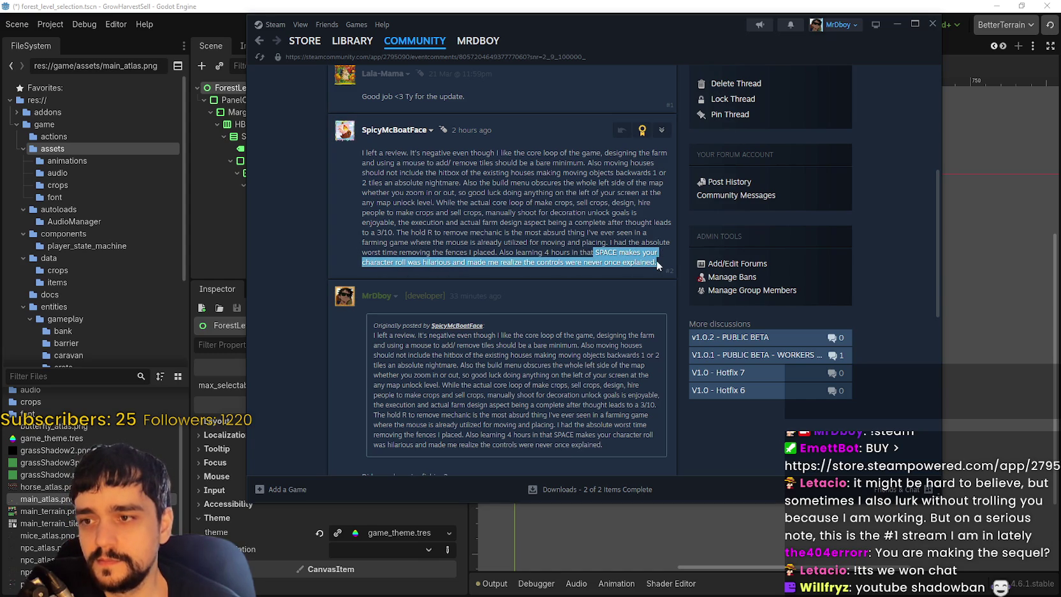
pyautogui.scroll(-3, 548, 420)
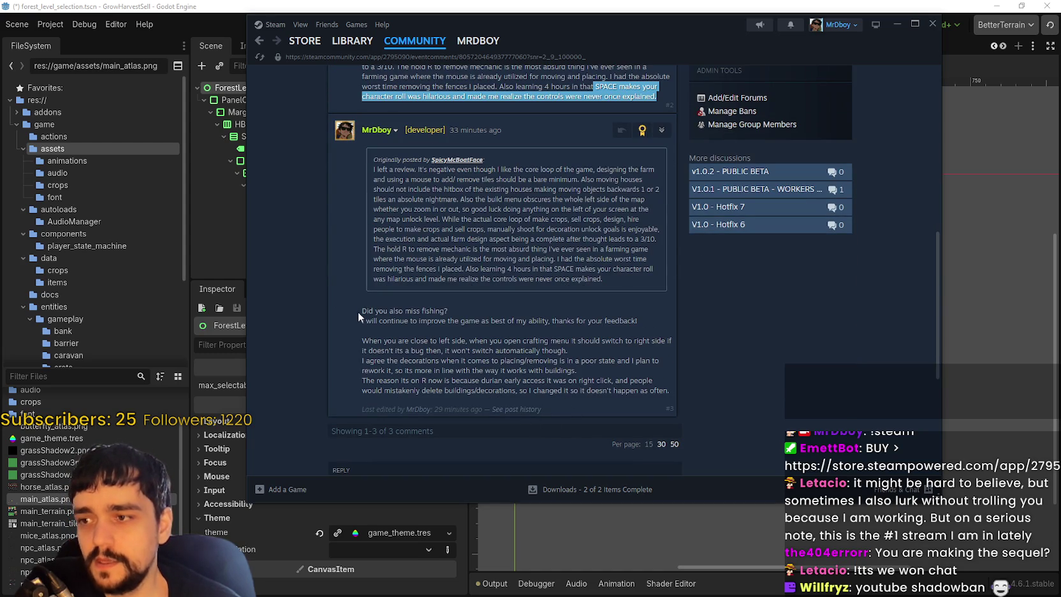
pyautogui.moveTo(359, 311); pyautogui.dragTo(489, 310)
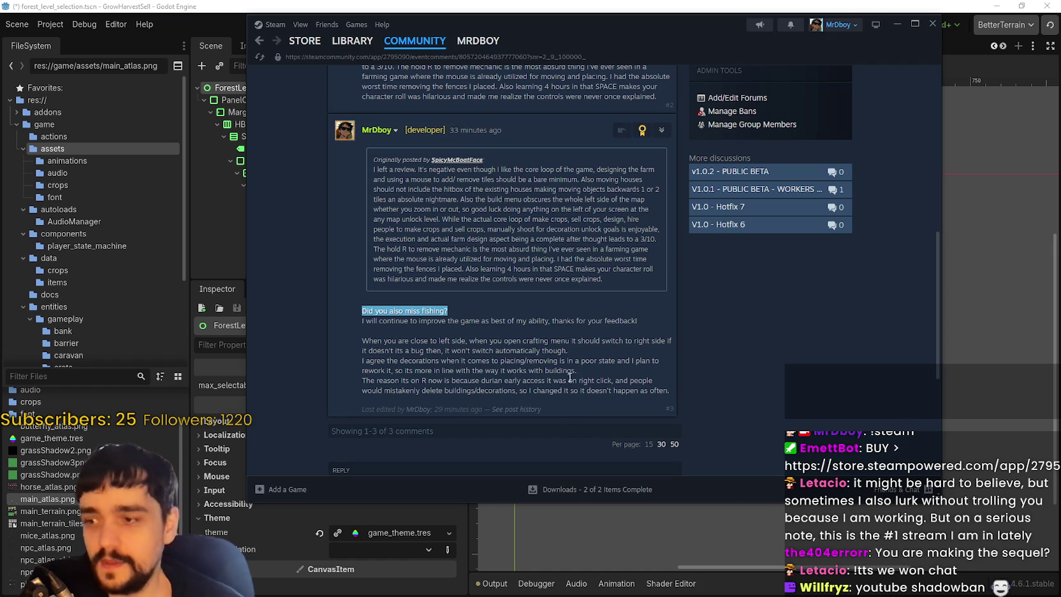
pyautogui.click(401, 340)
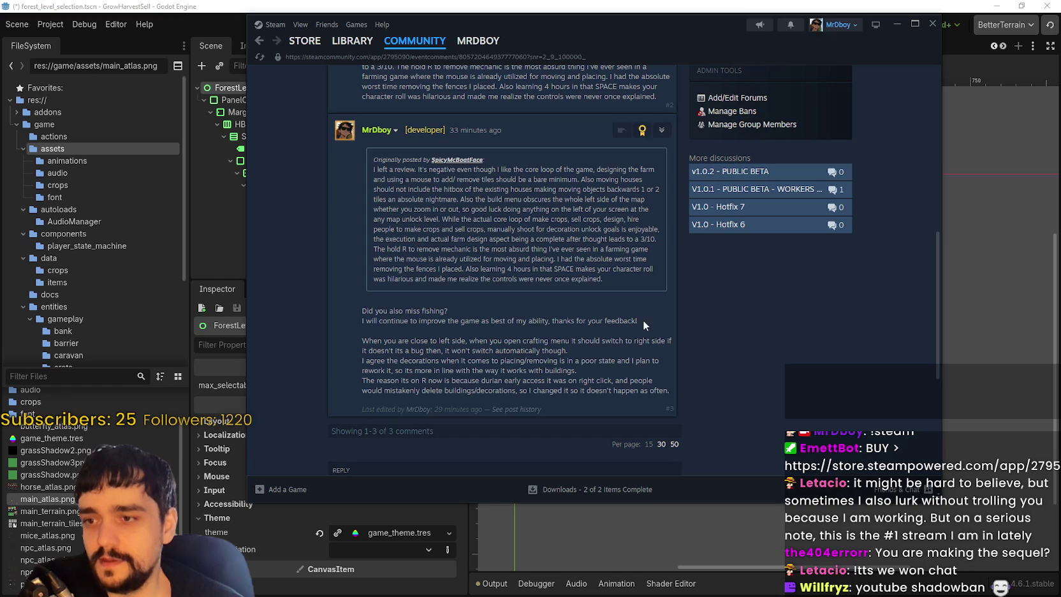
pyautogui.moveTo(643, 318); pyautogui.dragTo(314, 315)
pyautogui.click(406, 352)
pyautogui.moveTo(362, 341); pyautogui.dragTo(577, 370)
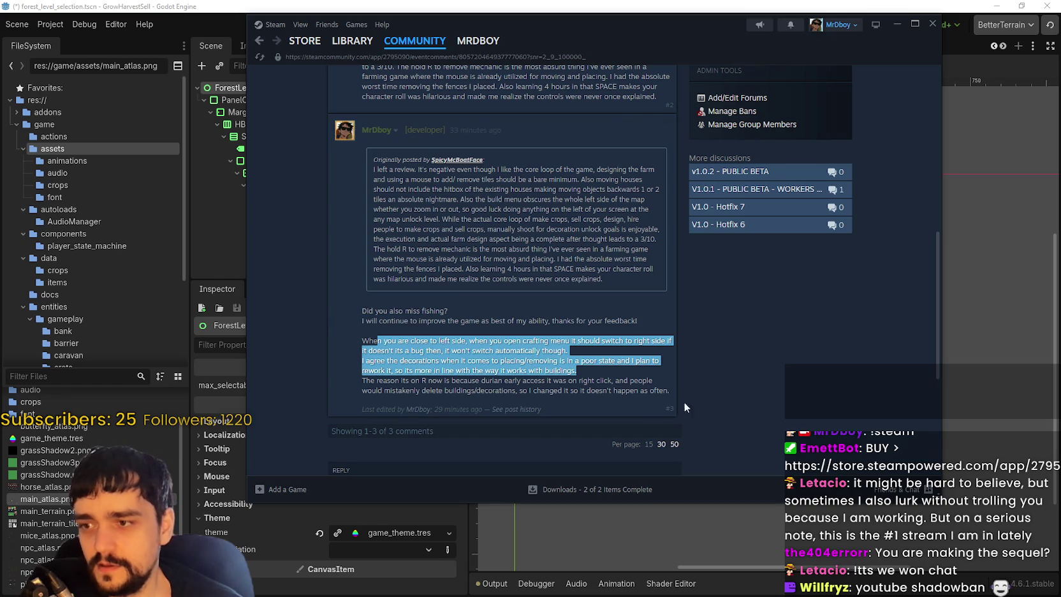
pyautogui.click(383, 357)
pyautogui.moveTo(670, 390)
pyautogui.mouseDown()
pyautogui.moveTo(331, 359)
pyautogui.moveTo(340, 328)
pyautogui.mouseUp()
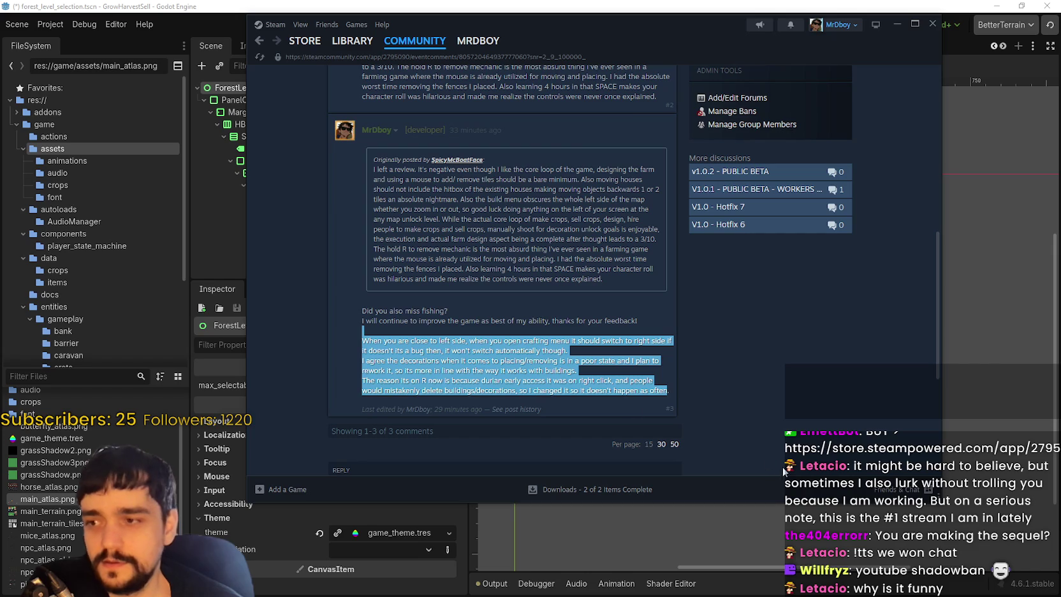
pyautogui.moveTo(462, 320)
pyautogui.mouseDown()
pyautogui.moveTo(367, 308)
pyautogui.moveTo(595, 324)
pyautogui.moveTo(558, 280)
pyautogui.moveTo(660, 261)
pyautogui.moveTo(640, 302)
pyautogui.moveTo(775, 387)
pyautogui.mouseUp()
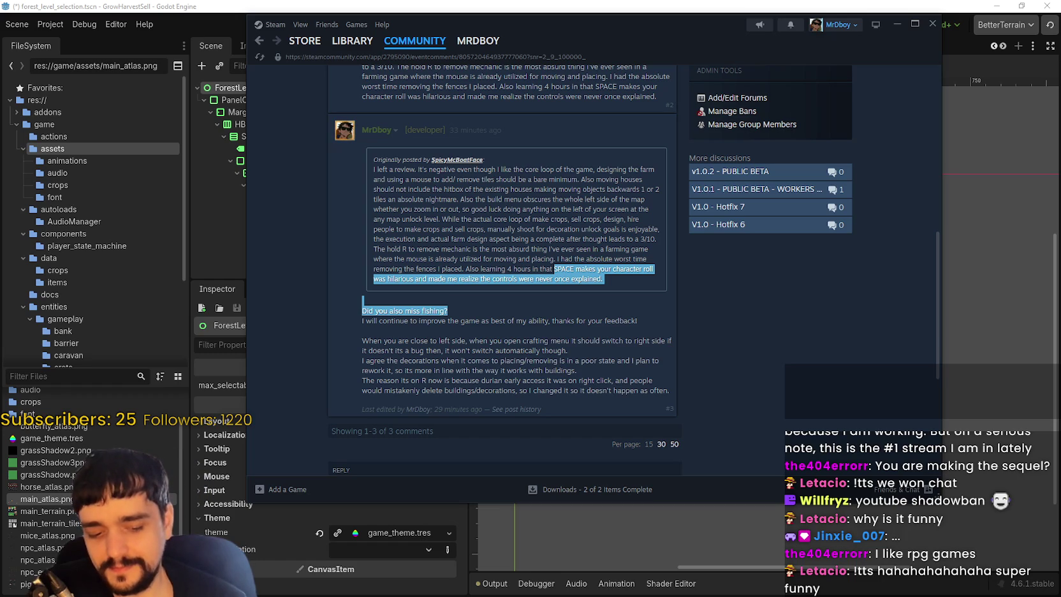
pyautogui.click(776, 329)
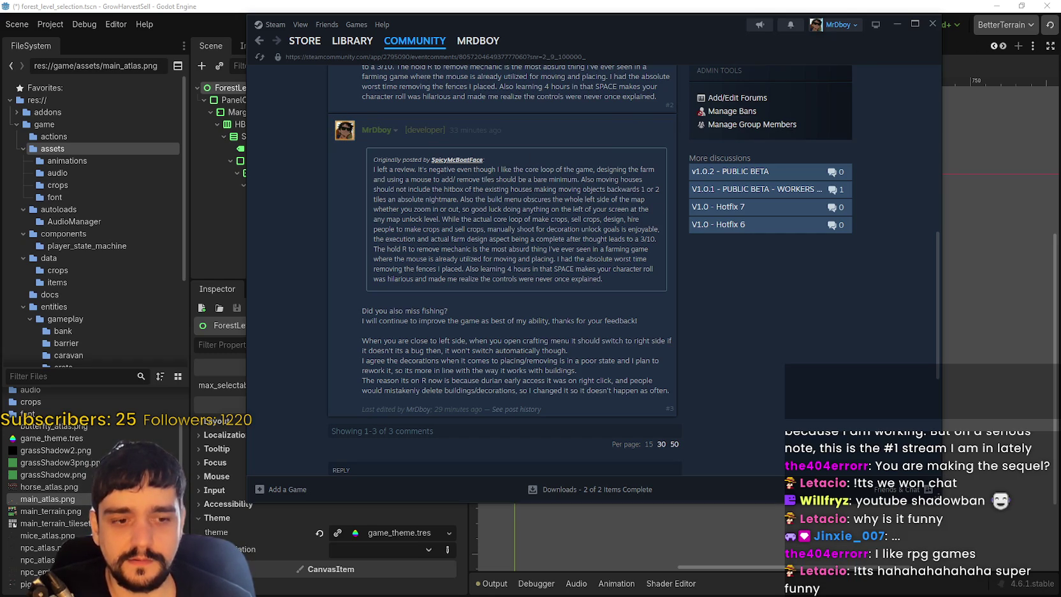
# - Reload the SteamDB MR FARMBOY page to show 37 players in-game, then minimize the browser
pyautogui.hotkey('alt', 'Tab')
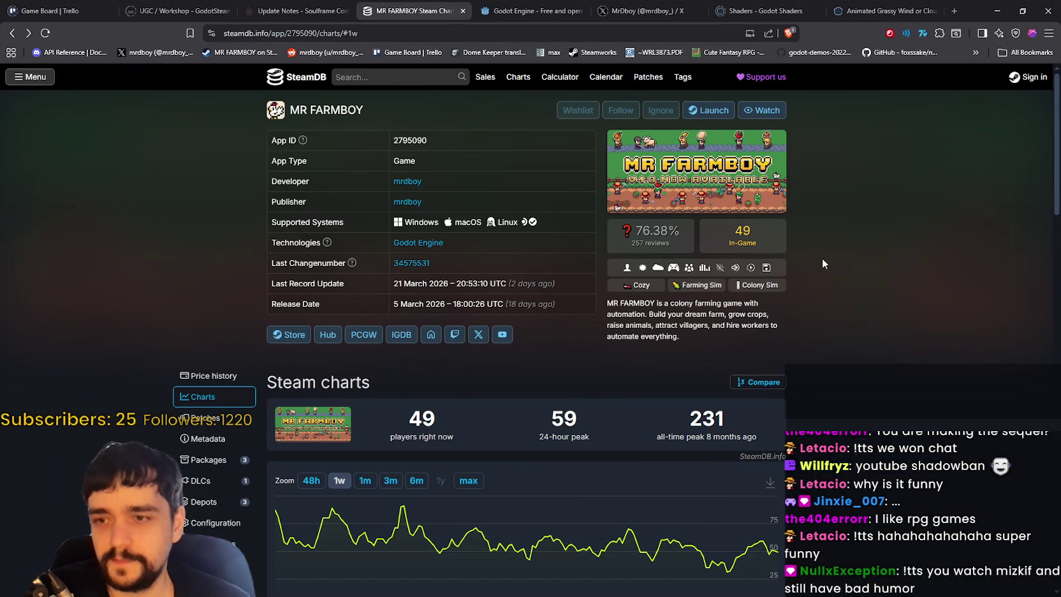
pyautogui.rightClick(822, 258)
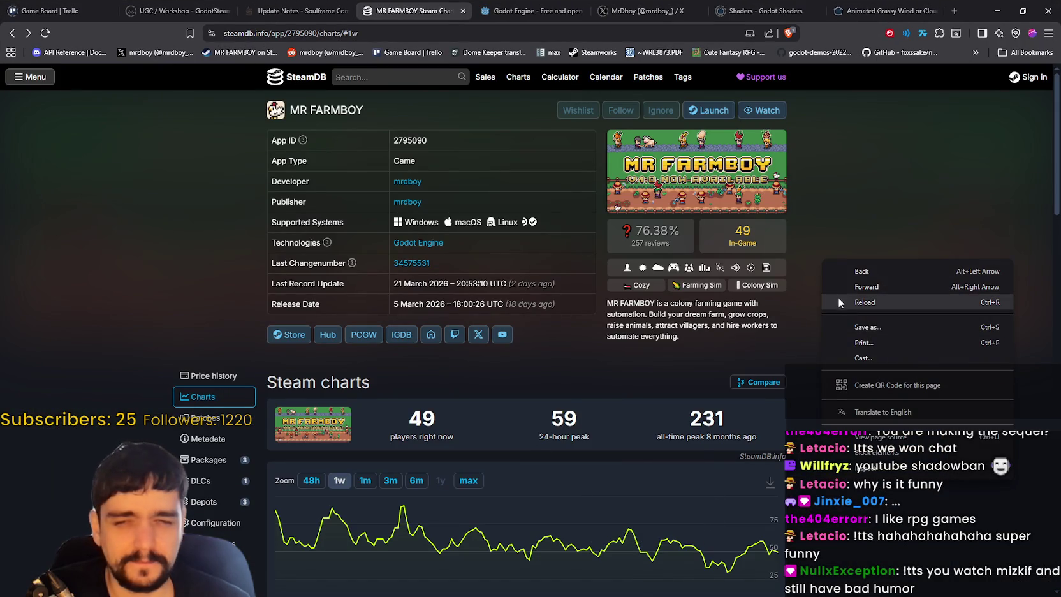
pyautogui.click(857, 218)
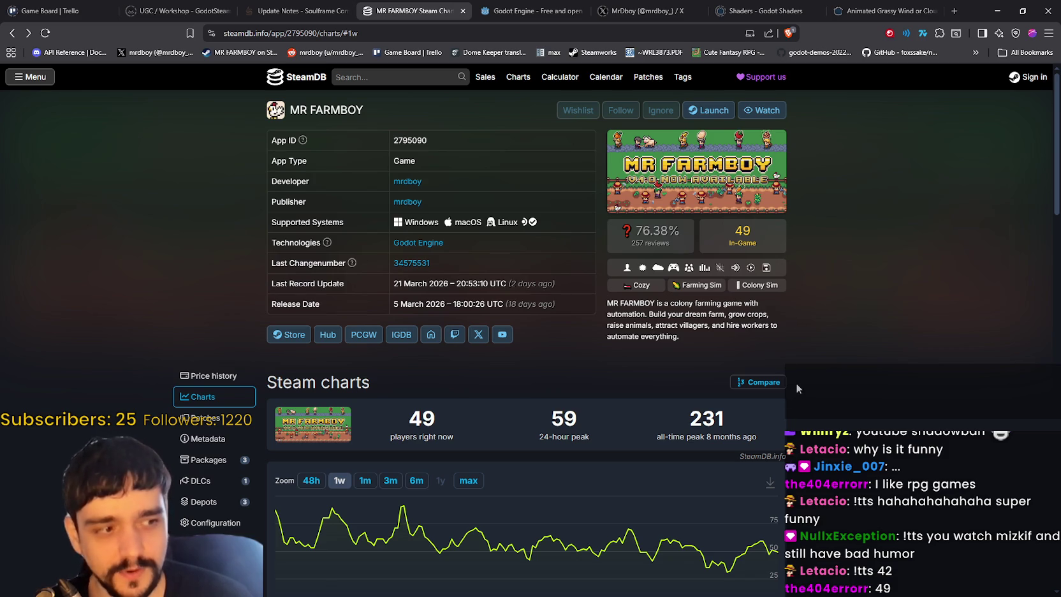
pyautogui.rightClick(899, 359)
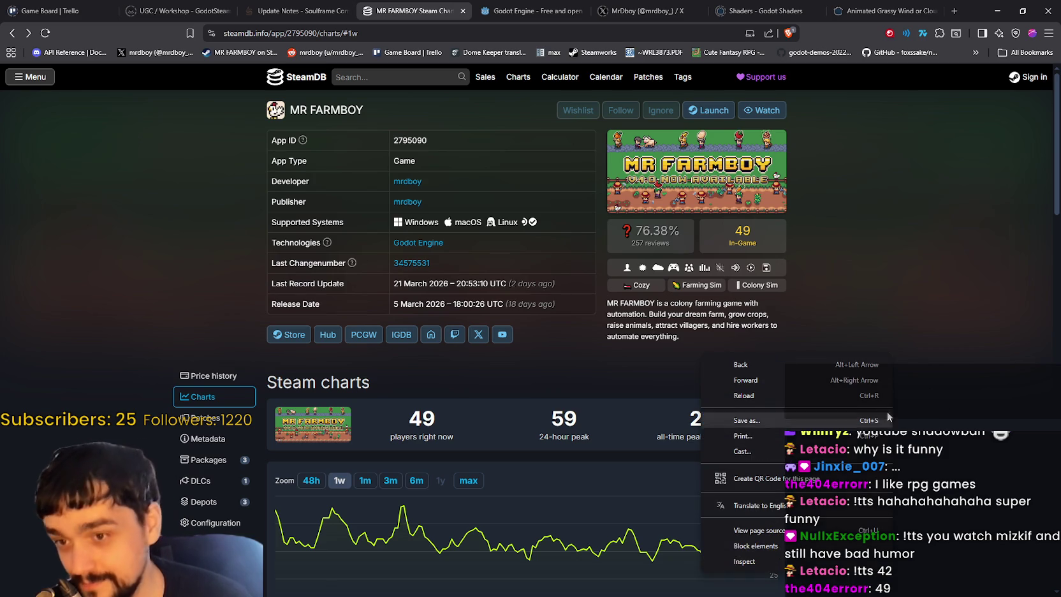
pyautogui.click(837, 398)
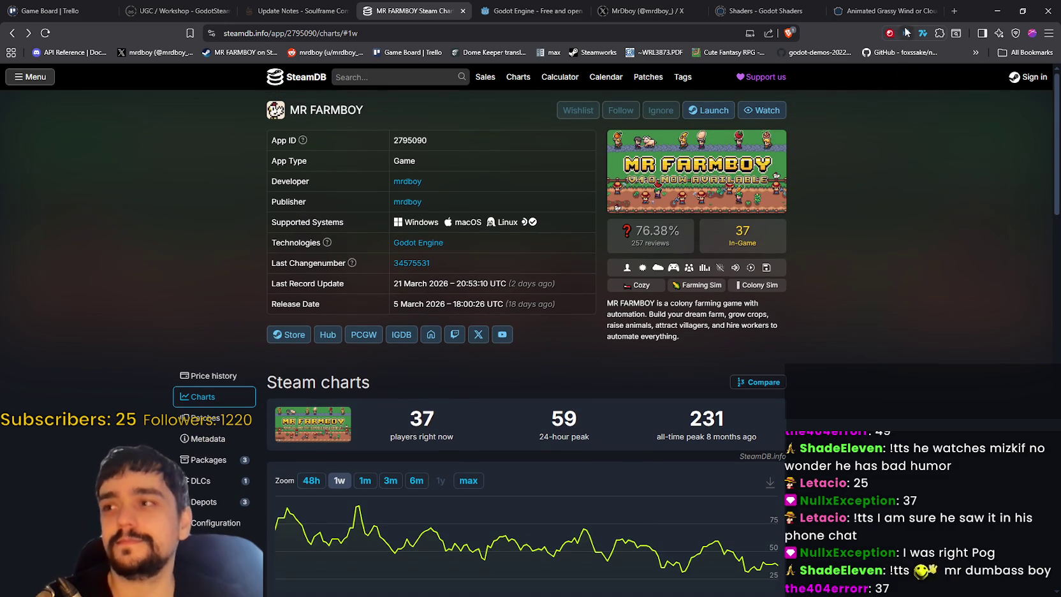
pyautogui.click(997, 11)
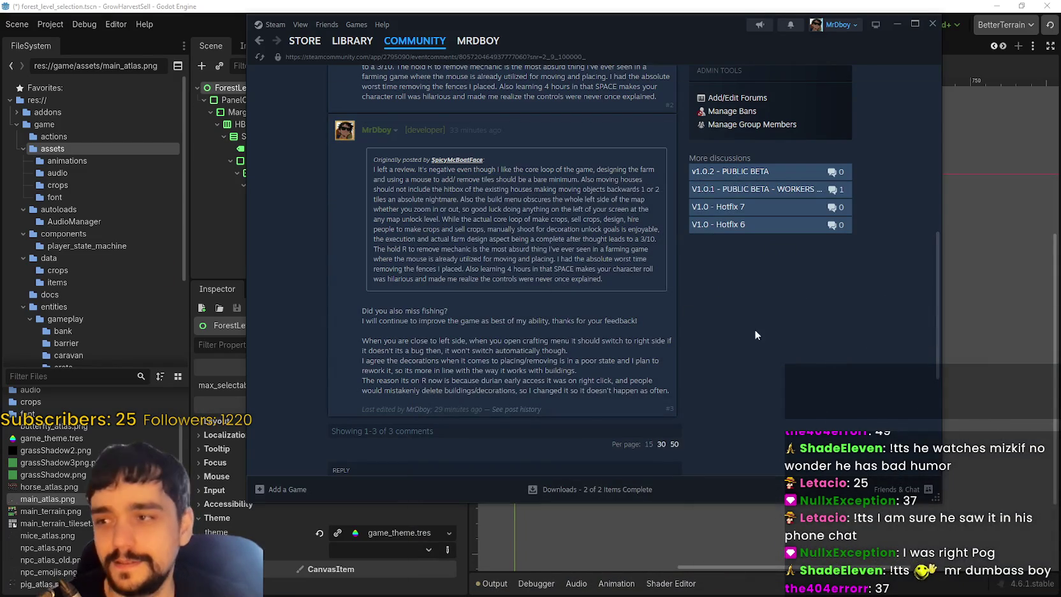
# - Browse MR FARMBOY's Community Hub posts from the Library, then minimize Steam
pyautogui.scroll(3, 755, 329)
pyautogui.click(415, 40)
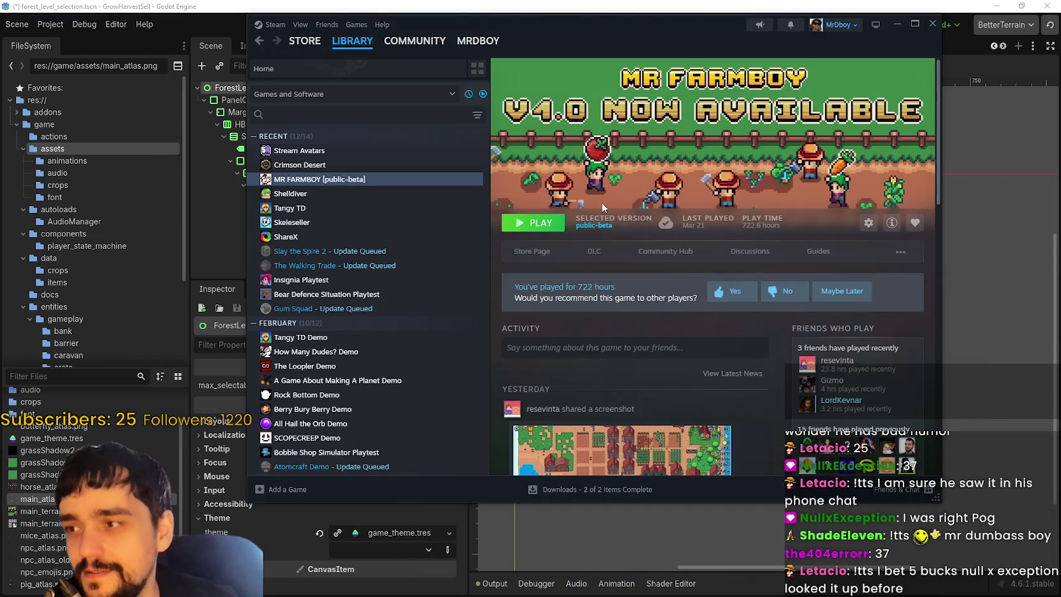
pyautogui.click(666, 255)
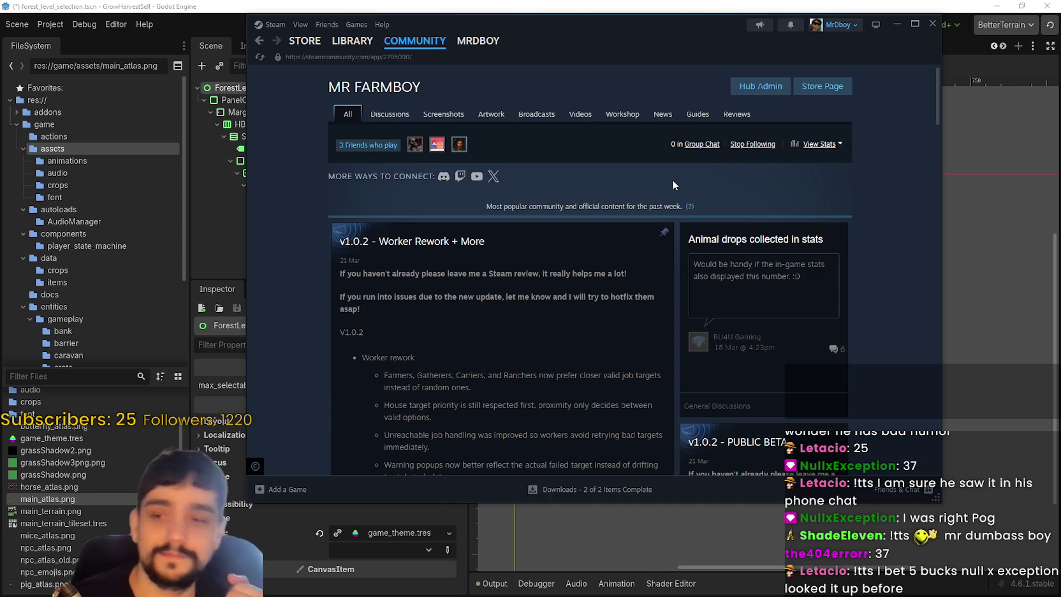
pyautogui.scroll(-3, 672, 181)
pyautogui.scroll(1, 619, 208)
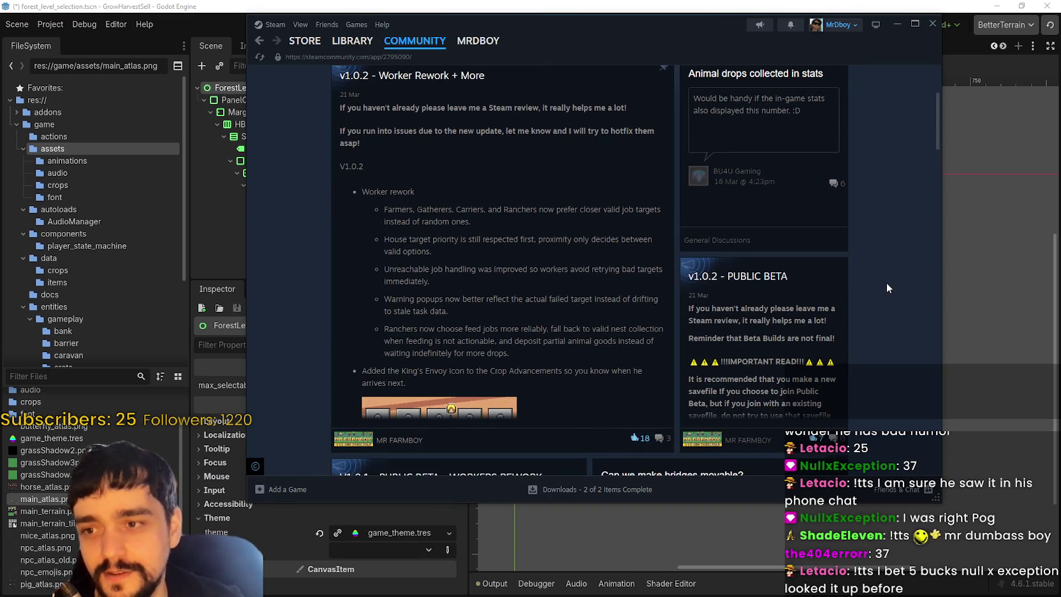
pyautogui.scroll(-1, 884, 284)
pyautogui.click(898, 28)
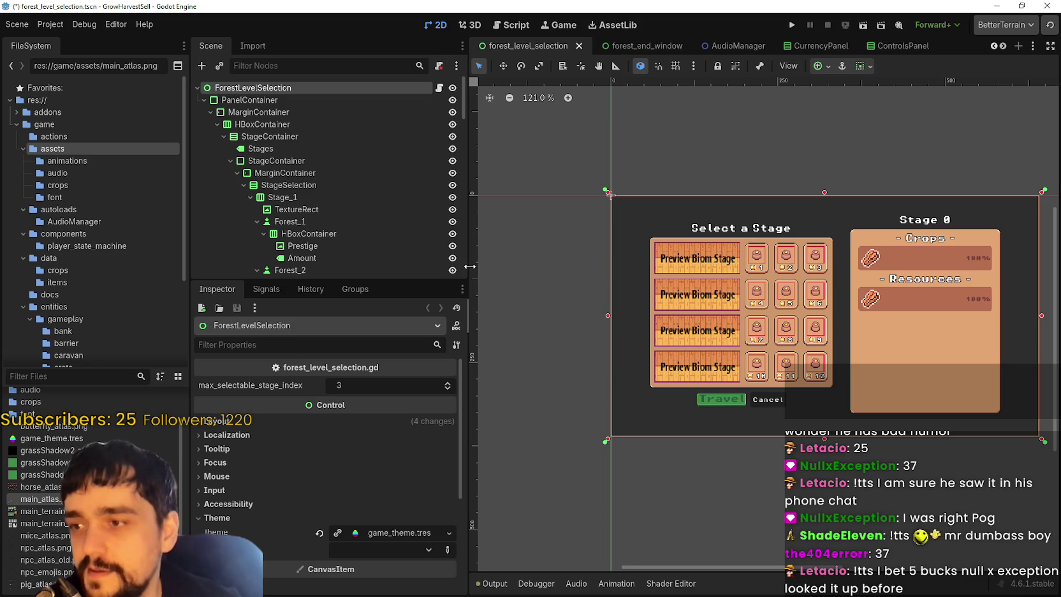
# - Narrow the scene docks, then save forest_level_selection and run the game to its title screen
pyautogui.moveTo(468, 265); pyautogui.dragTo(396, 266)
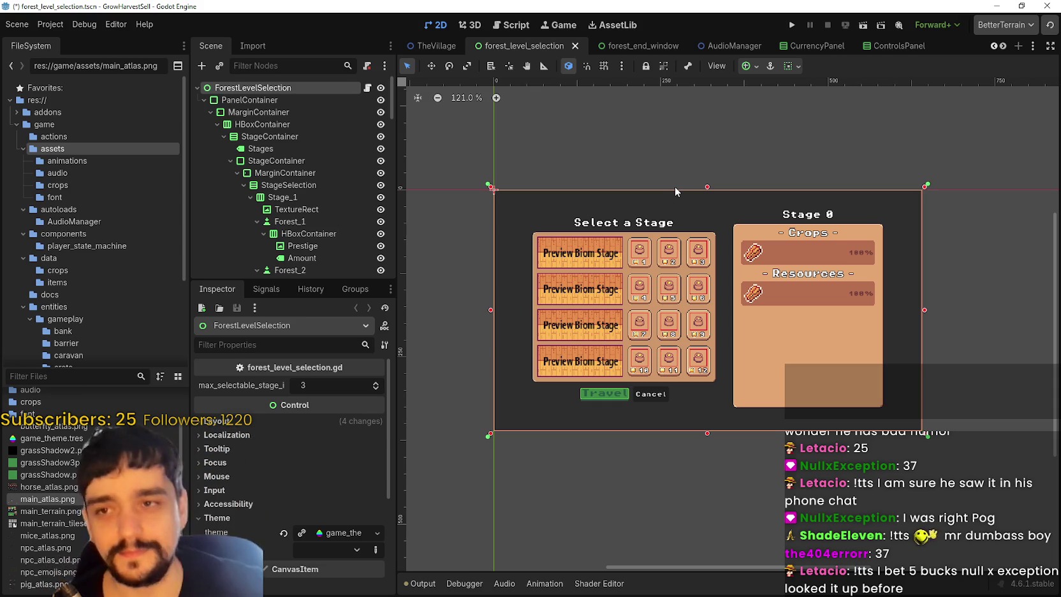
pyautogui.hotkey('ctrl', 's')
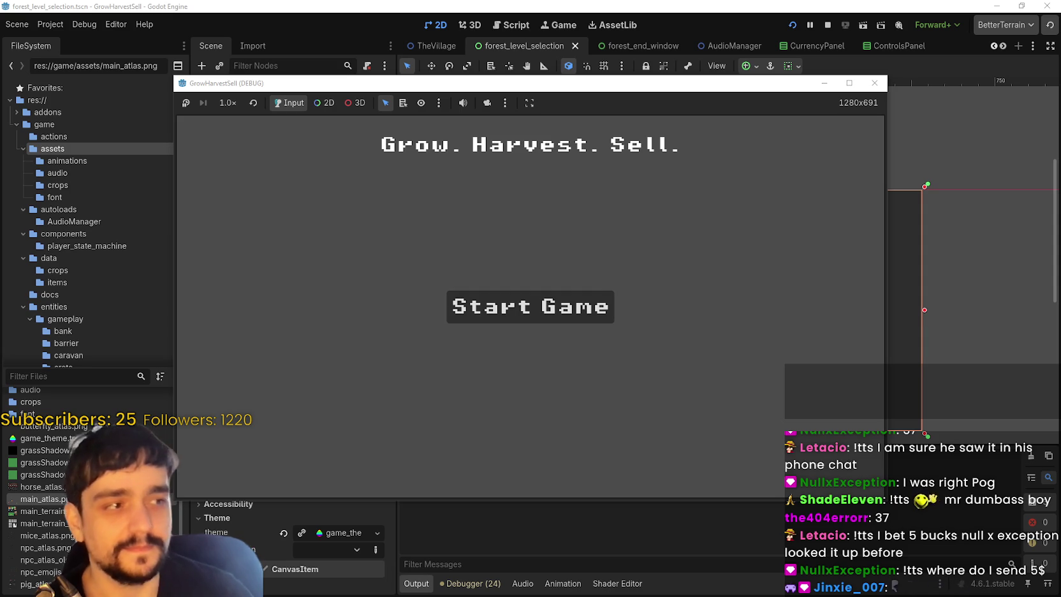
# - Maximize the game window and try Start Game, then stop the debug run with F8
pyautogui.click(848, 83)
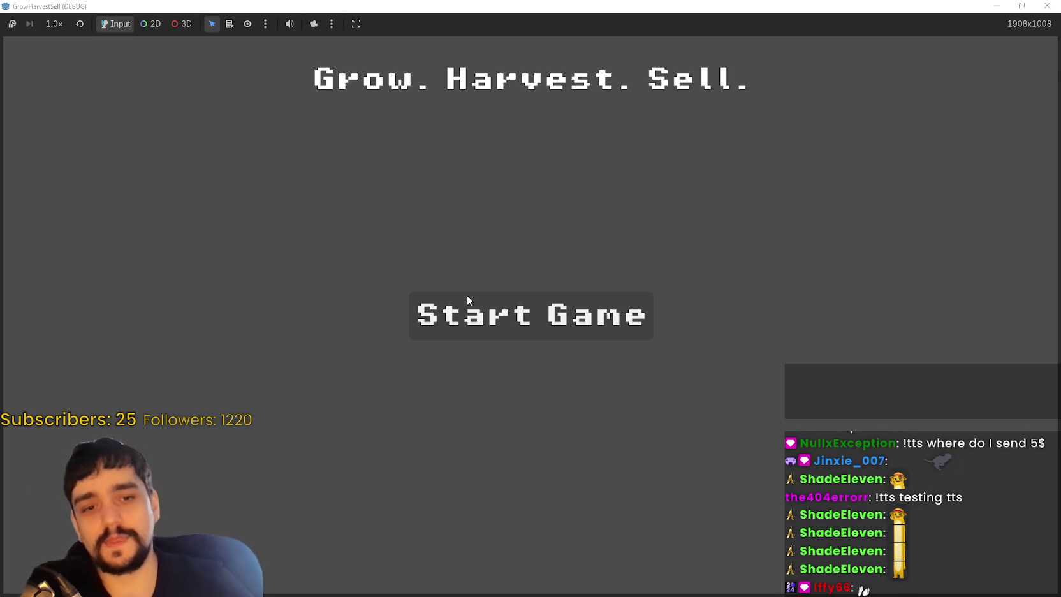
pyautogui.click(542, 310)
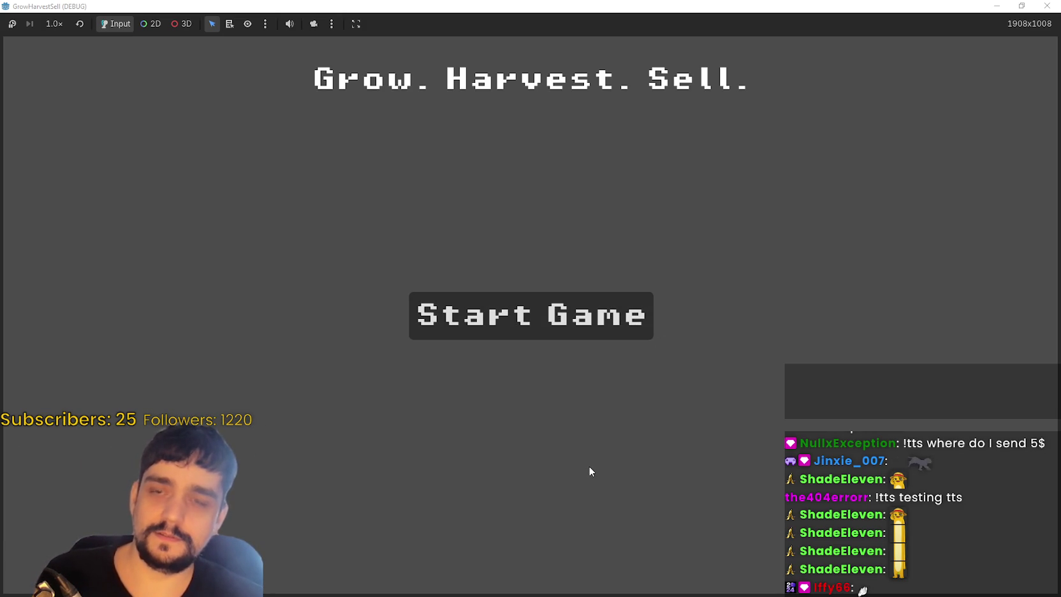
pyautogui.press('F8')
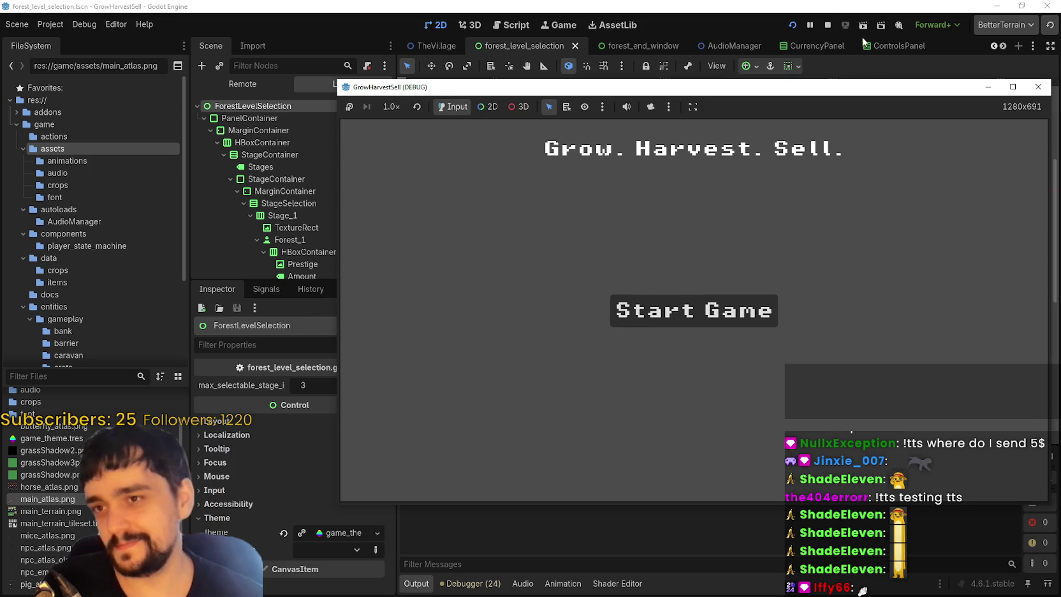
pyautogui.scroll(-3, 701, 255)
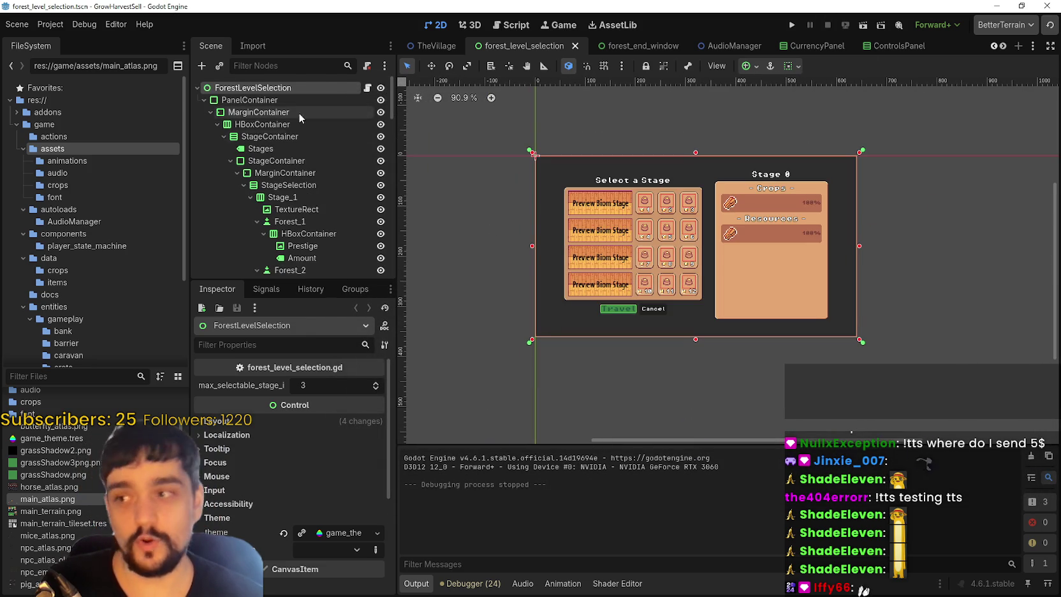
# - Open the player scene tab and select its AnimatedSprite2D node
pyautogui.scroll(-2, 255, 115)
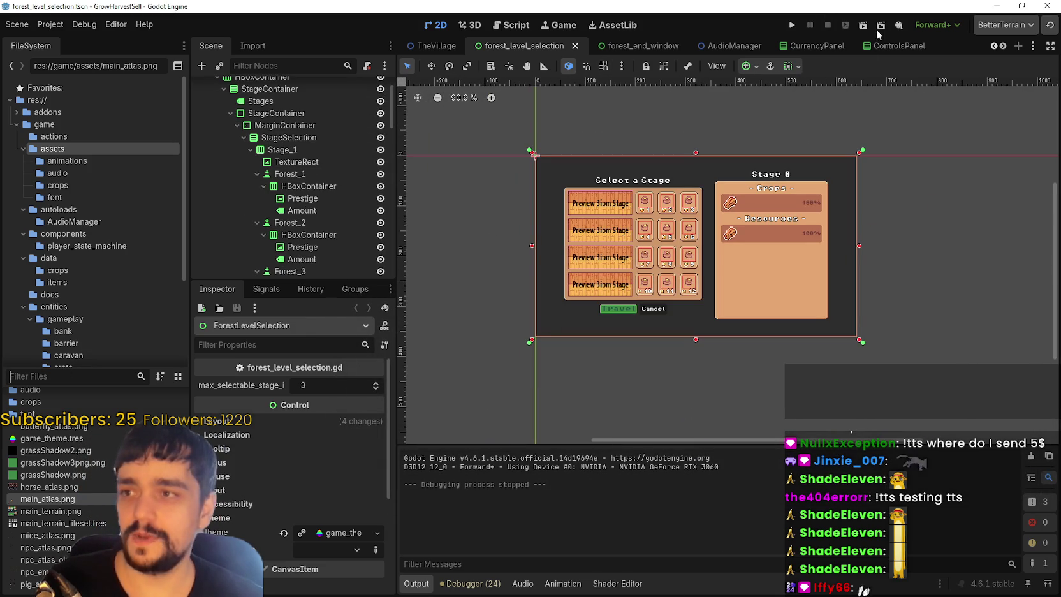
pyautogui.click(994, 47)
pyautogui.click(994, 46)
pyautogui.click(994, 46)
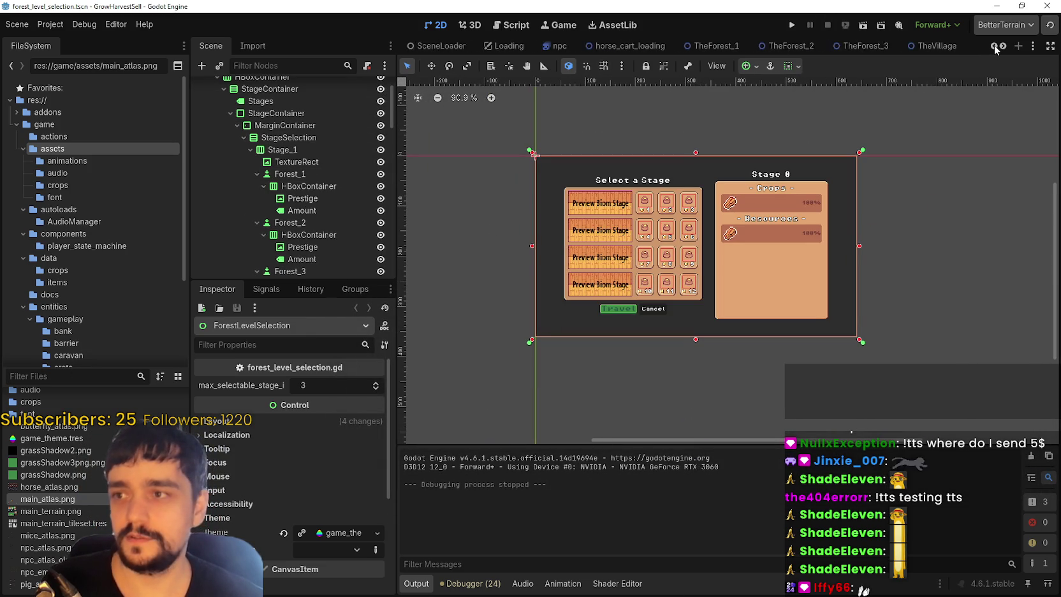
pyautogui.click(993, 47)
pyautogui.click(474, 46)
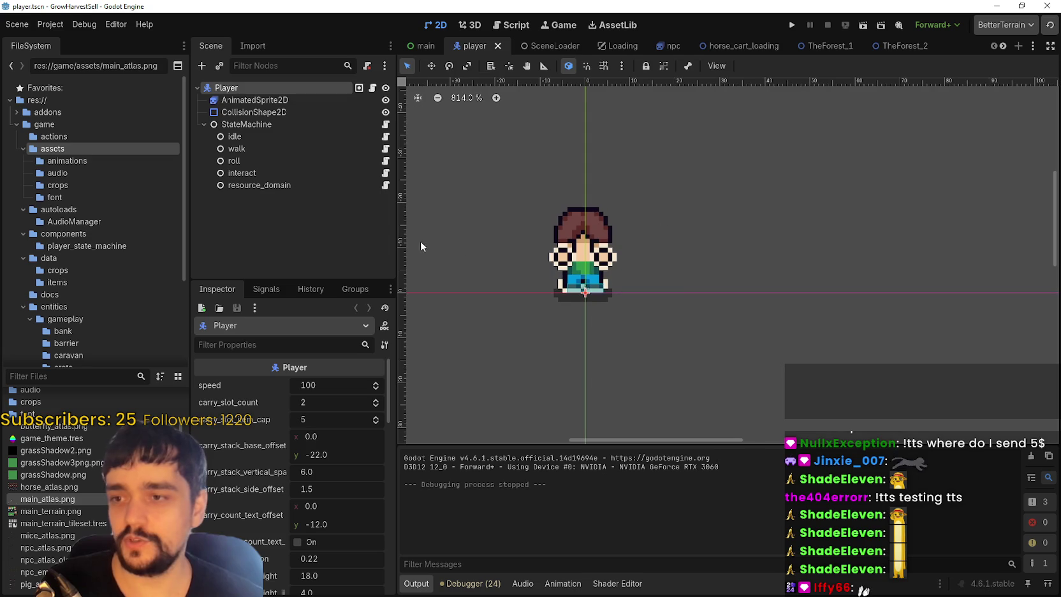
pyautogui.click(273, 135)
pyautogui.click(271, 112)
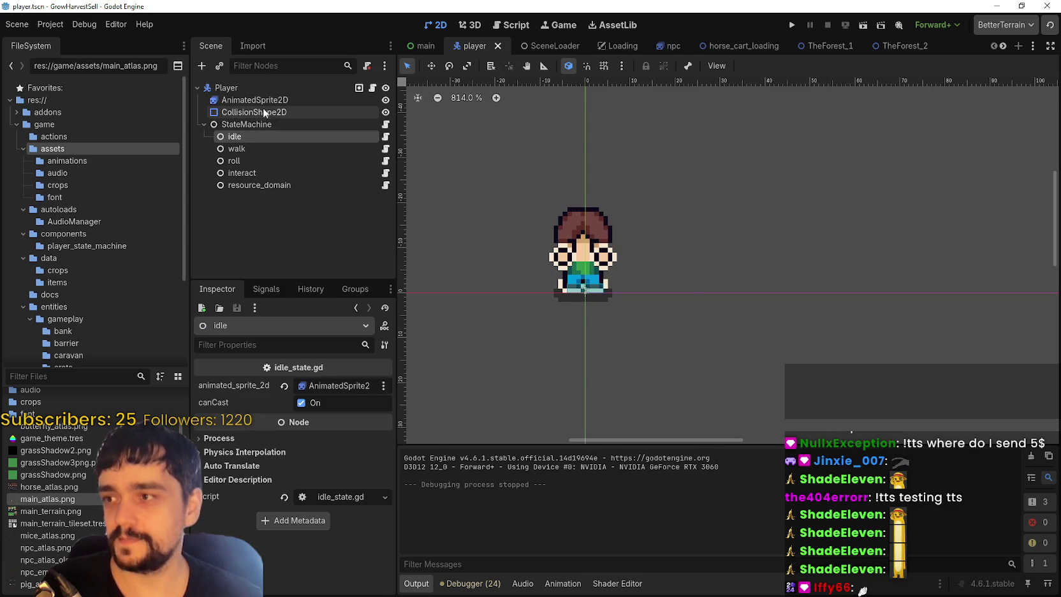
pyautogui.click(267, 101)
# - Preview the fishing_back, chopping_front and watering_right animations in SpriteFrames
pyautogui.scroll(5, 507, 495)
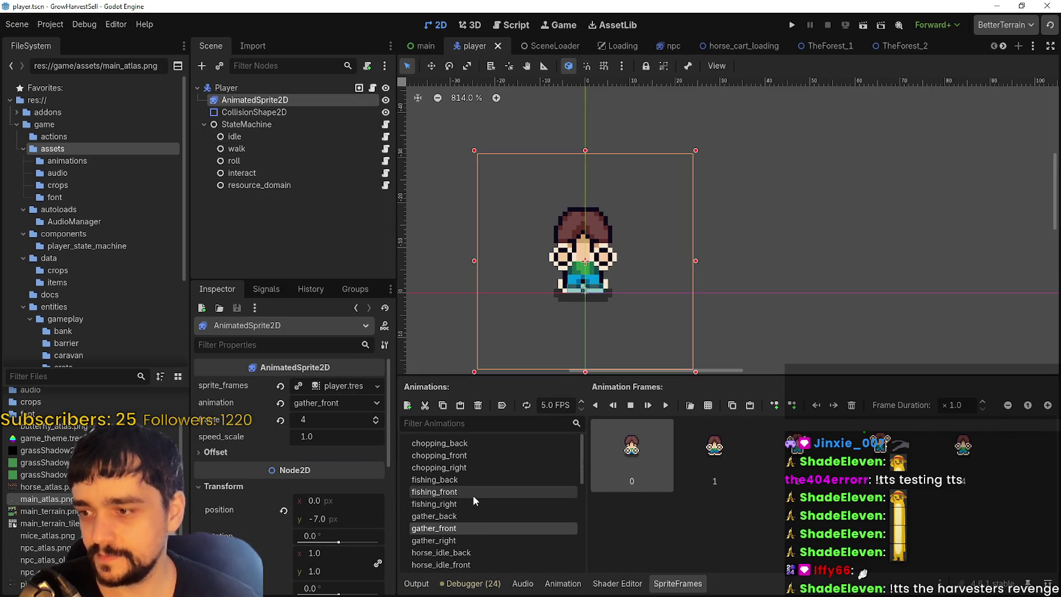
pyautogui.click(475, 480)
pyautogui.click(478, 456)
pyautogui.scroll(-3, 466, 471)
pyautogui.scroll(-3, 466, 475)
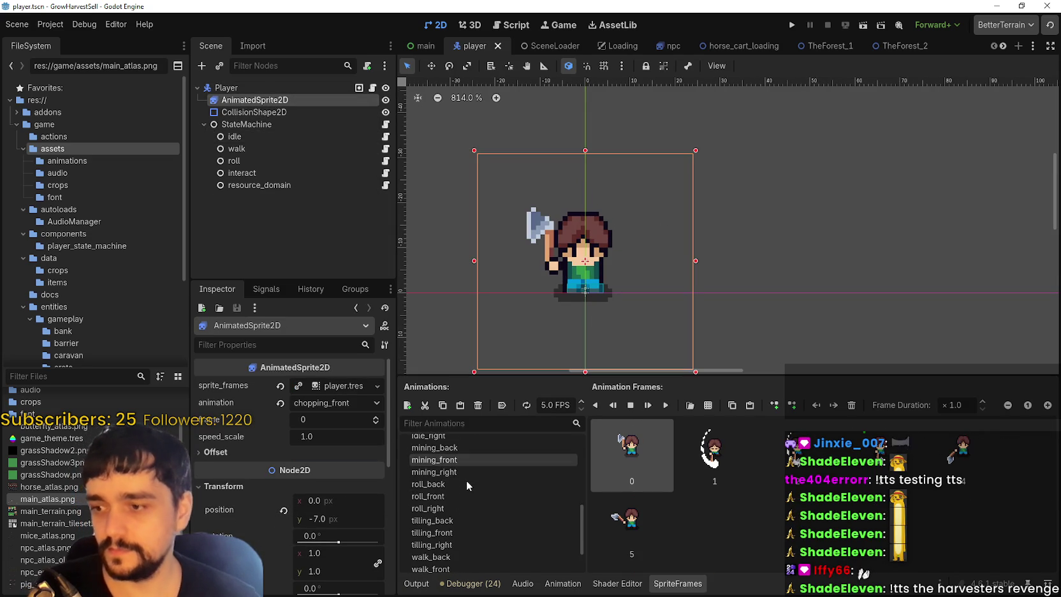
pyautogui.scroll(3, 477, 487)
pyautogui.scroll(-3, 494, 492)
pyautogui.scroll(-5, 492, 487)
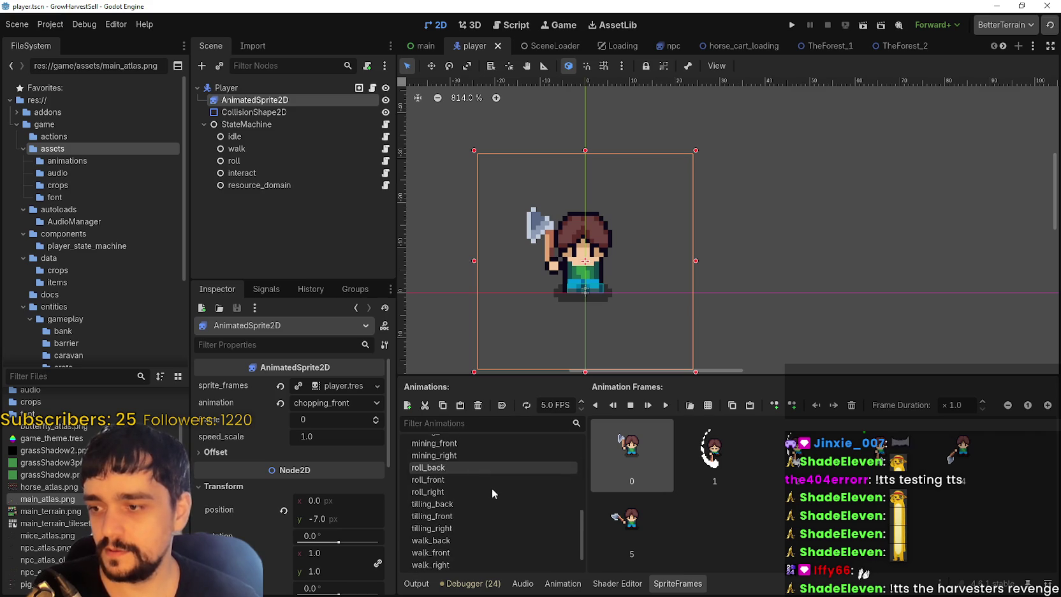
pyautogui.click(495, 562)
pyautogui.scroll(5, 494, 547)
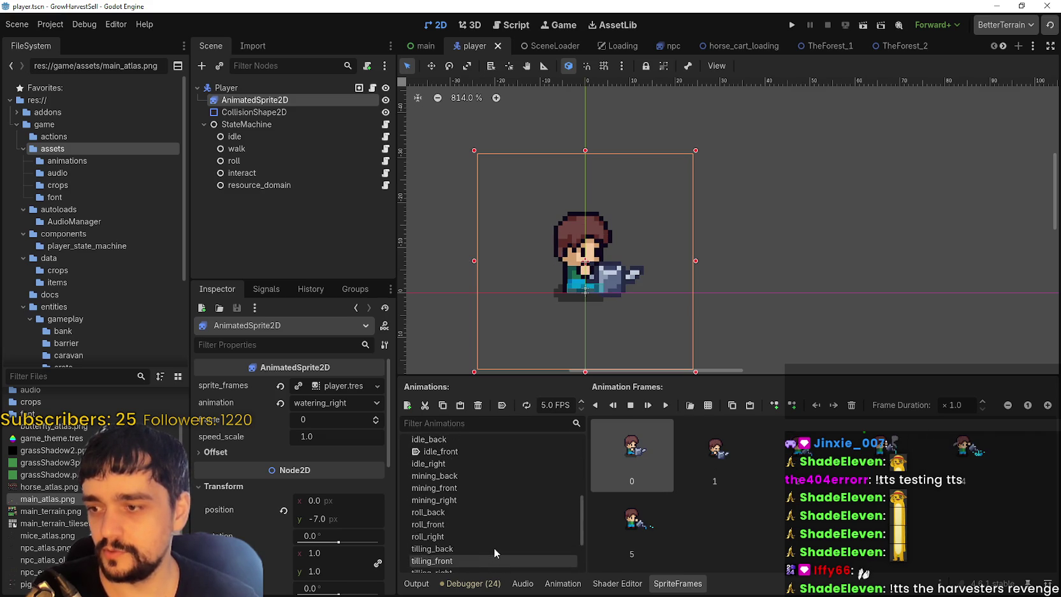
pyautogui.scroll(1, 484, 537)
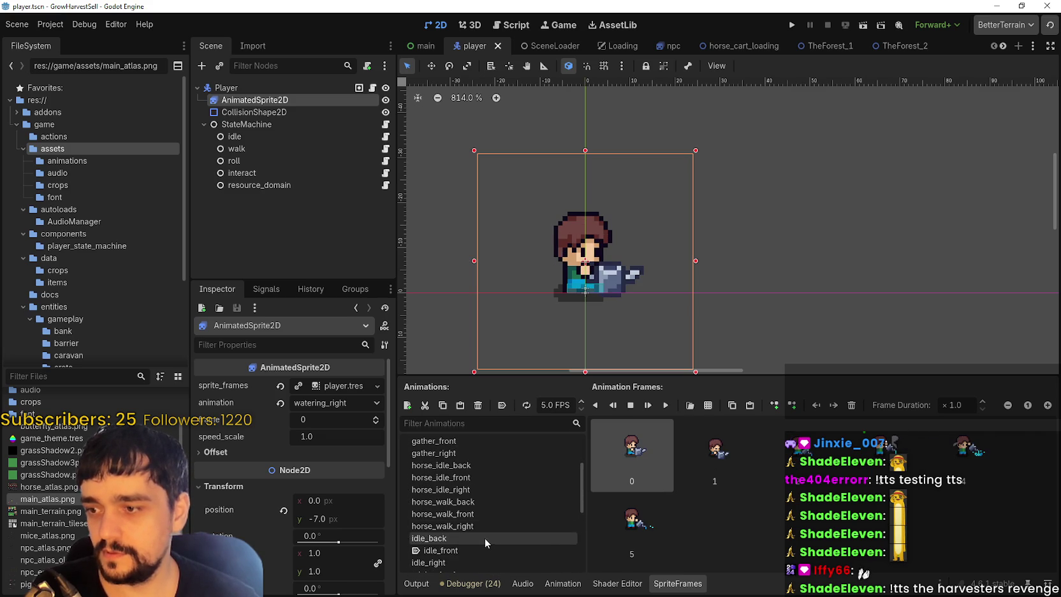
pyautogui.scroll(-3, 482, 549)
pyautogui.scroll(-2, 444, 531)
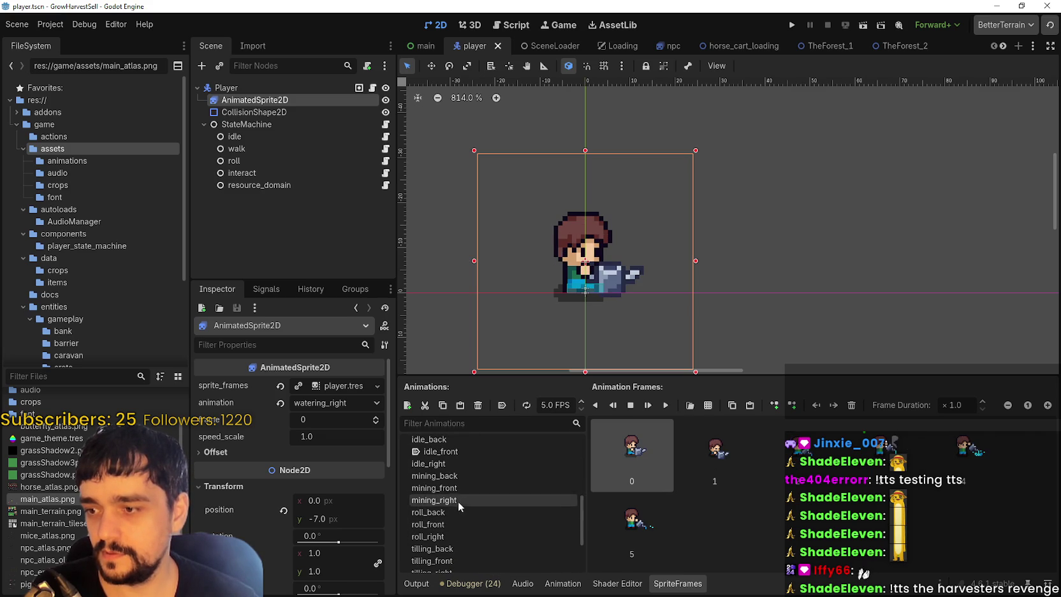
# - Delete the mining_back animation
pyautogui.click(456, 476)
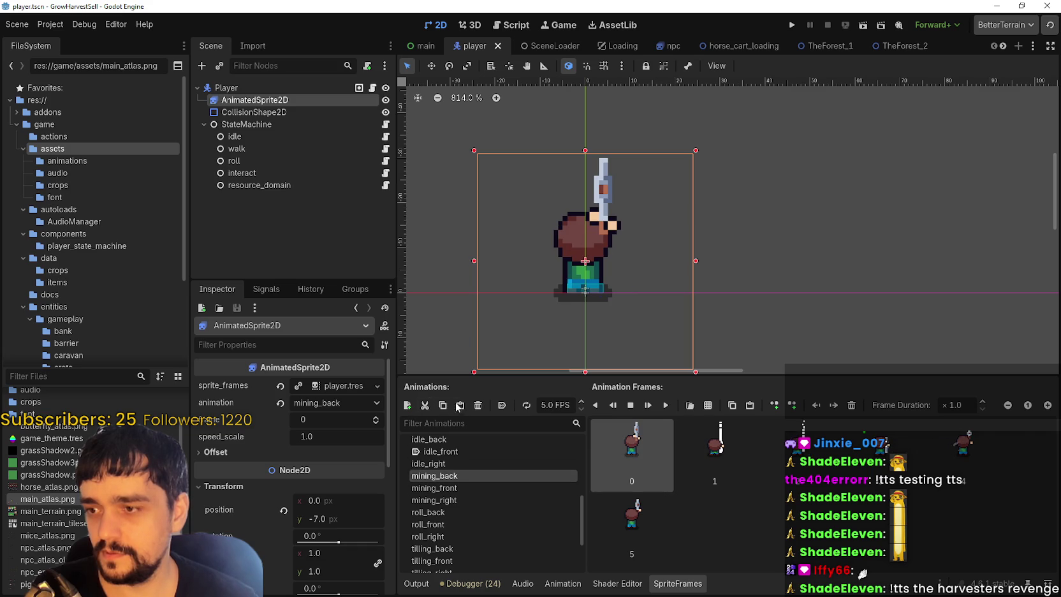
pyautogui.click(479, 407)
pyautogui.click(512, 319)
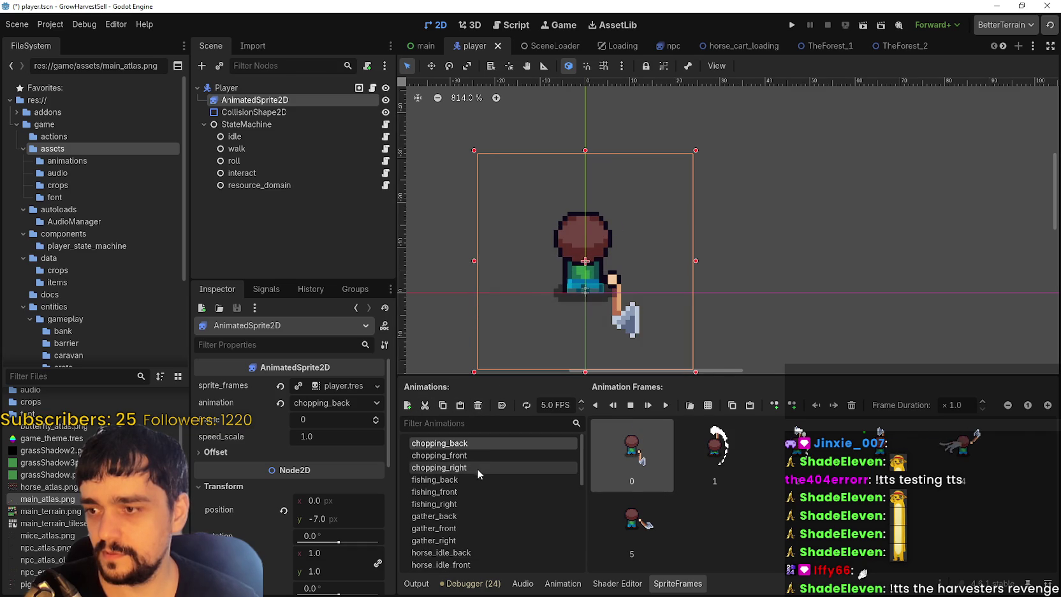
# - Delete the chopping_back, chopping_front and chopping_right animations
pyautogui.click(479, 406)
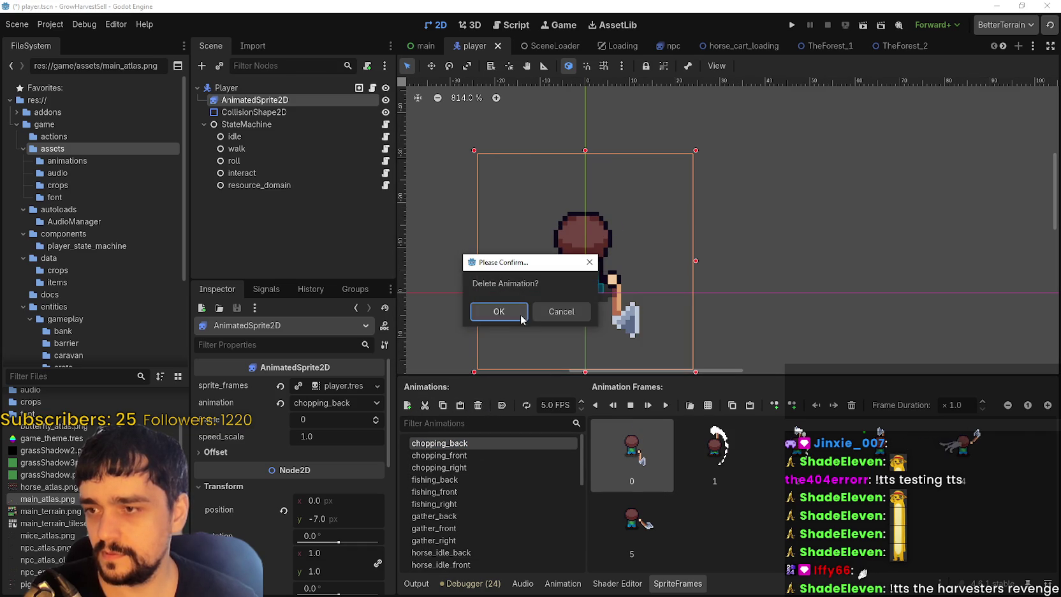
pyautogui.click(510, 312)
pyautogui.click(481, 406)
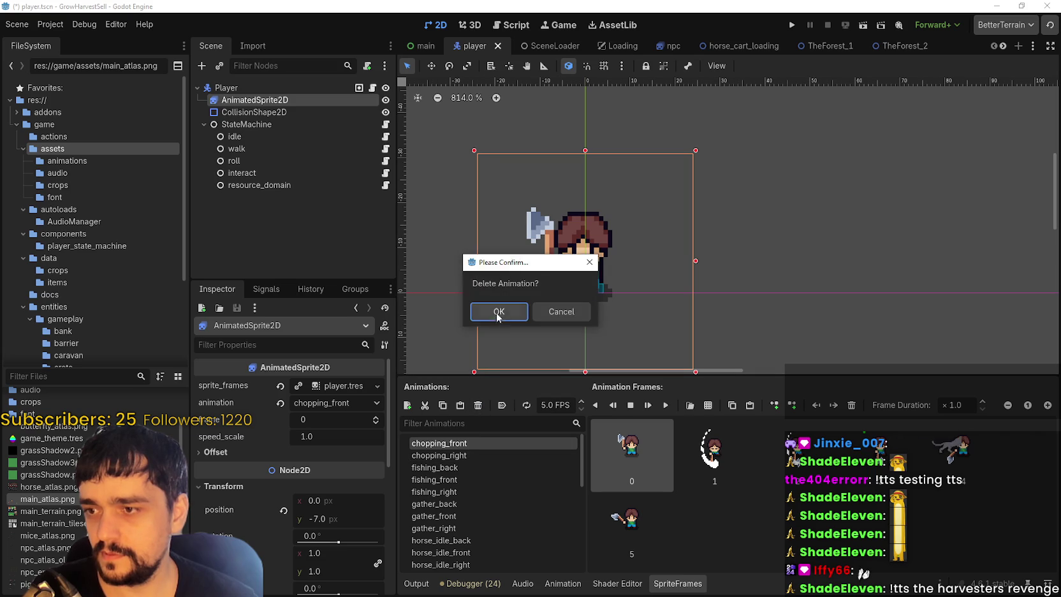
pyautogui.click(499, 311)
pyautogui.click(478, 405)
pyautogui.click(500, 312)
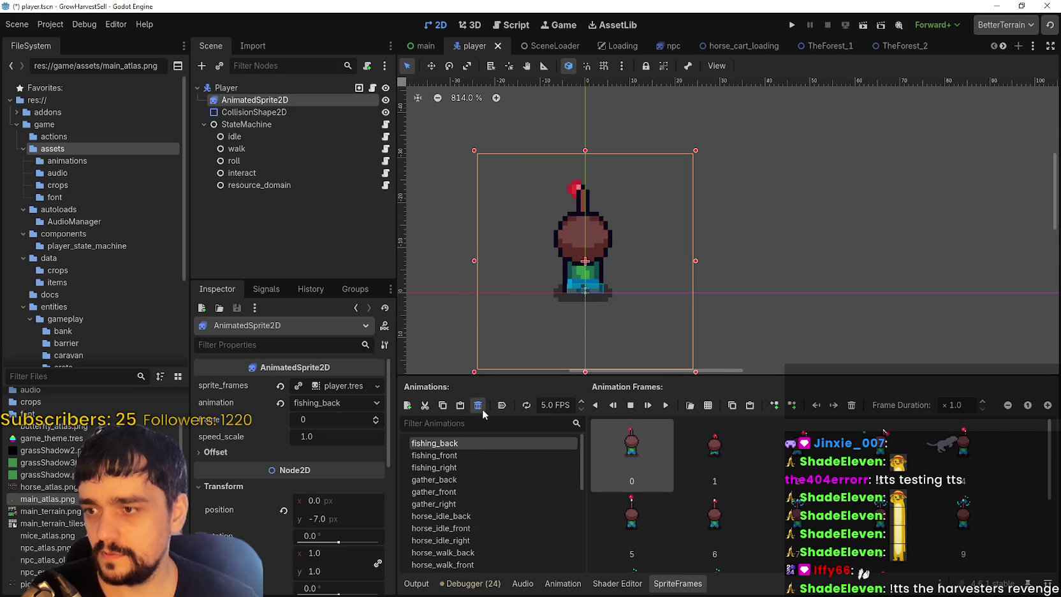
# - Delete the fishing_back, fishing_front, fishing_right and gather_back animations
pyautogui.click(478, 406)
pyautogui.click(499, 312)
pyautogui.click(478, 405)
pyautogui.click(503, 311)
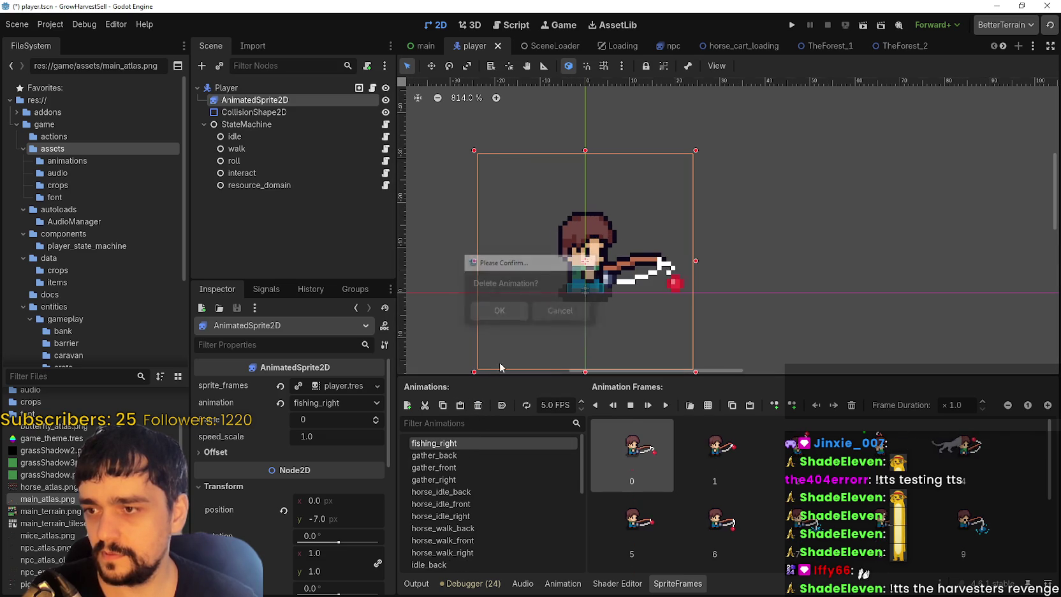
pyautogui.click(478, 406)
pyautogui.click(501, 312)
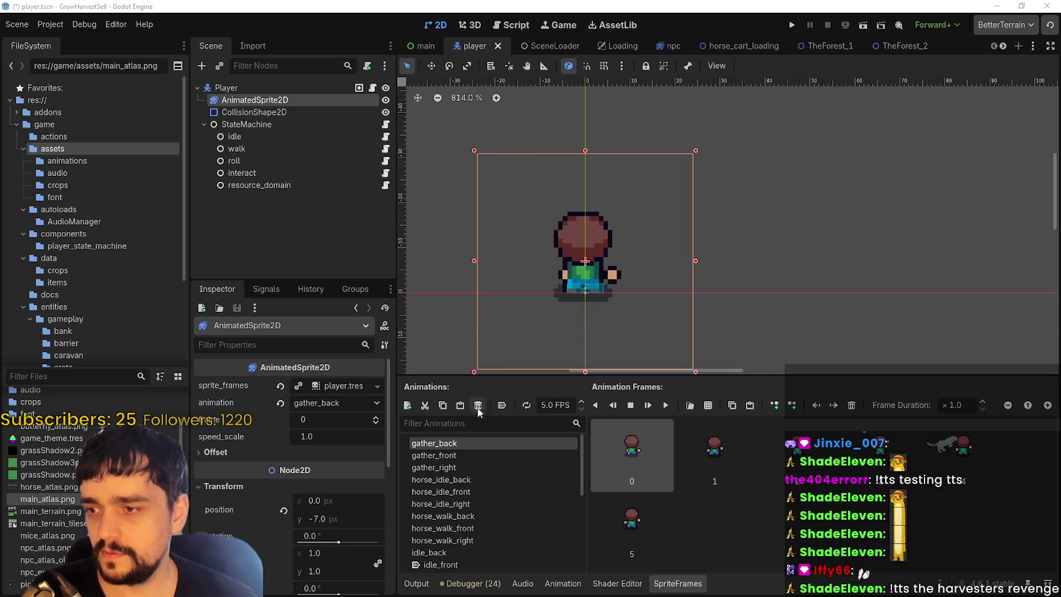
pyautogui.click(478, 406)
pyautogui.click(501, 311)
# - Cancel deleting gather_front and undo to restore gather_back and fishing_right
pyautogui.click(478, 405)
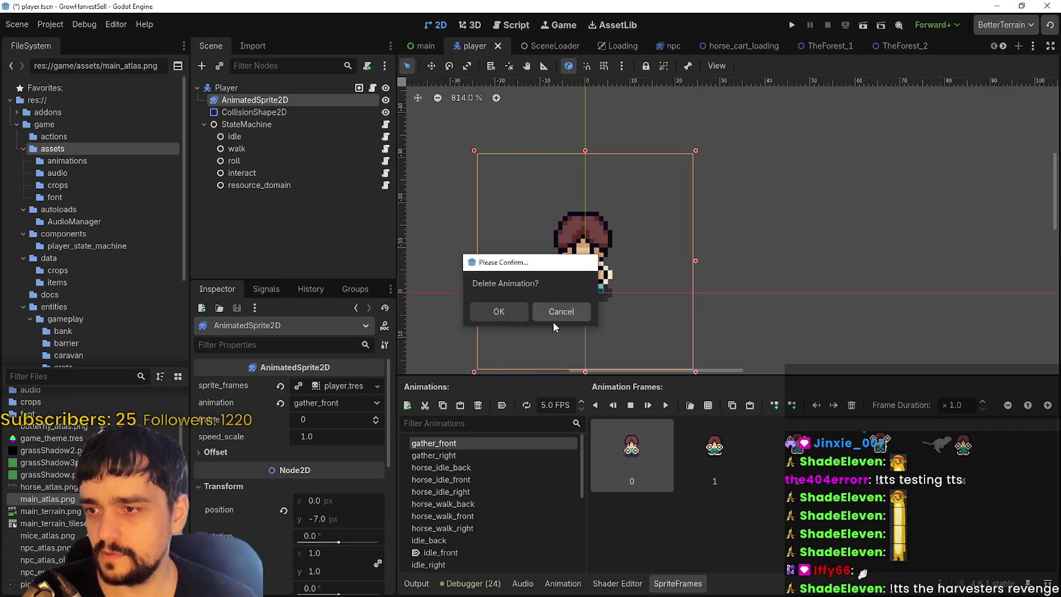
pyautogui.click(553, 319)
pyautogui.hotkey('ctrl', 'z')
pyautogui.click(467, 468)
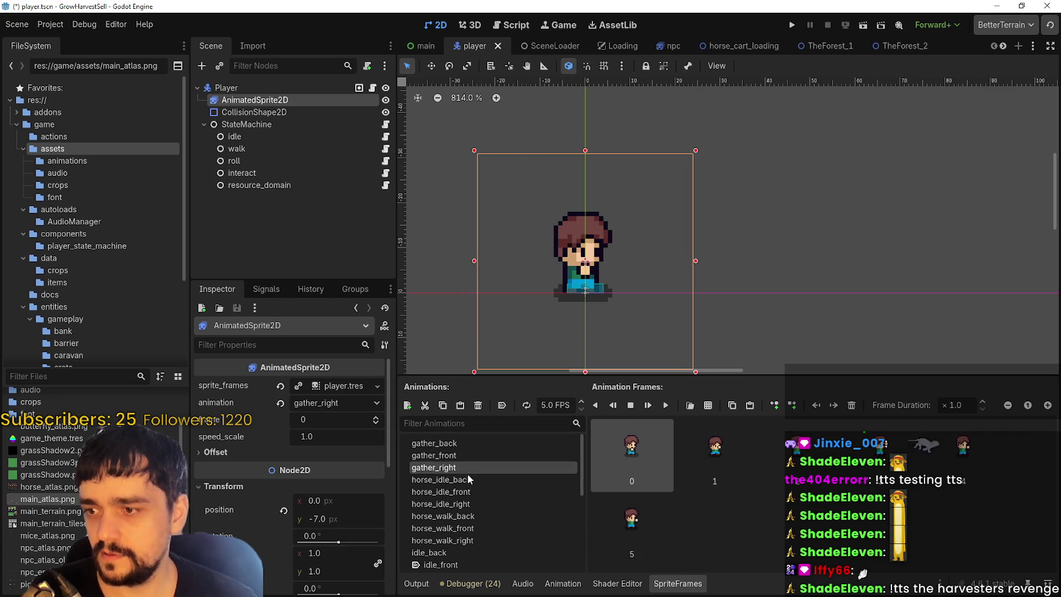
pyautogui.press('Up')
pyautogui.press('Up')
pyautogui.press('Up')
pyautogui.click(476, 456)
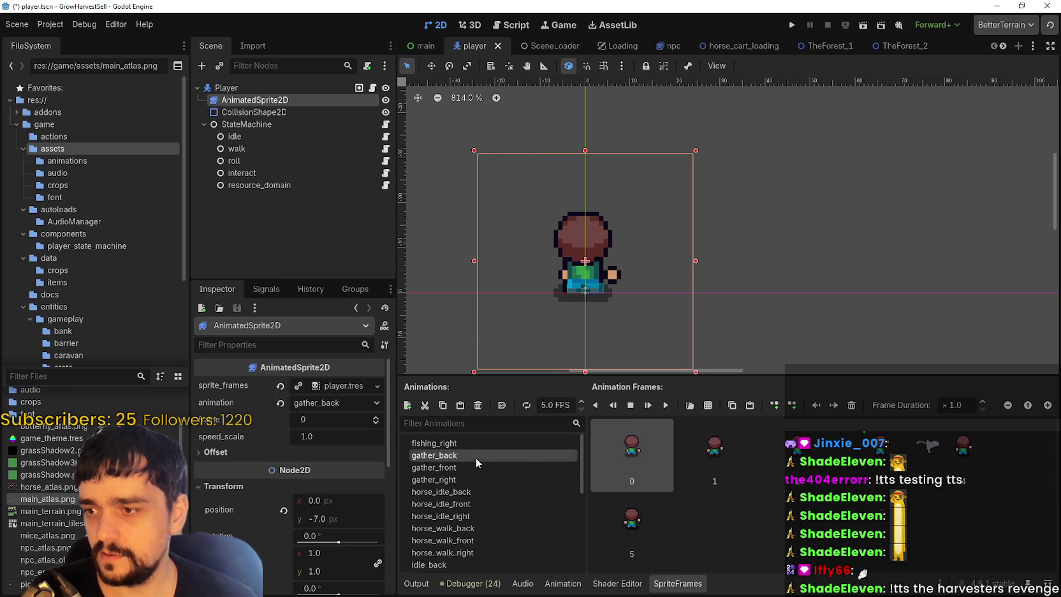
pyautogui.scroll(-1, 490, 493)
pyautogui.scroll(1, 482, 472)
# - Delete the fishing_right and horse_idle_back animations
pyautogui.click(478, 443)
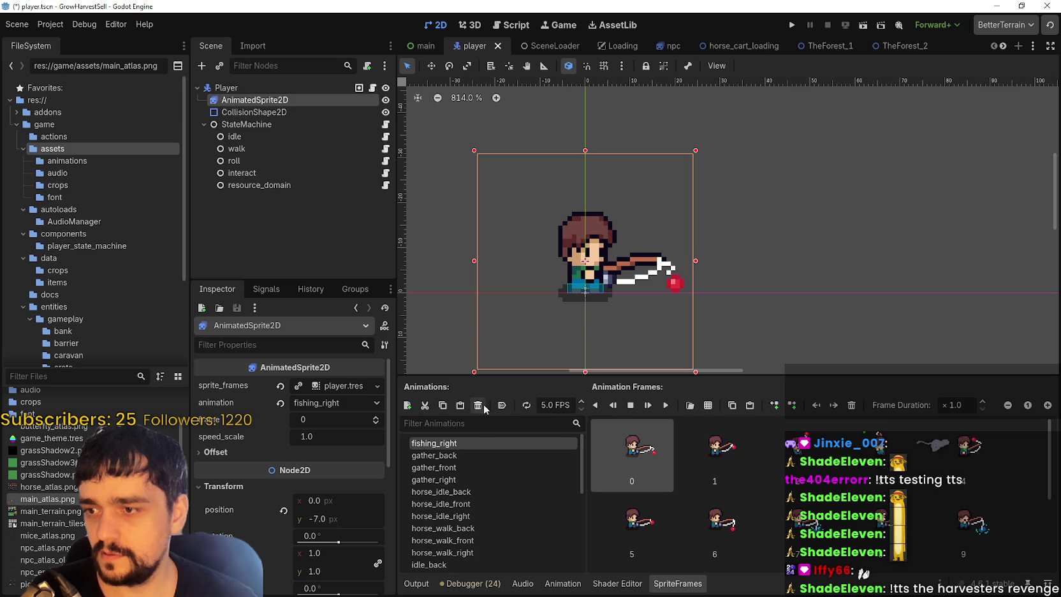
pyautogui.click(477, 405)
pyautogui.click(512, 311)
pyautogui.click(447, 480)
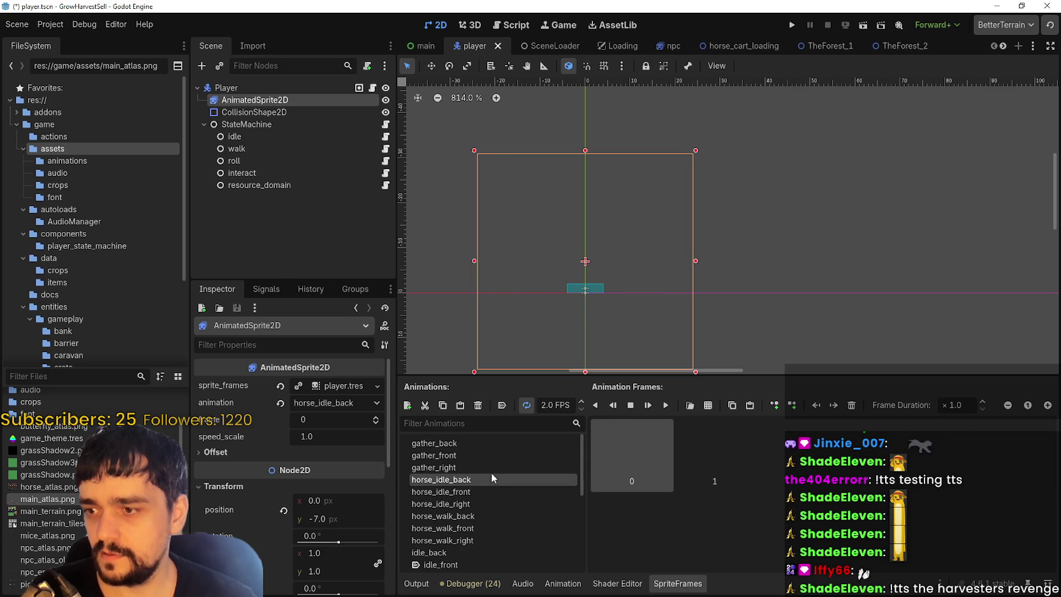
pyautogui.click(478, 405)
pyautogui.click(510, 311)
# - Delete the horse_idle_front and horse_idle_right animations
pyautogui.click(483, 479)
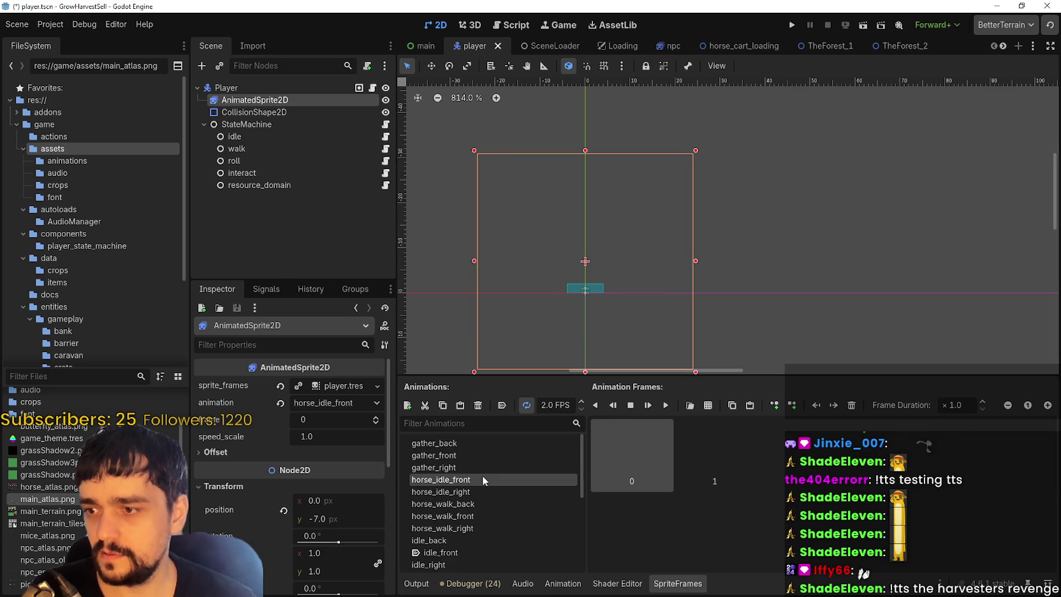
pyautogui.click(478, 404)
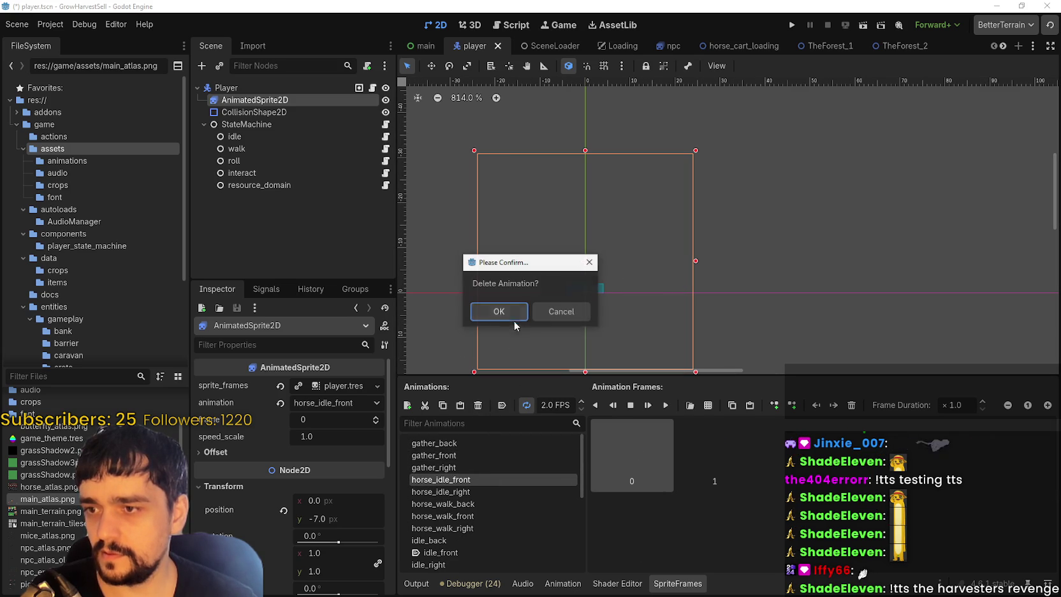
pyautogui.click(510, 311)
pyautogui.click(485, 479)
pyautogui.click(501, 405)
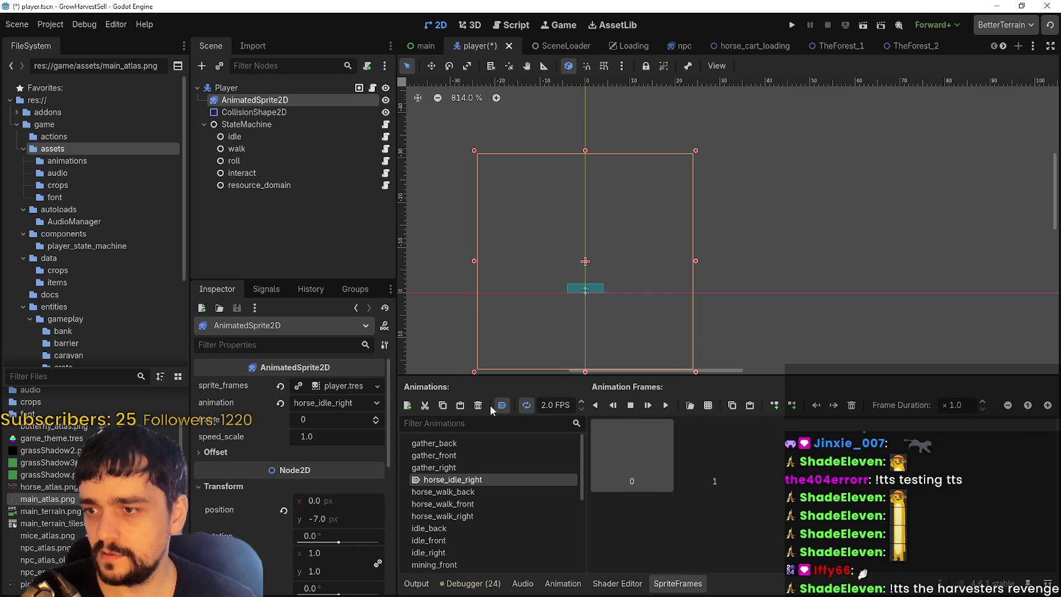
pyautogui.scroll(-2, 476, 489)
pyautogui.click(453, 493)
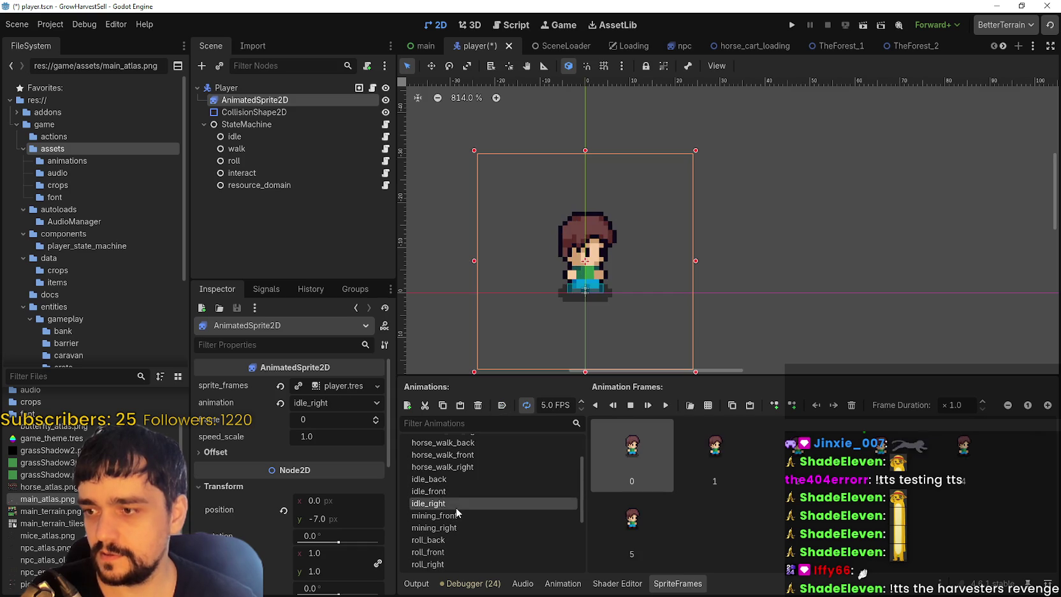
pyautogui.scroll(2, 501, 485)
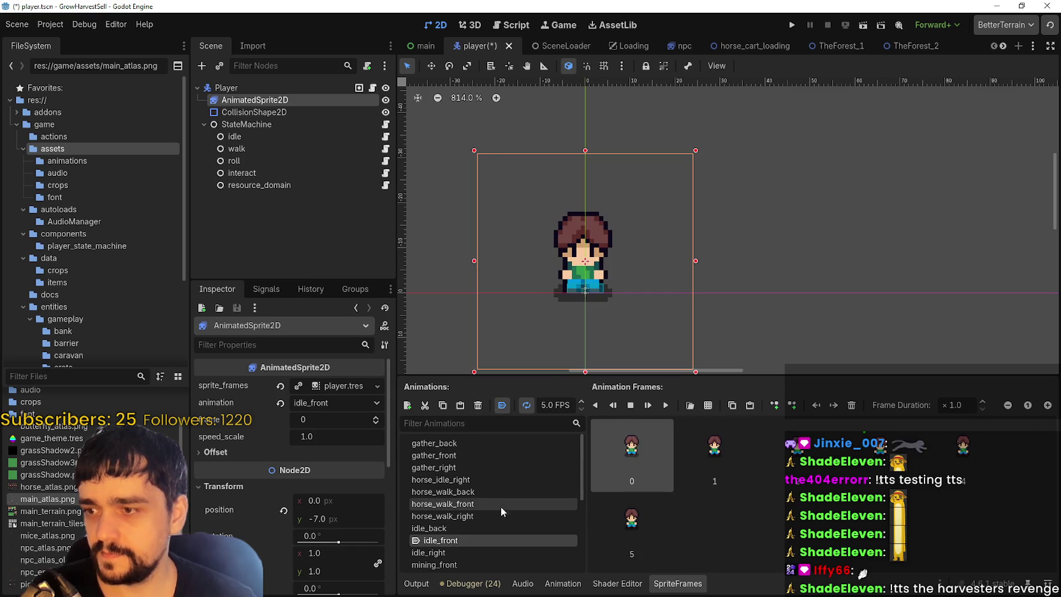
pyautogui.click(484, 479)
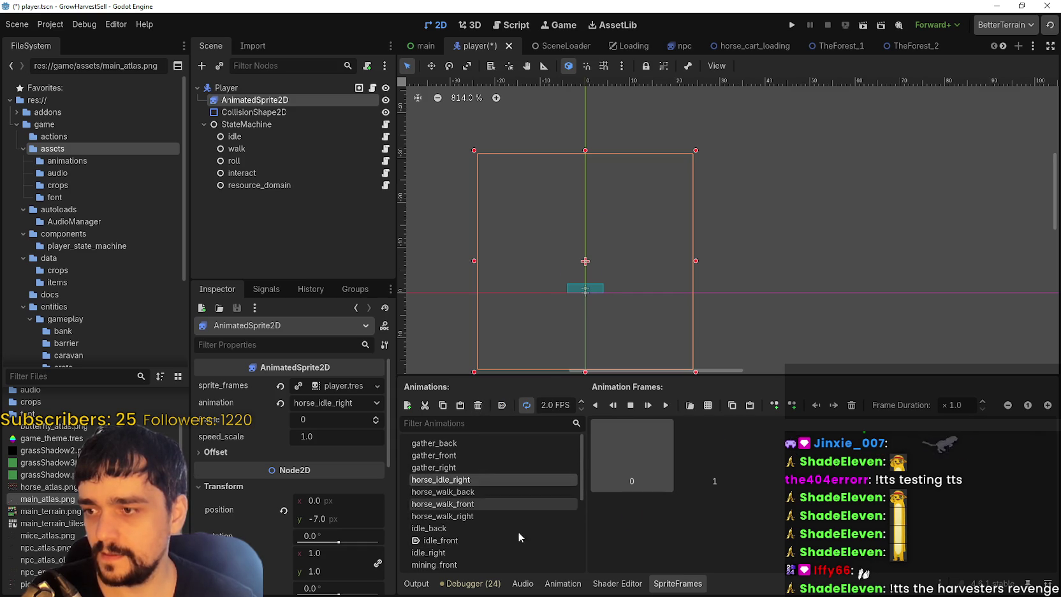
pyautogui.click(483, 404)
pyautogui.click(500, 310)
# - Delete the horse_walk_back, horse_walk_front and horse_walk_right animations
pyautogui.click(481, 480)
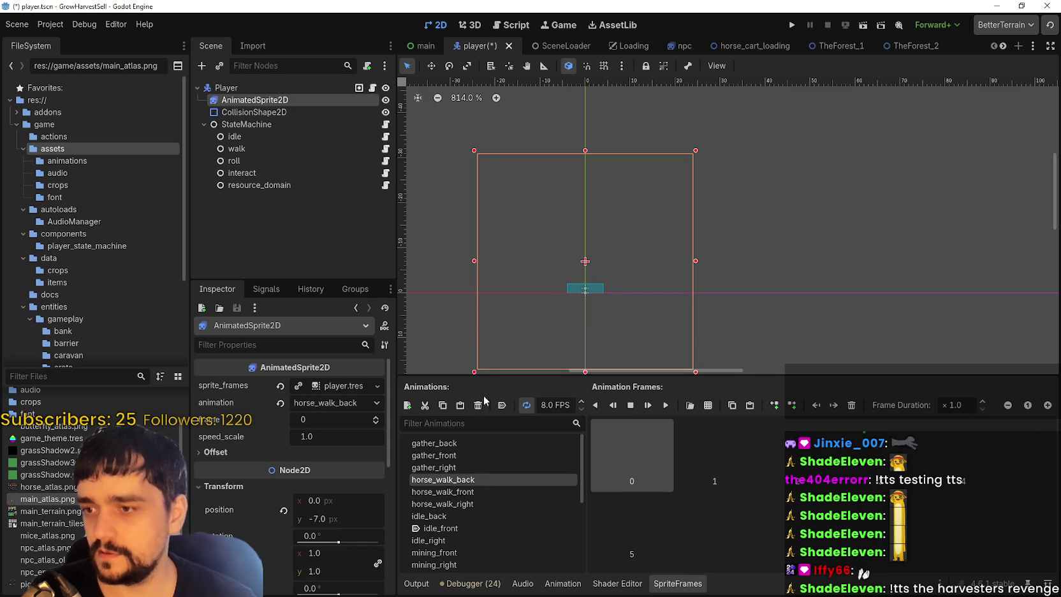
pyautogui.click(477, 405)
pyautogui.click(497, 314)
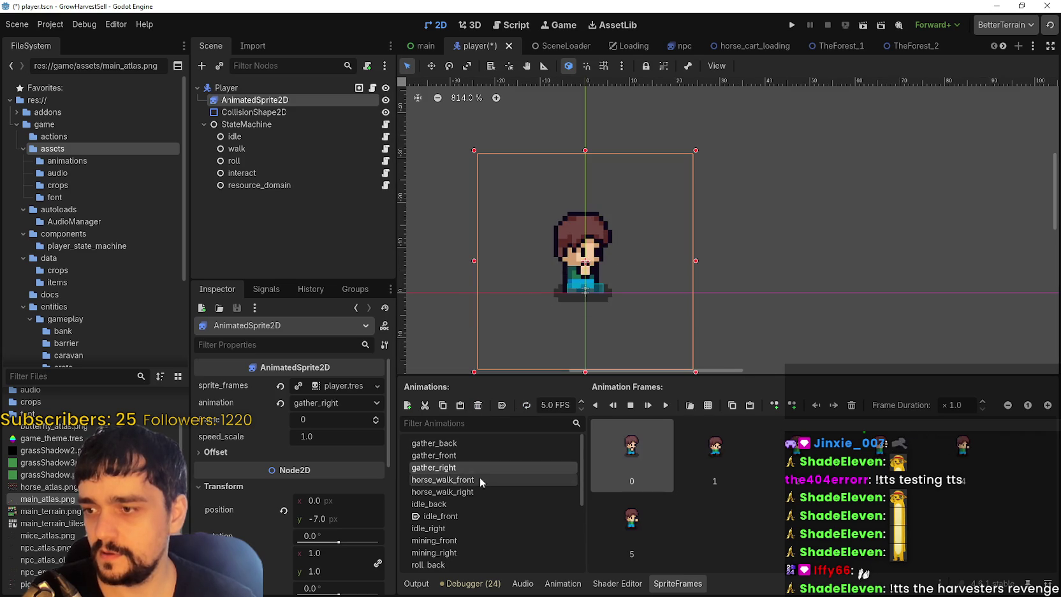
pyautogui.click(479, 479)
pyautogui.click(479, 405)
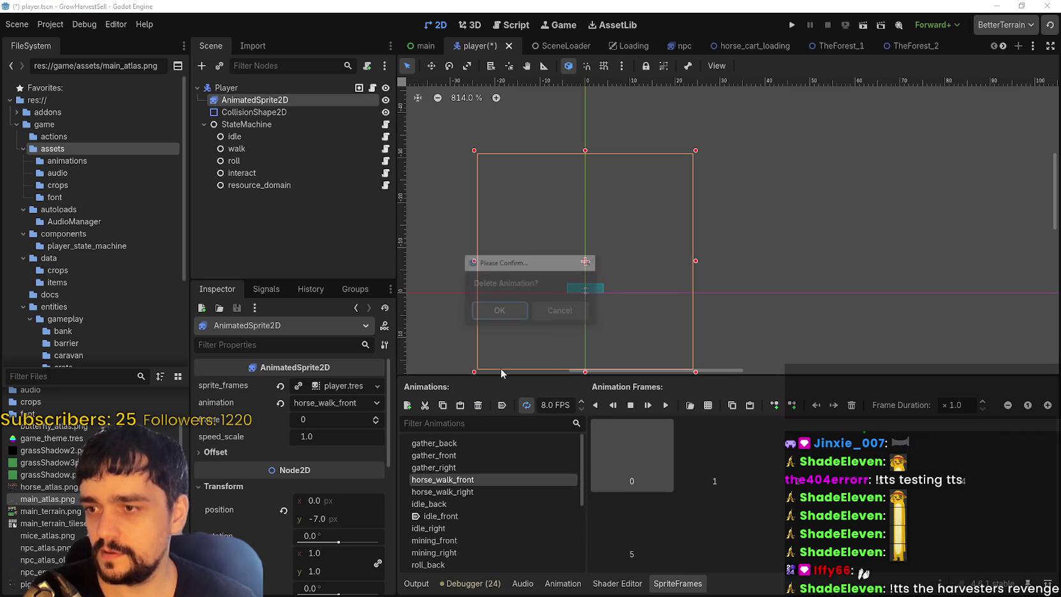
pyautogui.click(499, 311)
pyautogui.click(468, 479)
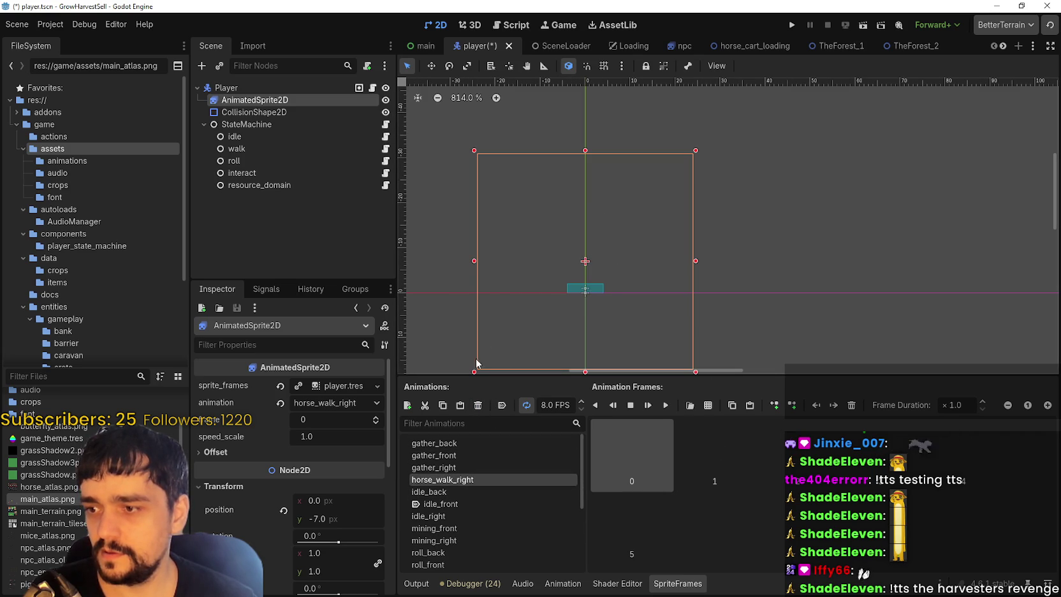
pyautogui.click(478, 405)
pyautogui.click(496, 310)
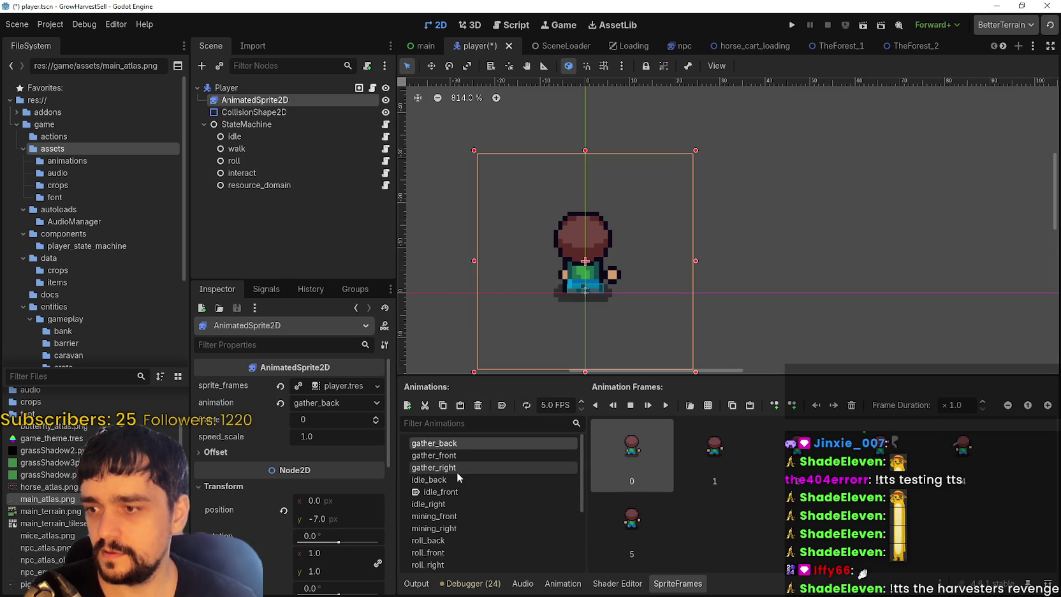
# - Delete the mining_front and mining_right animations
pyautogui.click(447, 515)
pyautogui.click(478, 405)
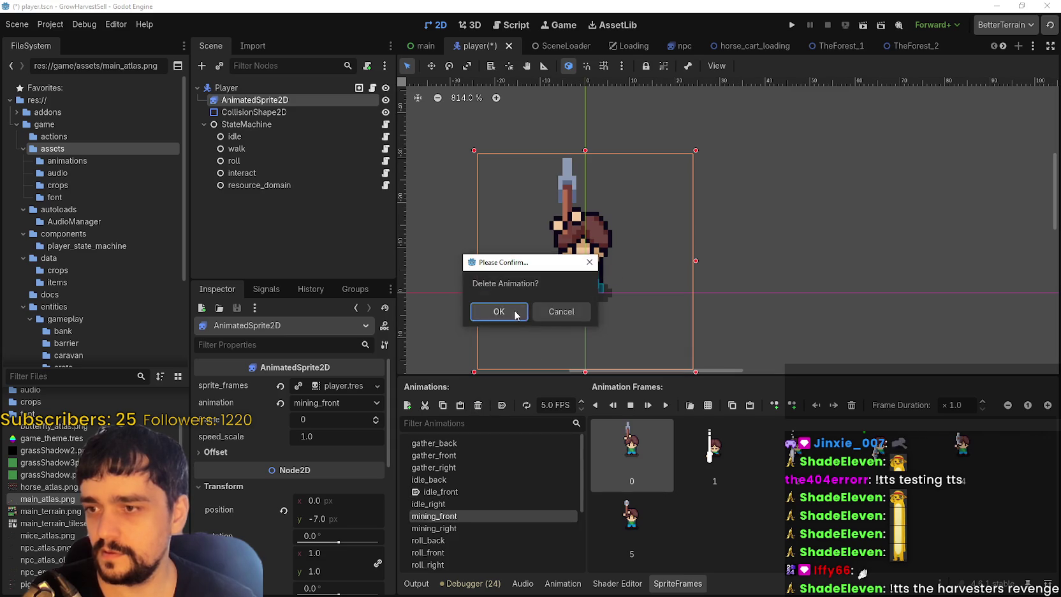
pyautogui.click(498, 308)
pyautogui.click(456, 484)
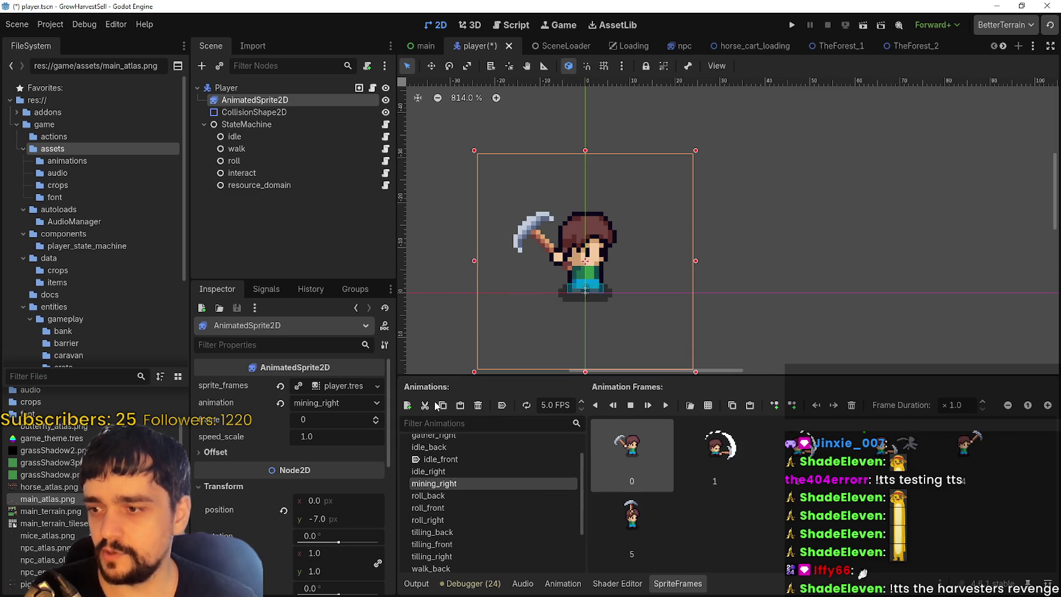
pyautogui.click(477, 406)
pyautogui.click(496, 312)
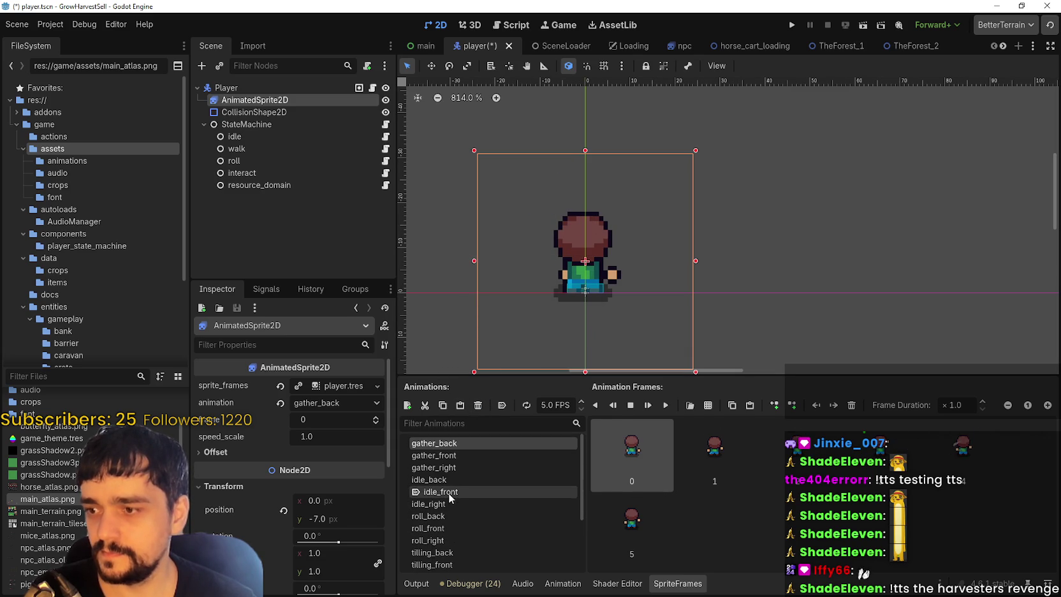
# - Delete the tilling_back and watering_right animations
pyautogui.click(459, 515)
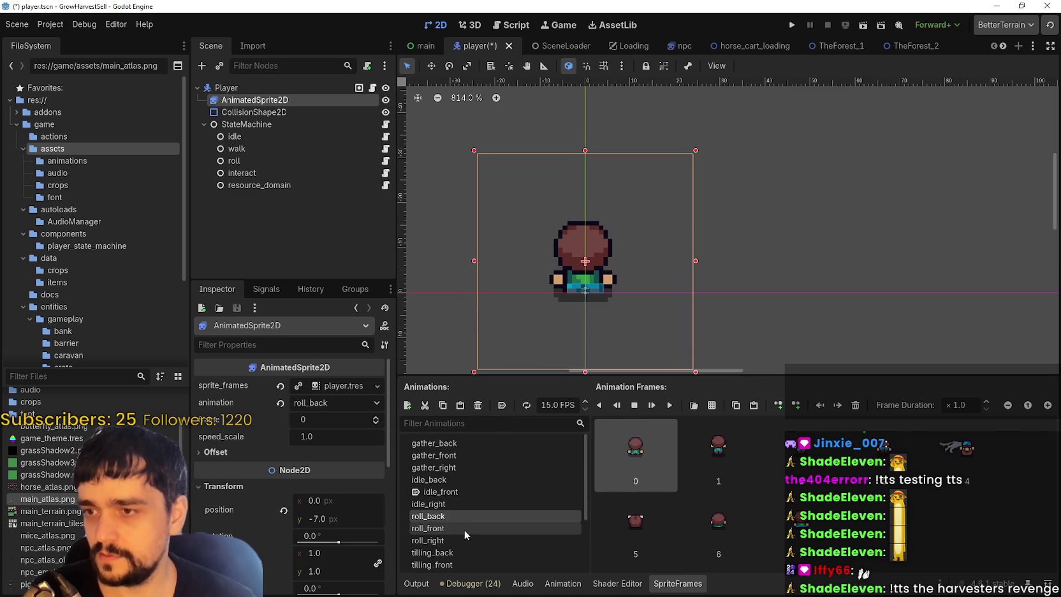
pyautogui.scroll(-3, 456, 523)
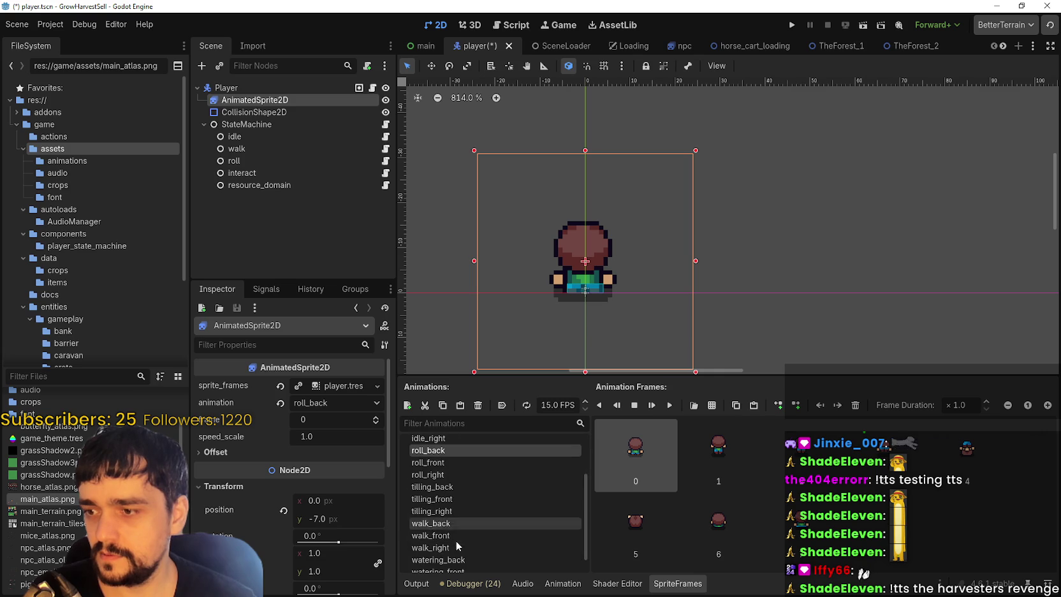
pyautogui.click(457, 488)
pyautogui.click(478, 405)
pyautogui.click(502, 312)
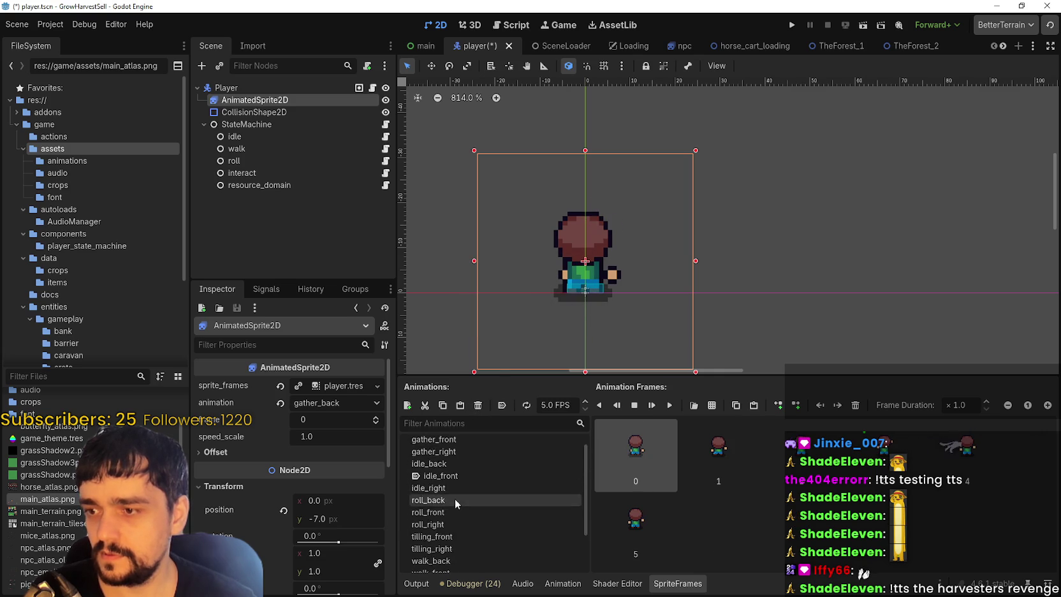
pyautogui.scroll(-3, 456, 507)
pyautogui.click(465, 564)
pyautogui.click(478, 406)
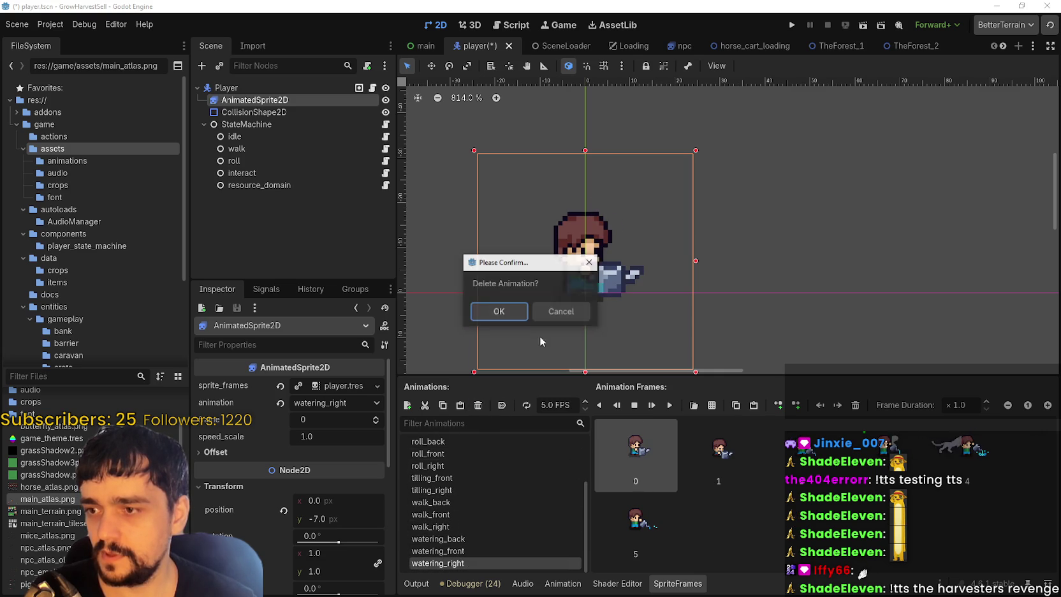
pyautogui.click(502, 311)
# - Delete the watering_front and watering_back animations
pyautogui.scroll(-5, 465, 542)
pyautogui.click(450, 563)
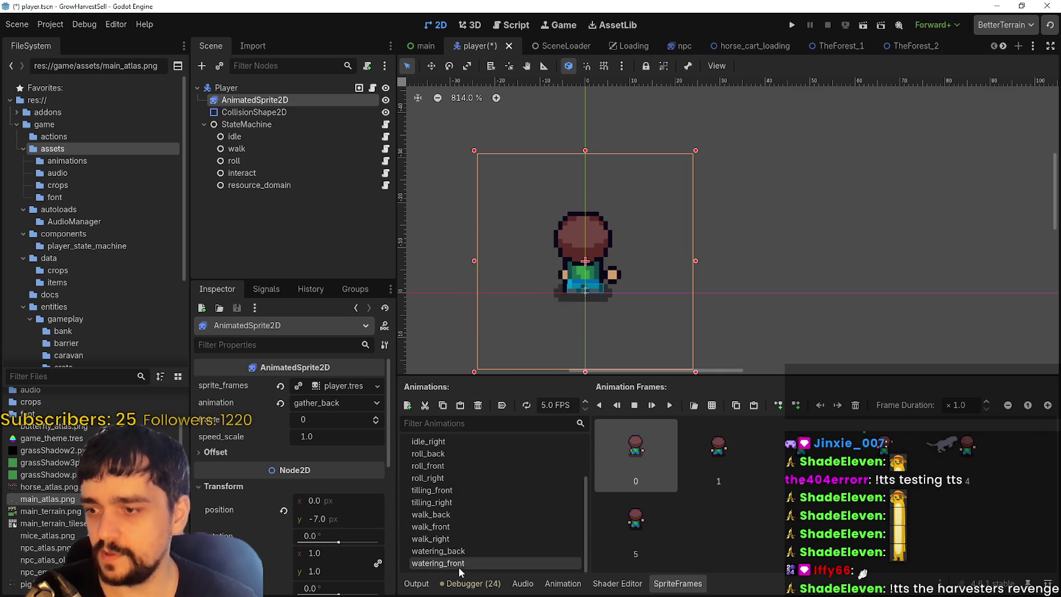
pyautogui.click(452, 552)
pyautogui.click(456, 562)
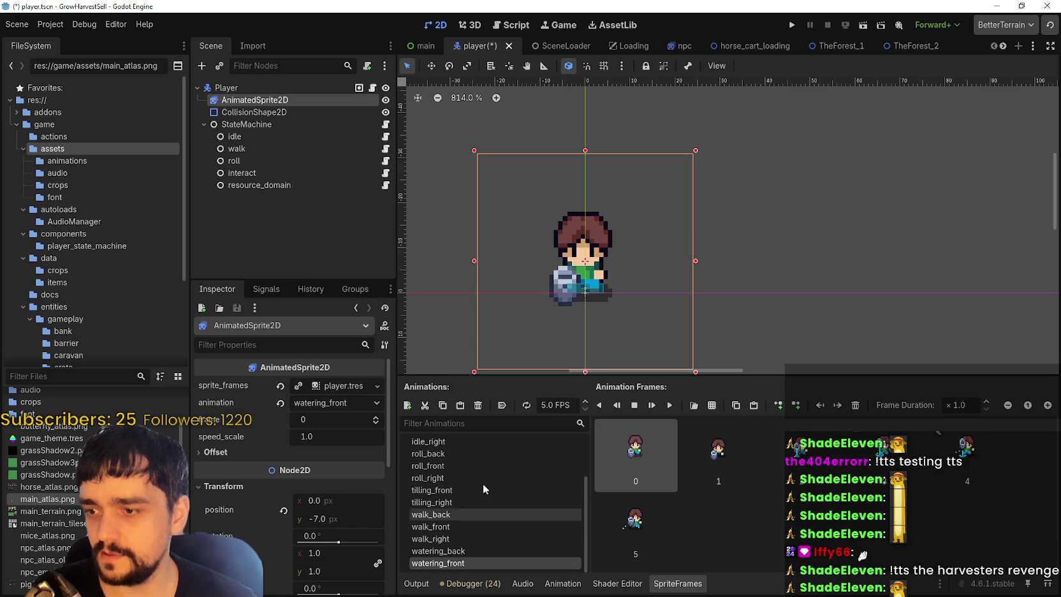
pyautogui.click(478, 405)
pyautogui.click(510, 311)
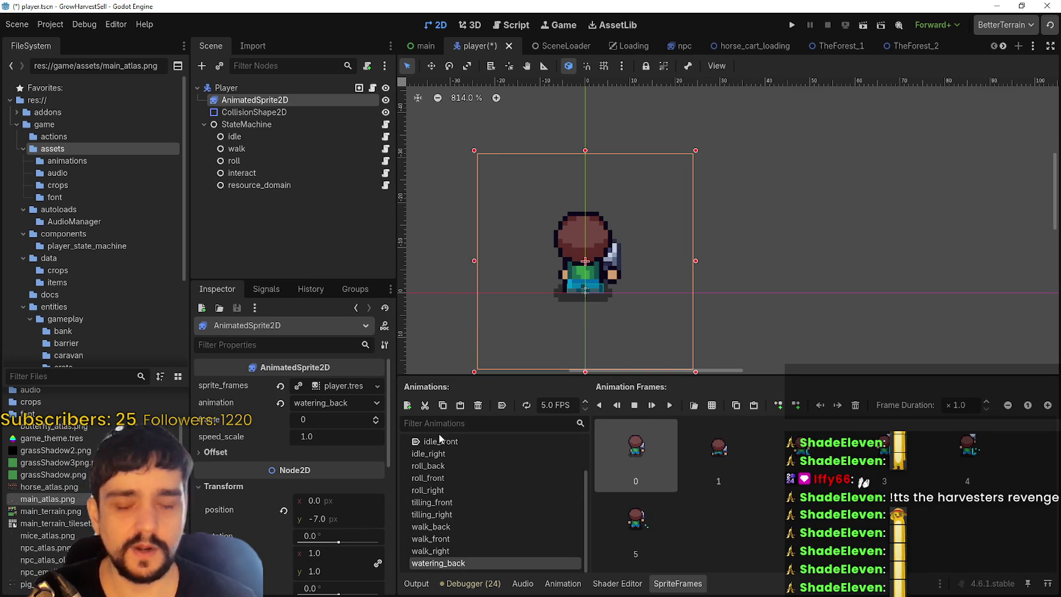
pyautogui.click(477, 406)
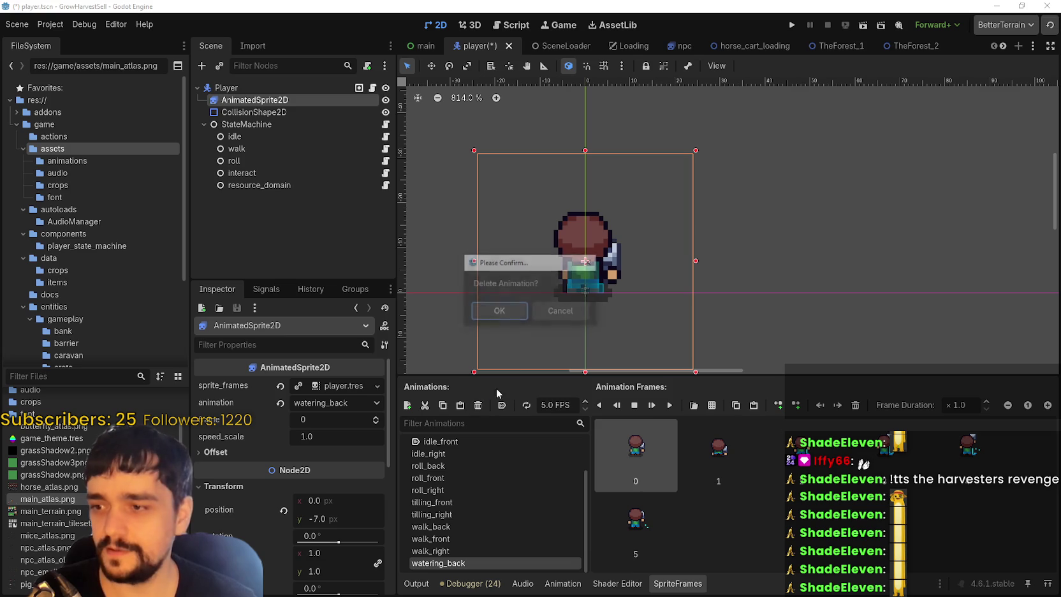
pyautogui.click(510, 311)
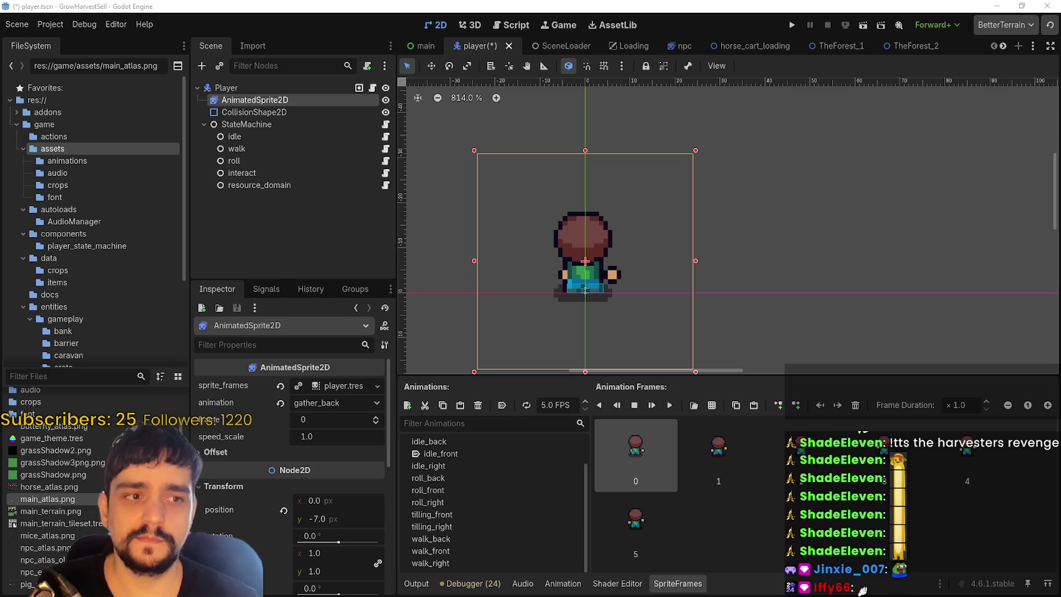
# - Delete the tilling_right animation from the player's SpriteFrames
pyautogui.click(465, 563)
pyautogui.click(456, 528)
pyautogui.doubleClick(459, 539)
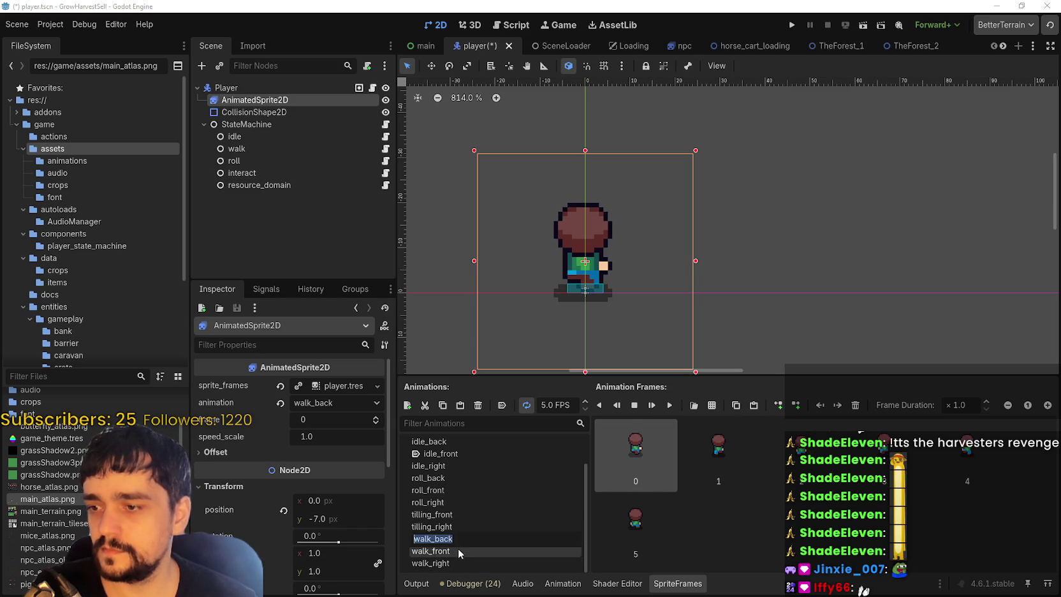
pyautogui.click(457, 562)
pyautogui.click(454, 527)
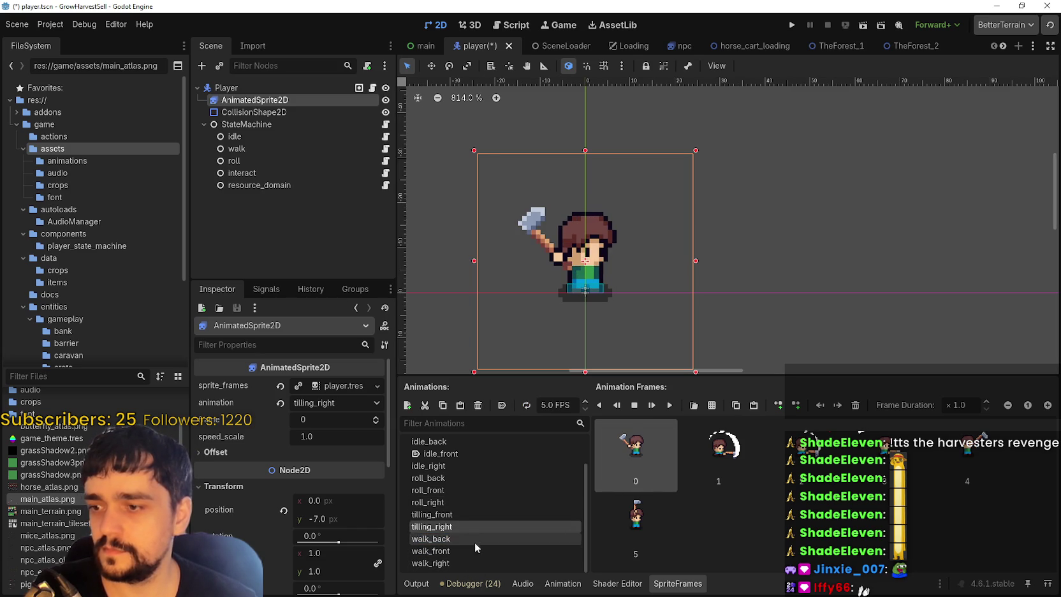
pyautogui.click(478, 405)
pyautogui.click(501, 310)
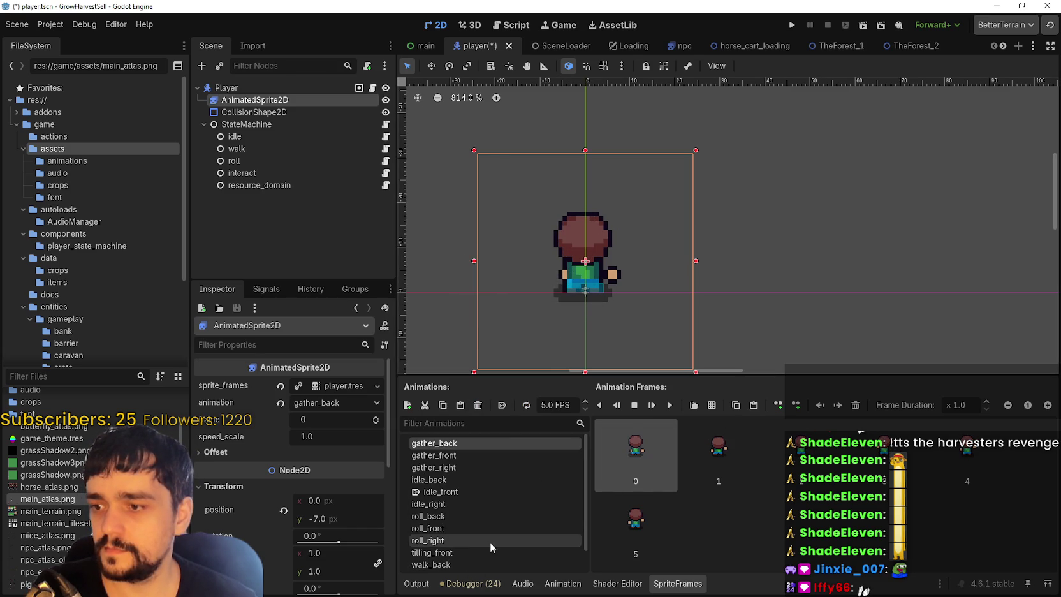
# - Make idle_front the animation that autoplays on load, instead of tilling_front
pyautogui.scroll(-2, 466, 543)
pyautogui.click(460, 527)
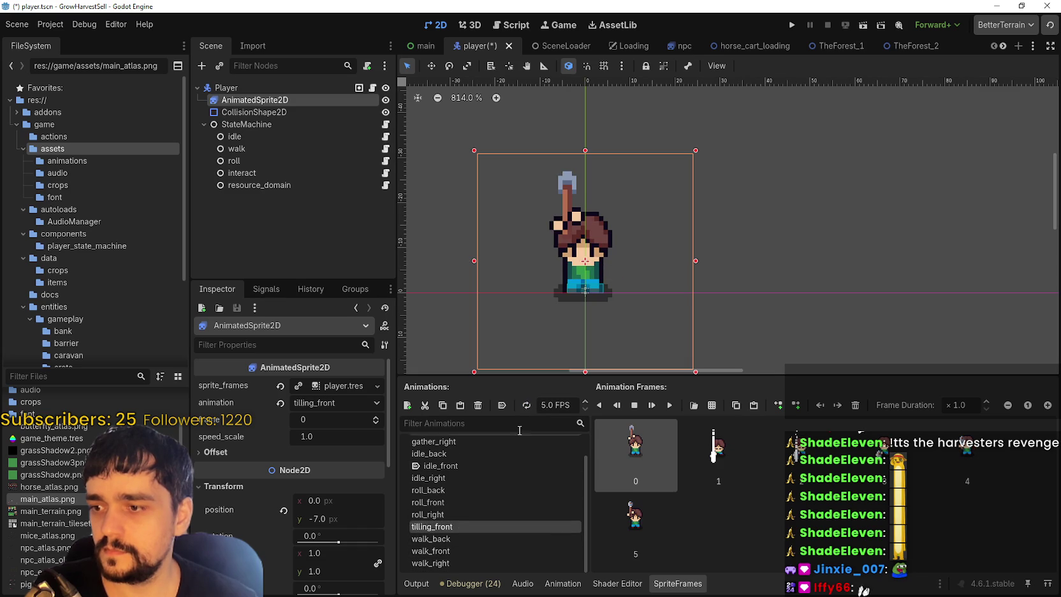
pyautogui.click(501, 406)
pyautogui.scroll(2, 463, 497)
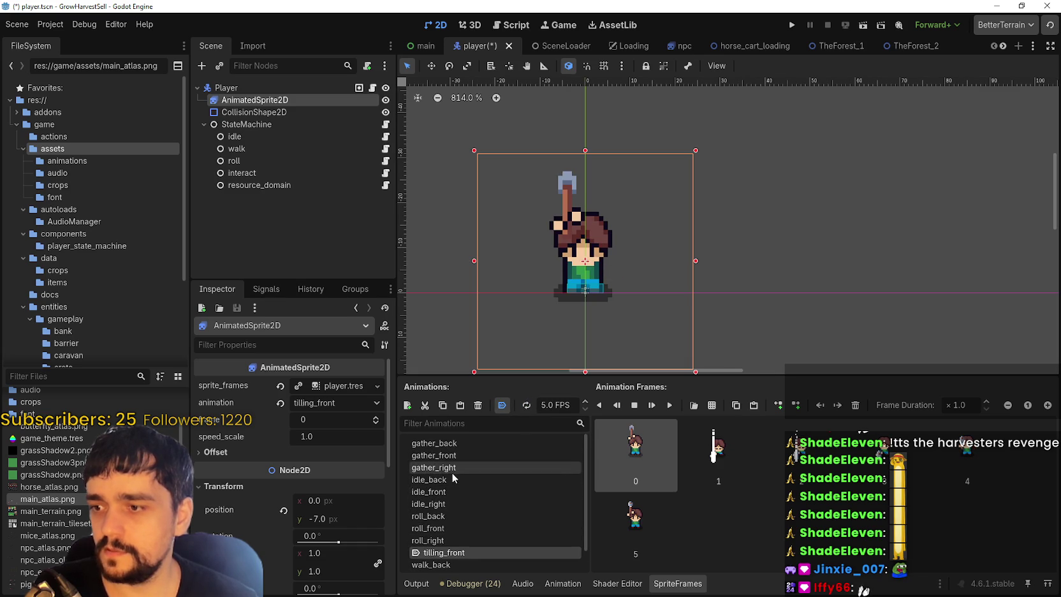
pyautogui.click(456, 505)
pyautogui.click(454, 492)
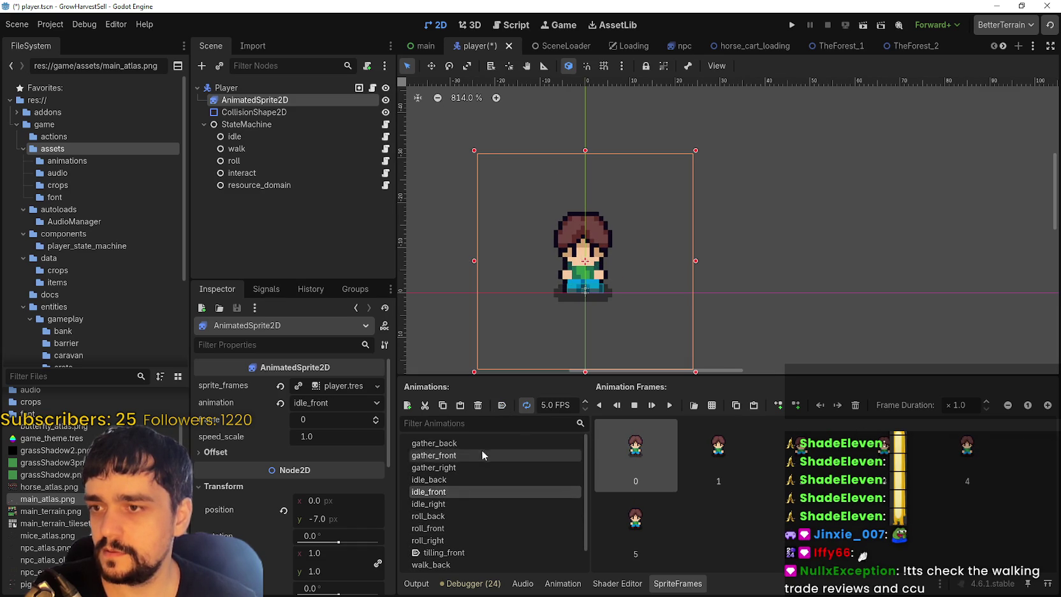
pyautogui.click(502, 406)
# - Delete the tilling_front animation
pyautogui.scroll(-1, 461, 545)
pyautogui.click(462, 526)
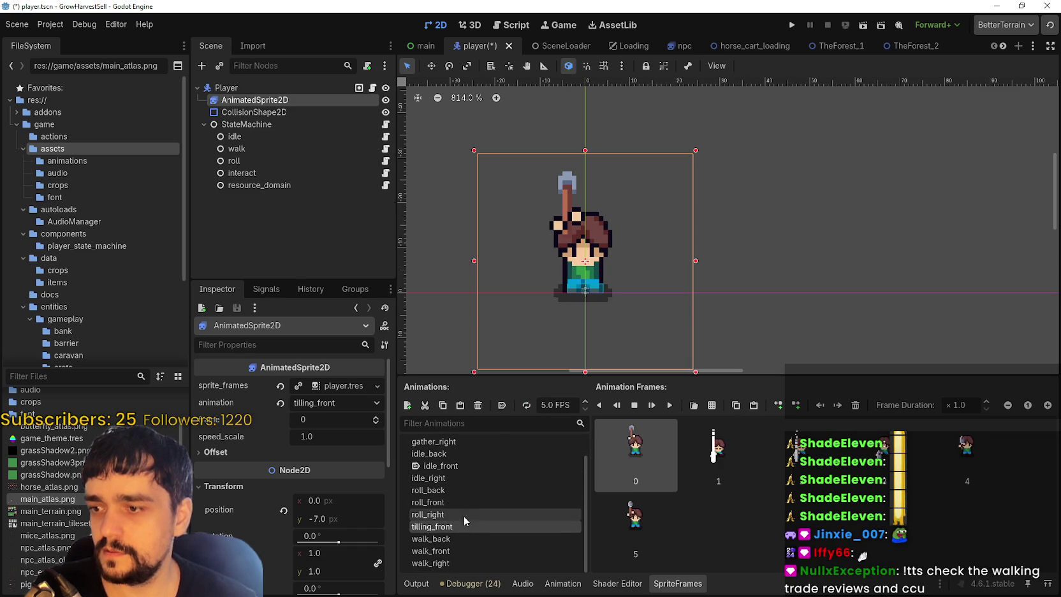
pyautogui.click(478, 407)
pyautogui.click(514, 312)
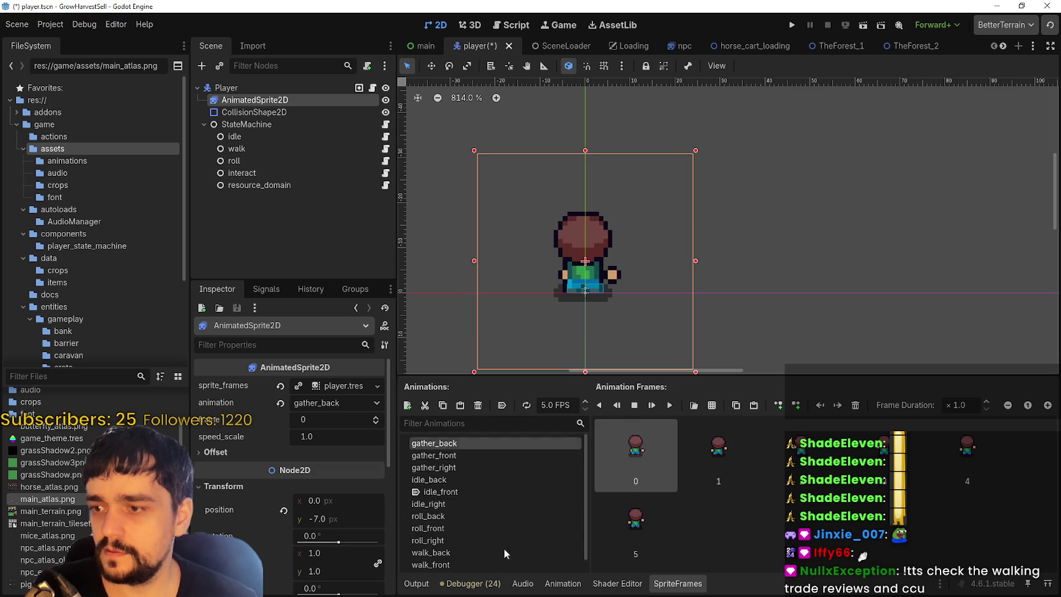
# - Preview the gather, idle and walk animations, ending on idle_front
pyautogui.click(457, 455)
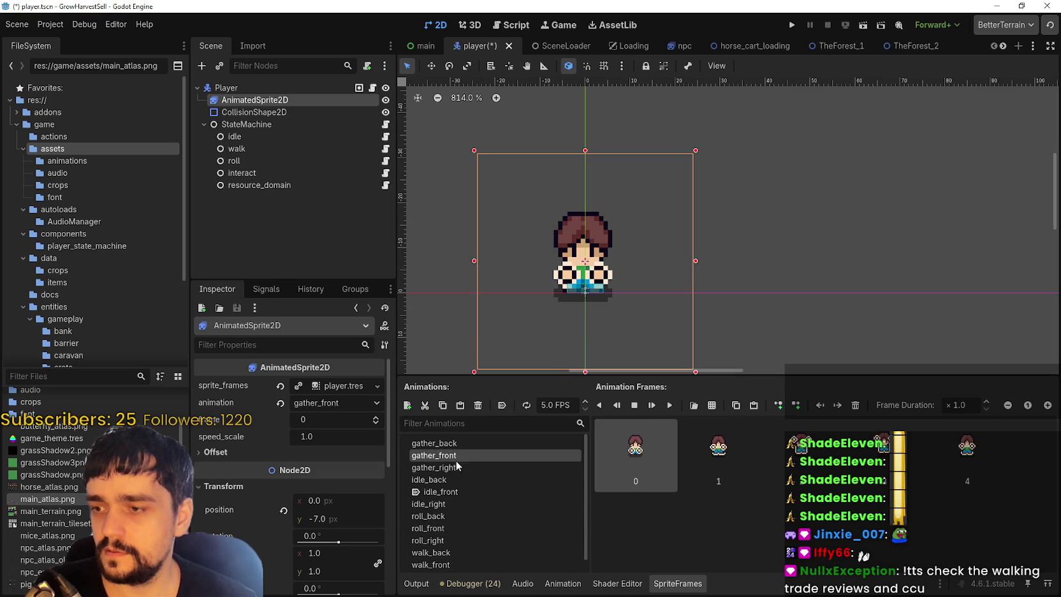
pyautogui.click(456, 479)
pyautogui.click(461, 467)
pyautogui.click(462, 482)
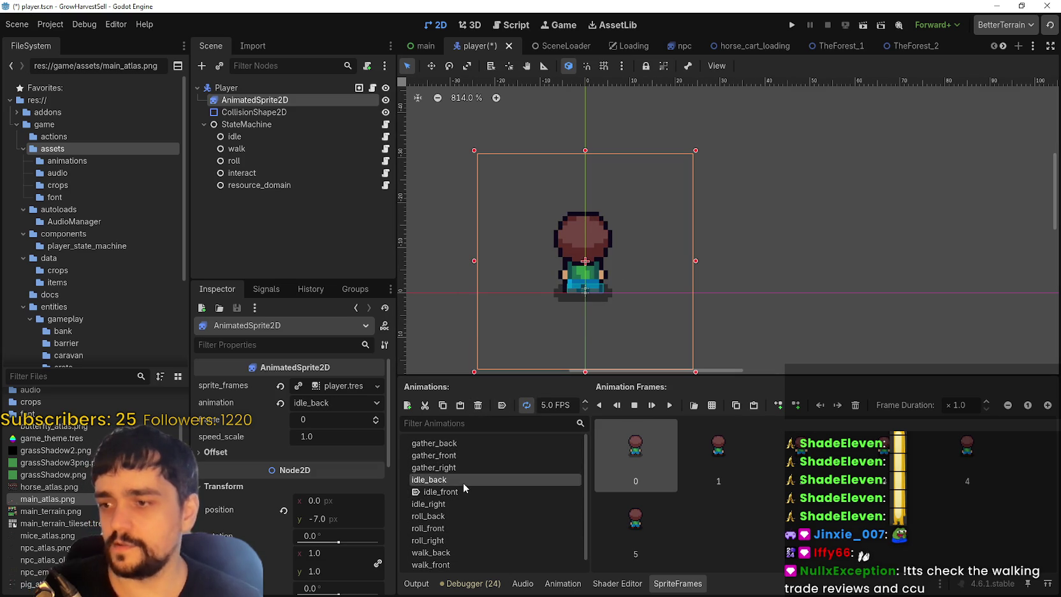
pyautogui.click(490, 491)
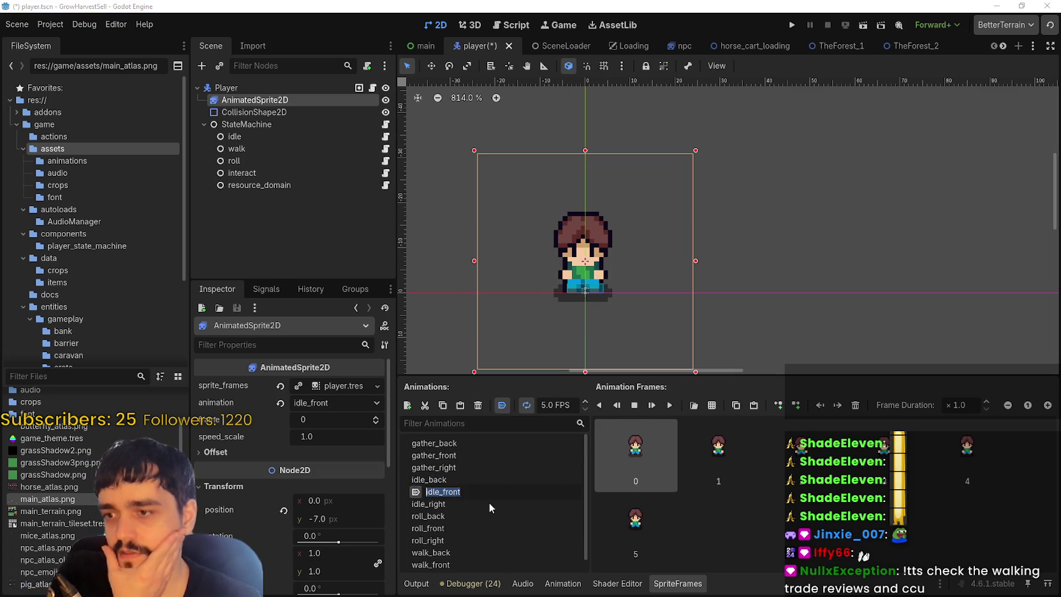
pyautogui.click(489, 503)
pyautogui.scroll(-1, 492, 530)
pyautogui.click(473, 552)
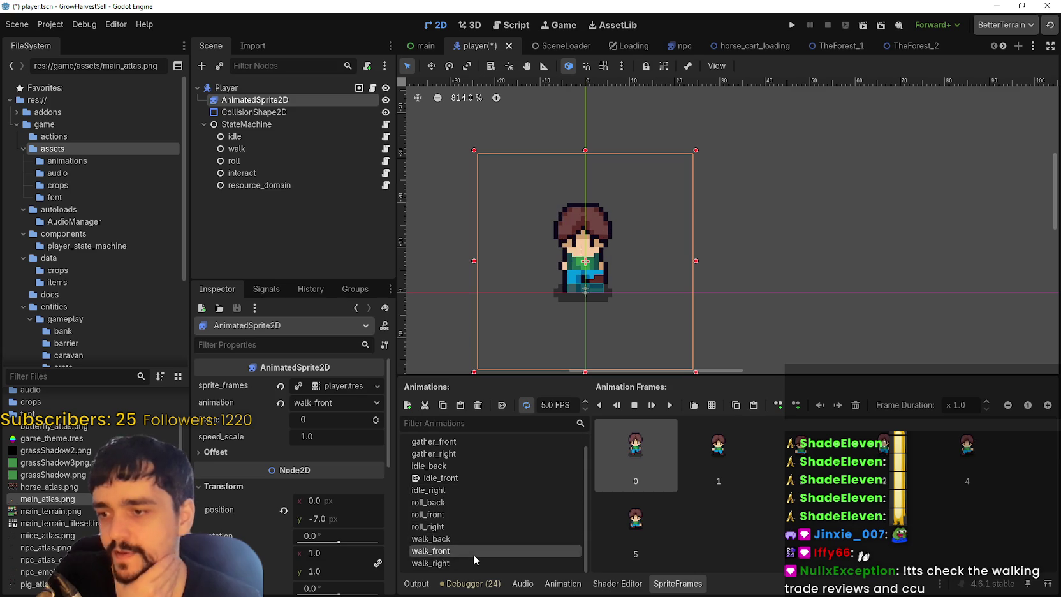
pyautogui.scroll(1, 473, 553)
pyautogui.click(461, 478)
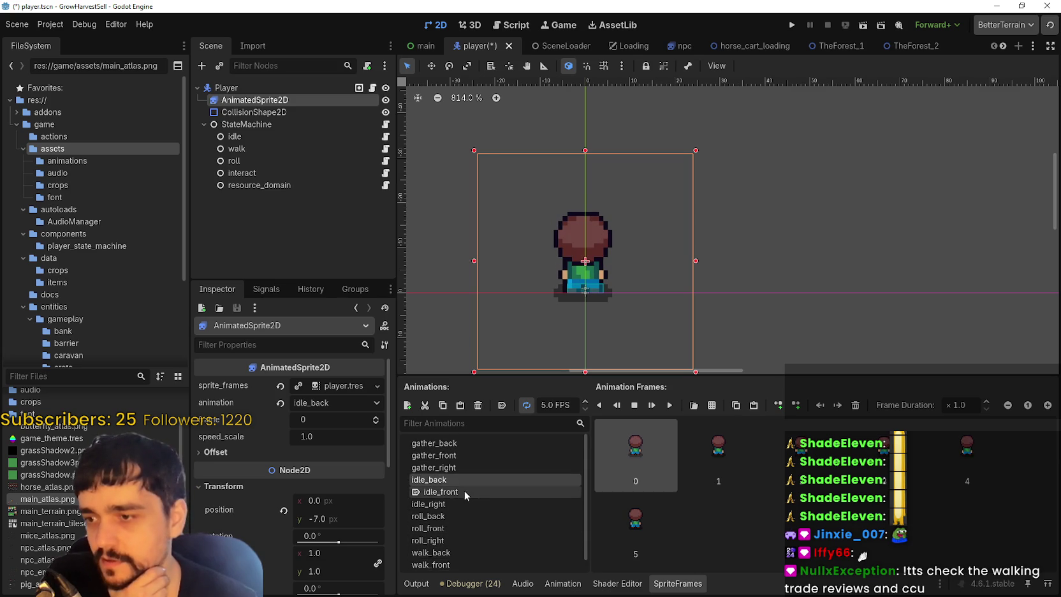
pyautogui.click(464, 491)
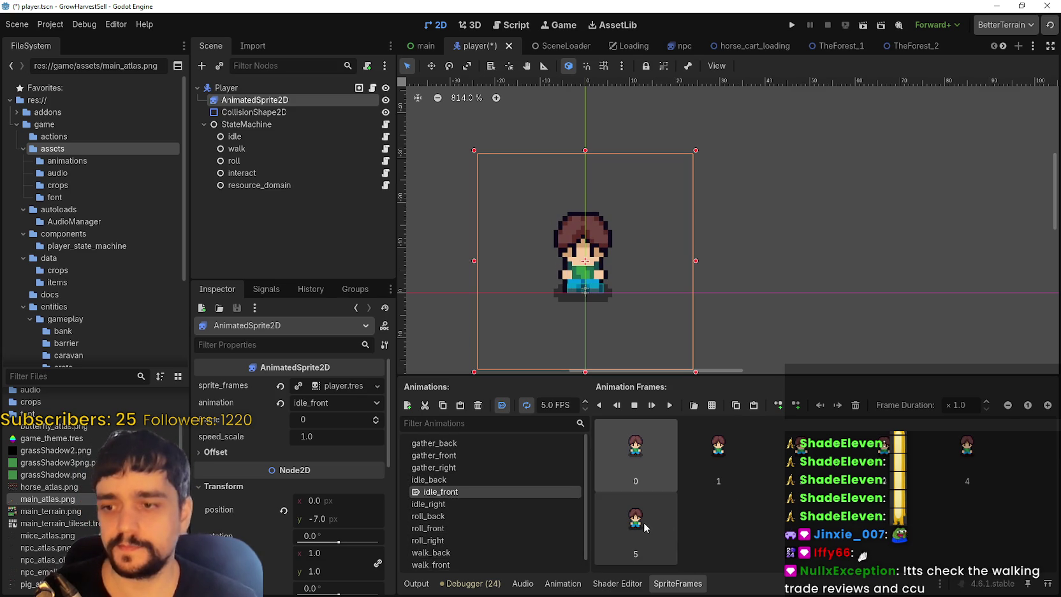
# - Empty idle_front and load res://game/assets/main_atlas.png as a sprite sheet
pyautogui.press('Delete')
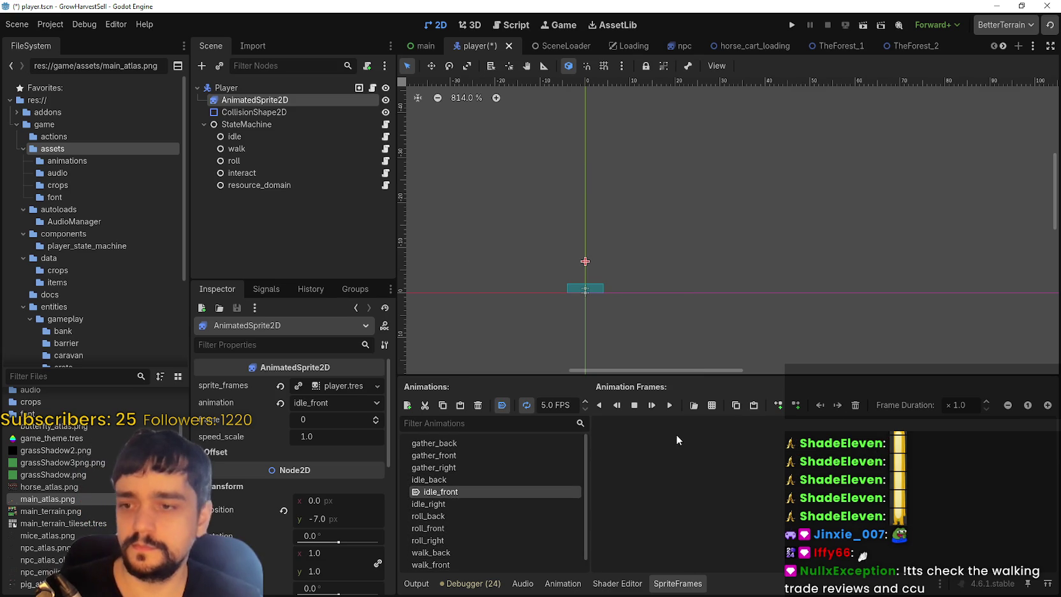
pyautogui.click(710, 405)
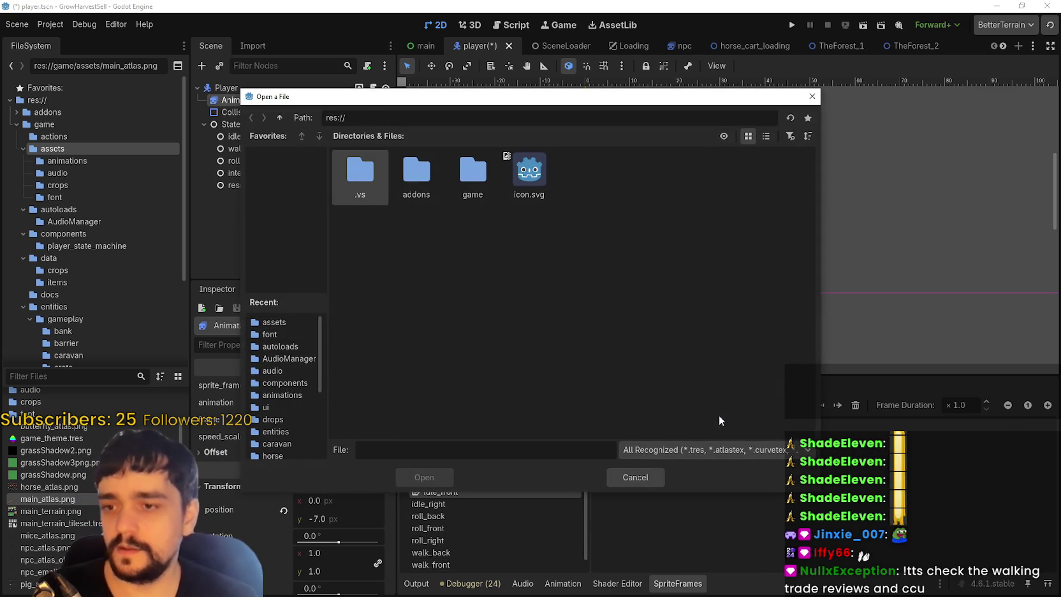
pyautogui.doubleClick(453, 176)
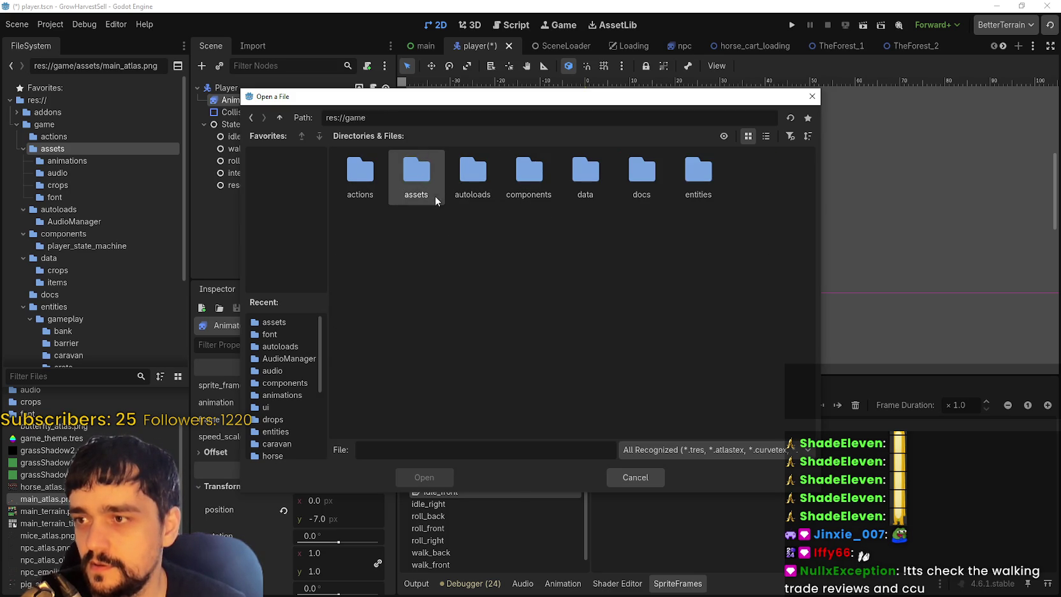
pyautogui.doubleClick(435, 196)
pyautogui.click(284, 118)
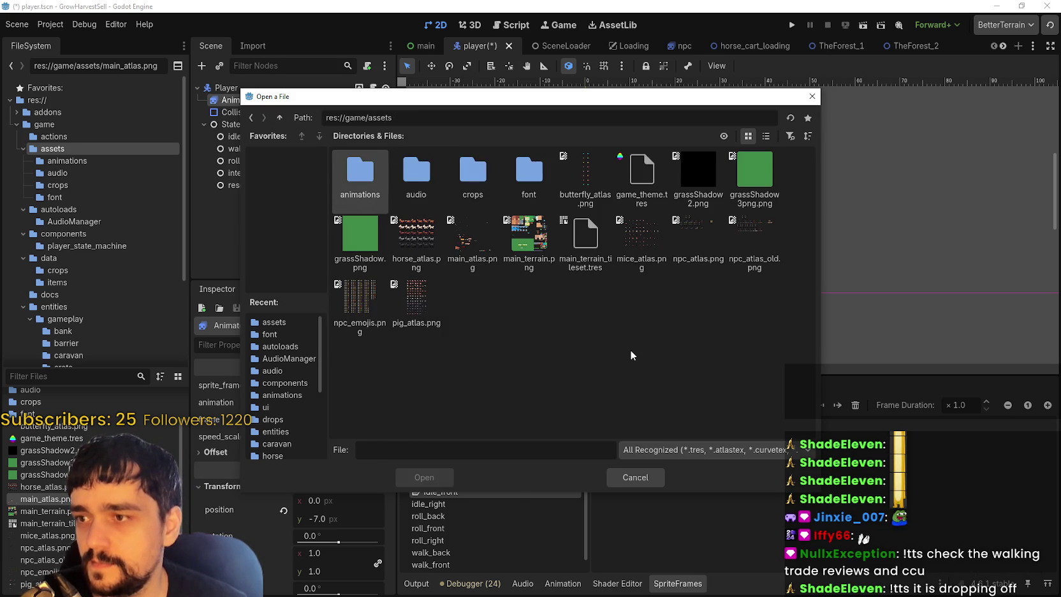
pyautogui.click(471, 239)
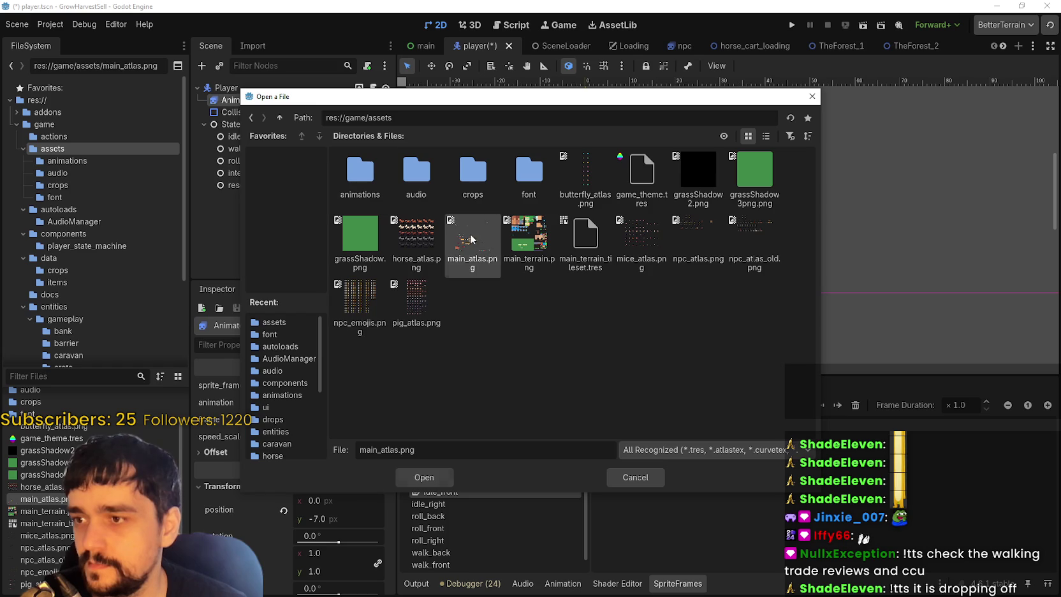
pyautogui.doubleClick(473, 249)
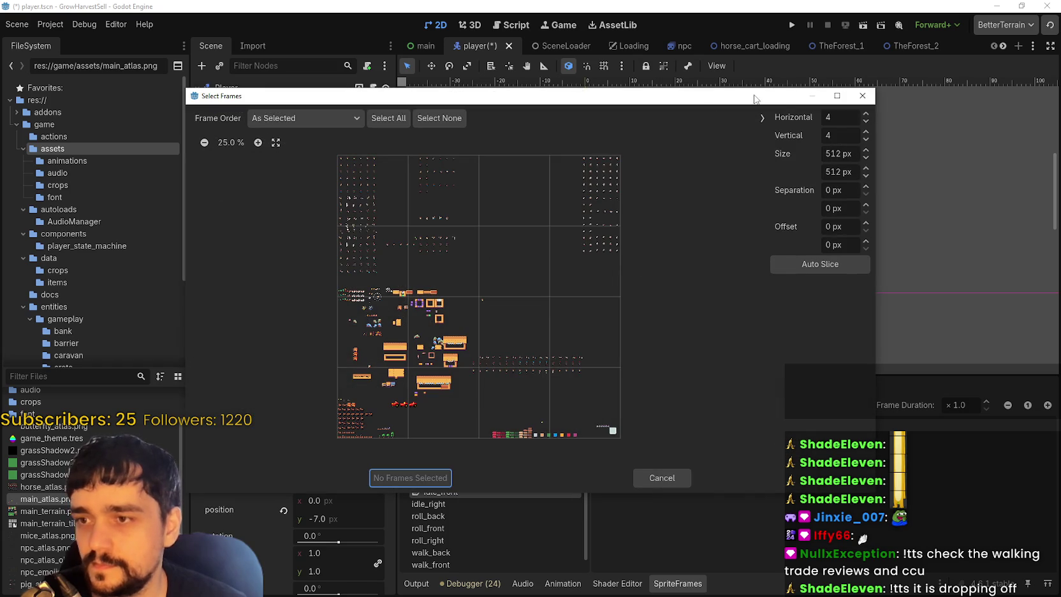
# - Set the frame size to 48 × 48 px, then zoom and pan to the player frames
pyautogui.click(838, 153)
pyautogui.write('3')
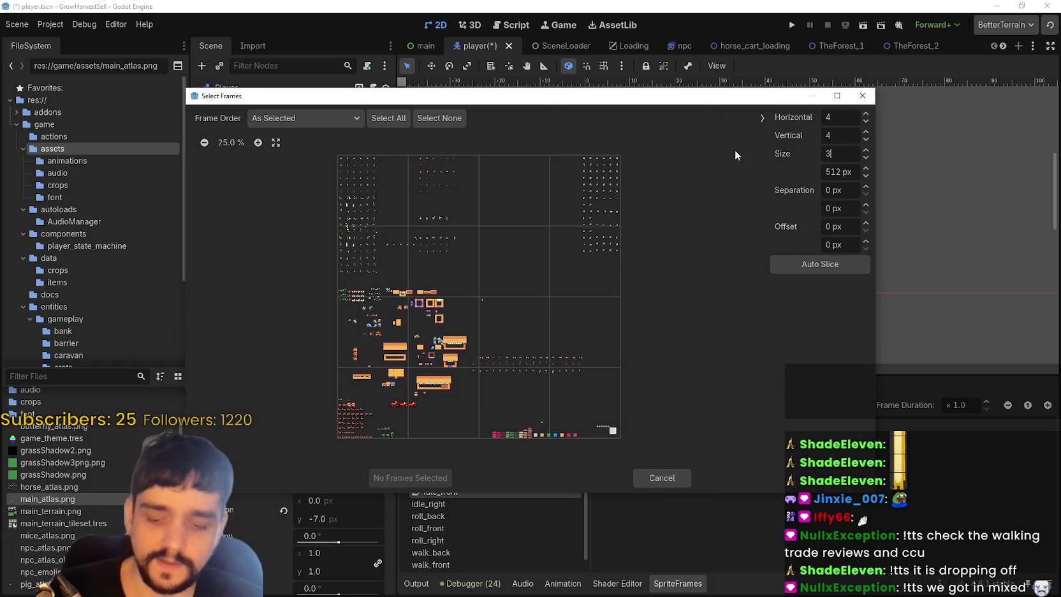
pyautogui.write('8')
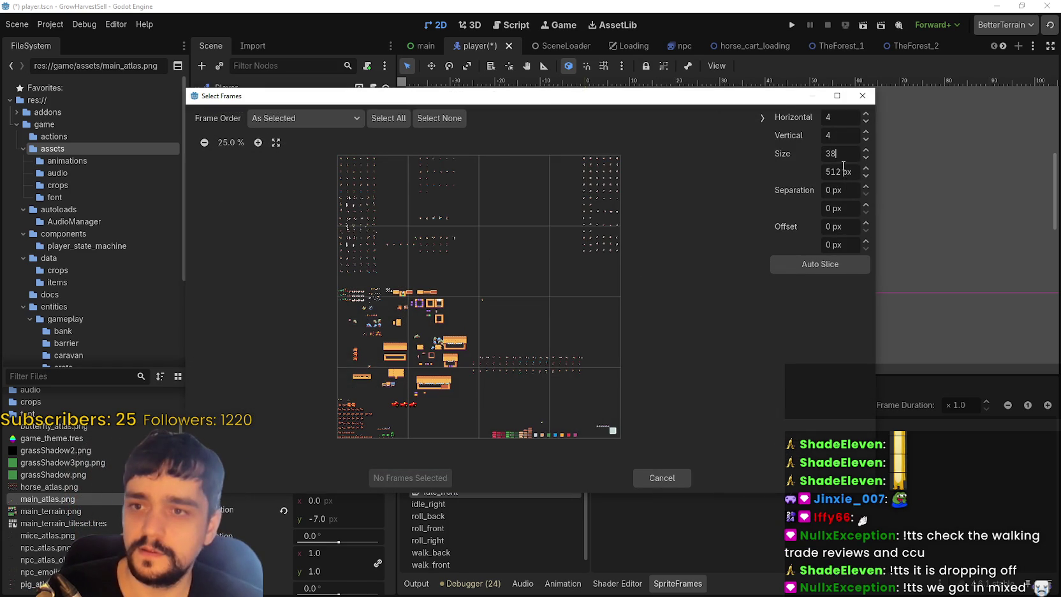
pyautogui.write('9')
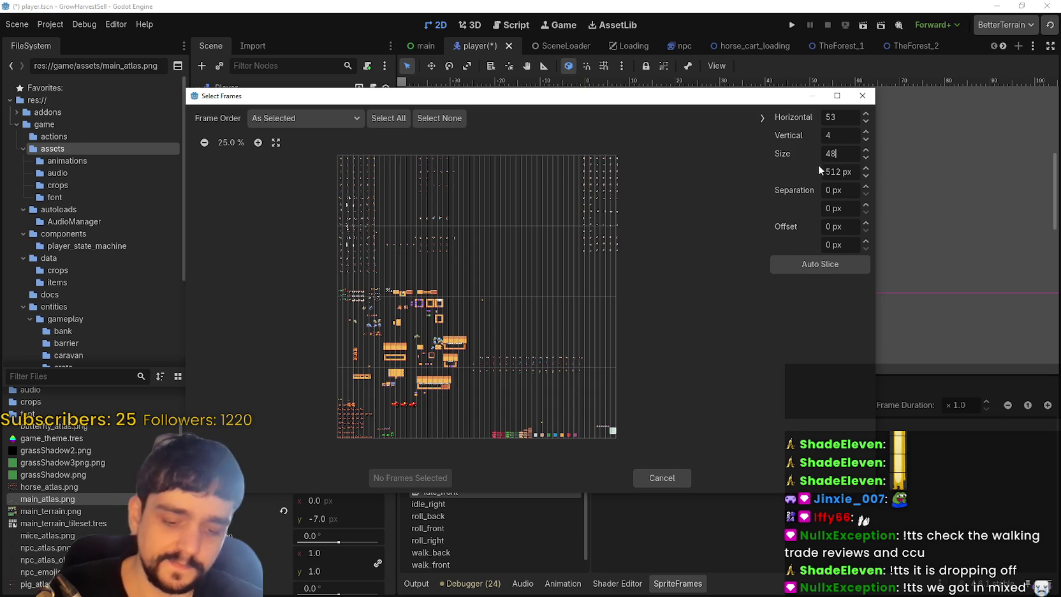
pyautogui.click(833, 171)
pyautogui.write('4')
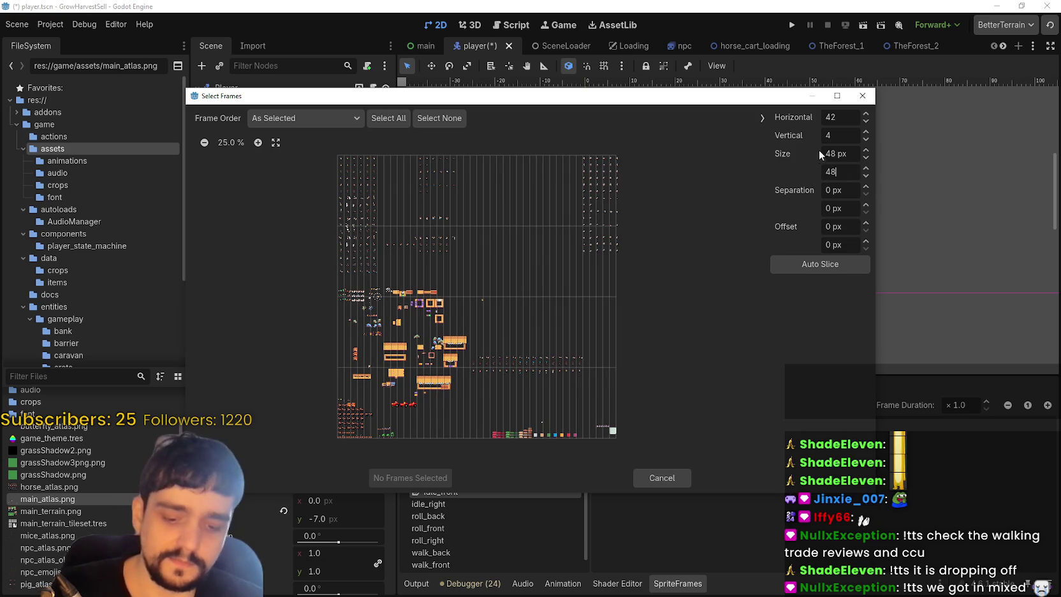
pyautogui.write('8')
pyautogui.click(829, 153)
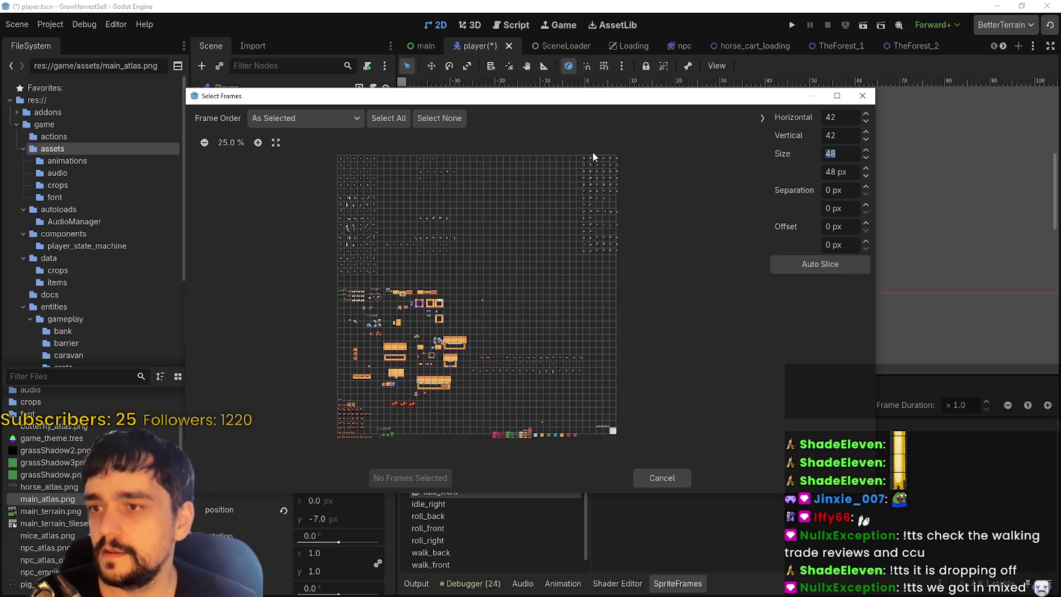
pyautogui.click(258, 143)
pyautogui.click(257, 142)
pyautogui.click(258, 142)
pyautogui.click(258, 142)
pyautogui.click(258, 143)
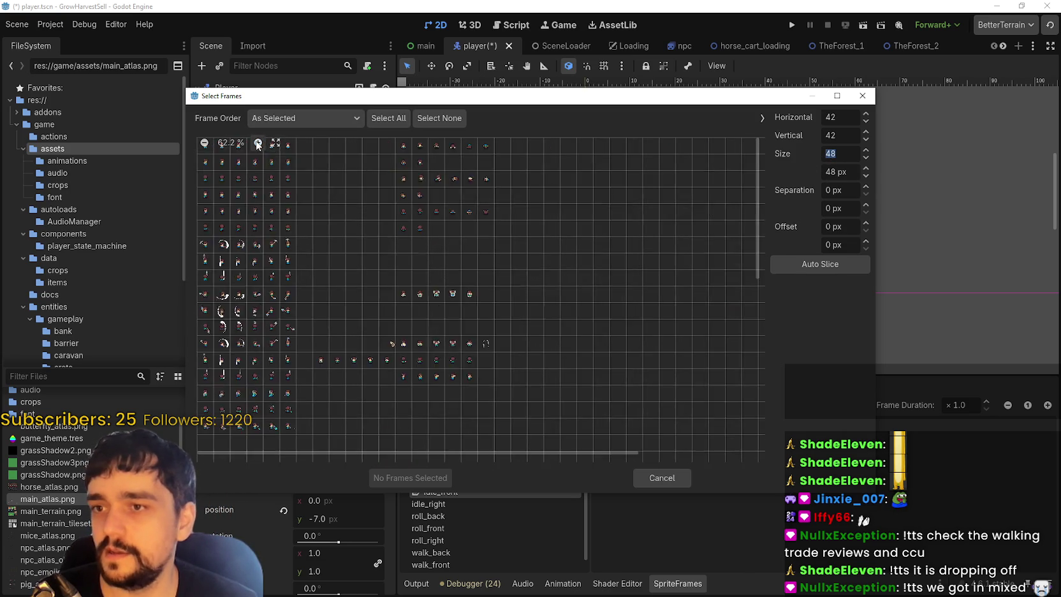
pyautogui.click(257, 142)
pyautogui.moveTo(484, 453); pyautogui.dragTo(724, 429)
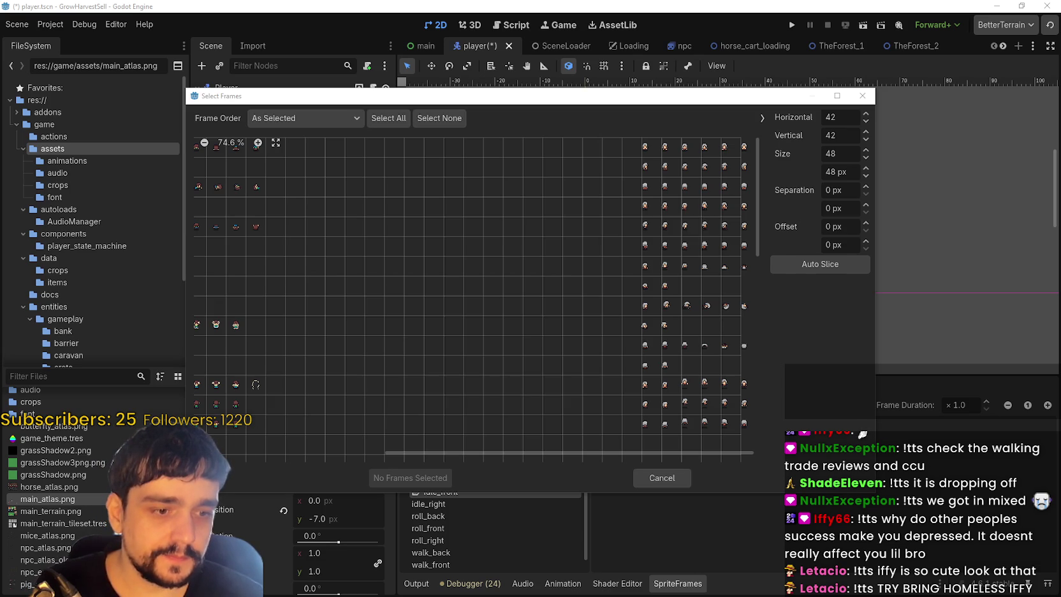
# - Look through Aseprite's File menu, then return to the Godot editor
pyautogui.hotkey('alt', 'Tab')
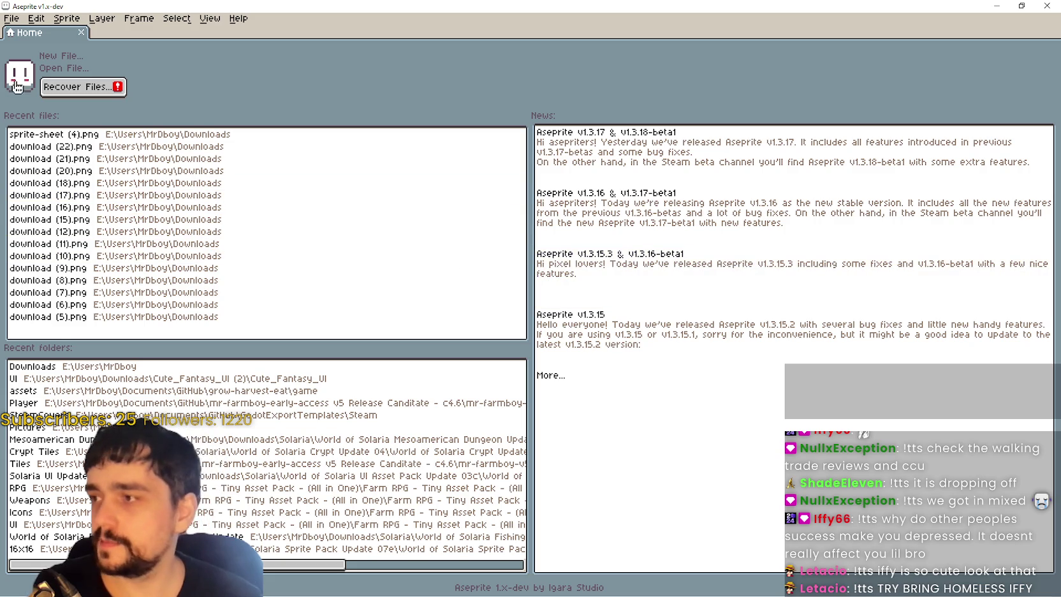
pyautogui.click(18, 24)
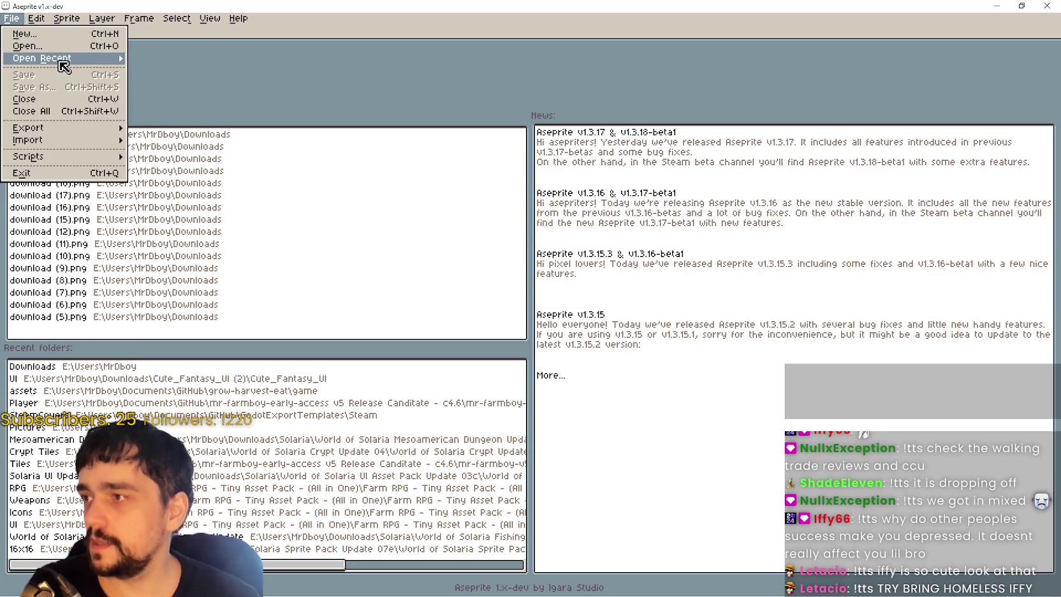
pyautogui.moveTo(58, 60)
pyautogui.click(901, 483)
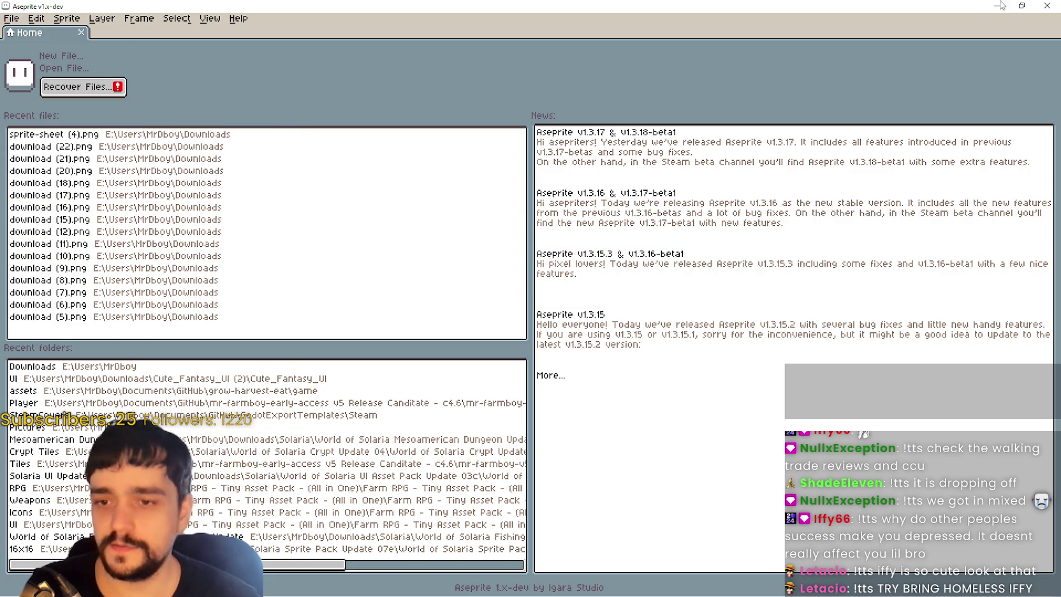
pyautogui.click(997, 6)
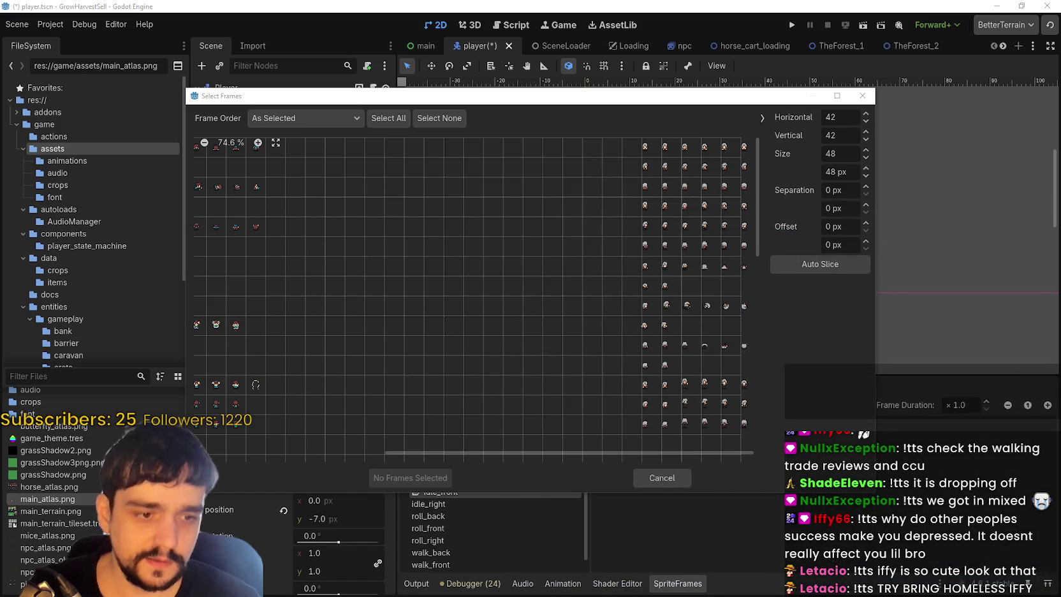
pyautogui.hotkey('alt', 'Tab')
pyautogui.click(997, 5)
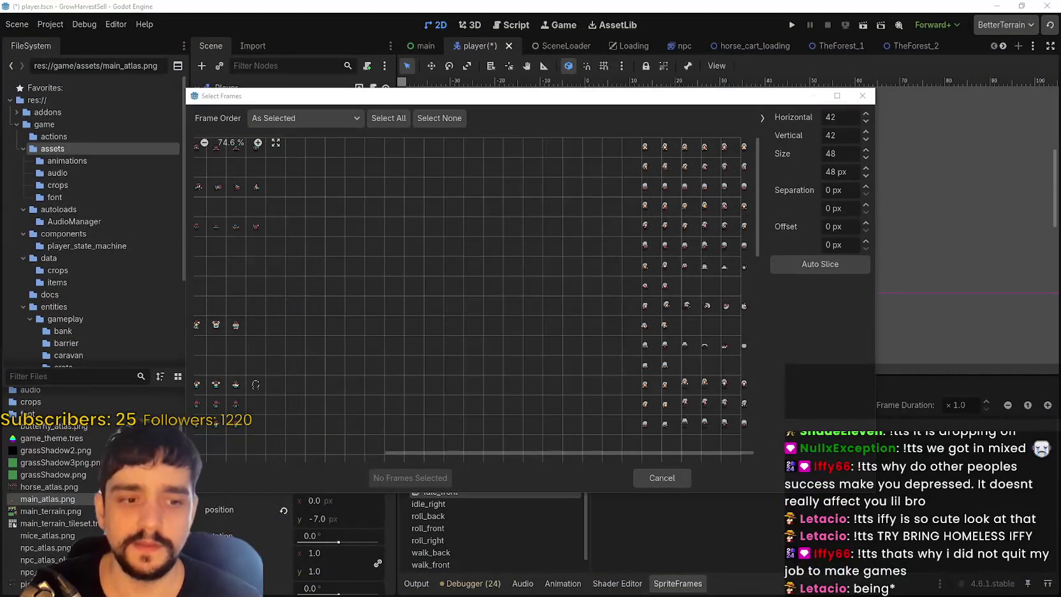
# - Cancel the frame picker and open main_atlas.png in the external image editor
pyautogui.click(662, 478)
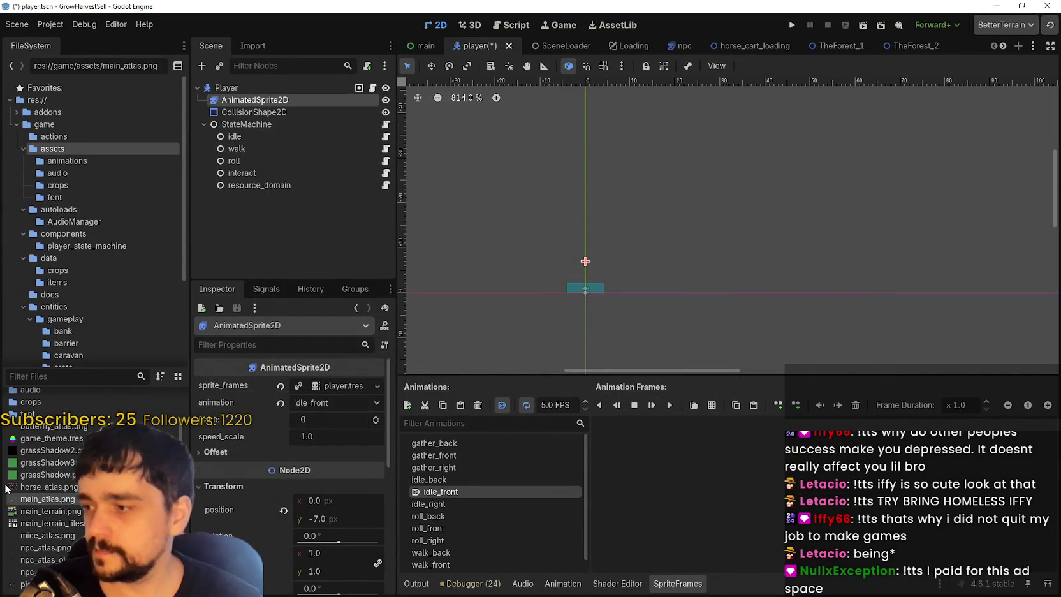
pyautogui.rightClick(7, 499)
pyautogui.click(26, 569)
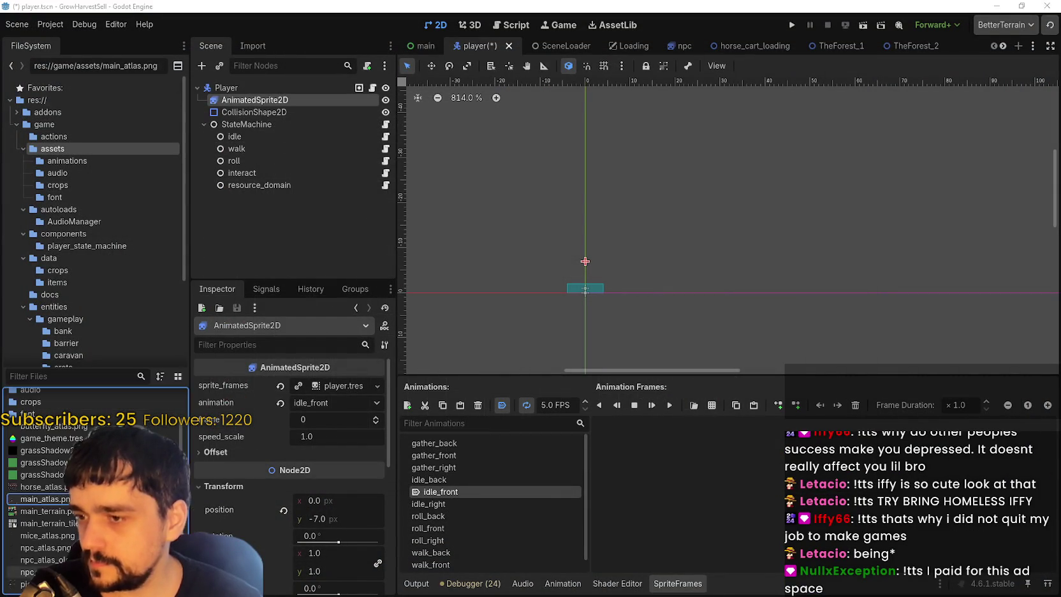
pyautogui.scroll(-5, 541, 341)
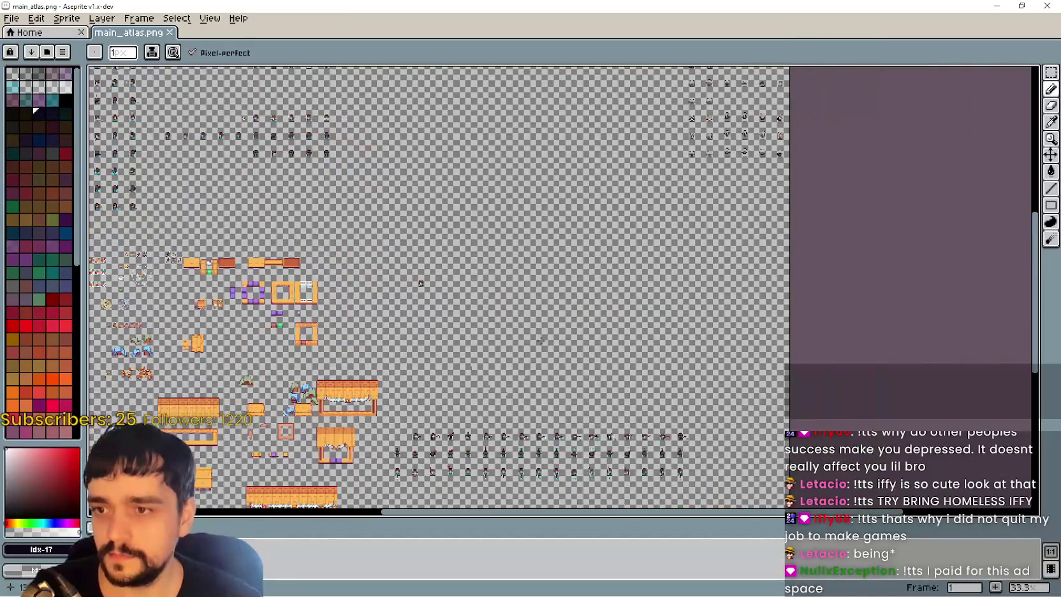
# - Zoom into the character sprites and rectangle-select one frame to measure its size
pyautogui.scroll(3, 541, 341)
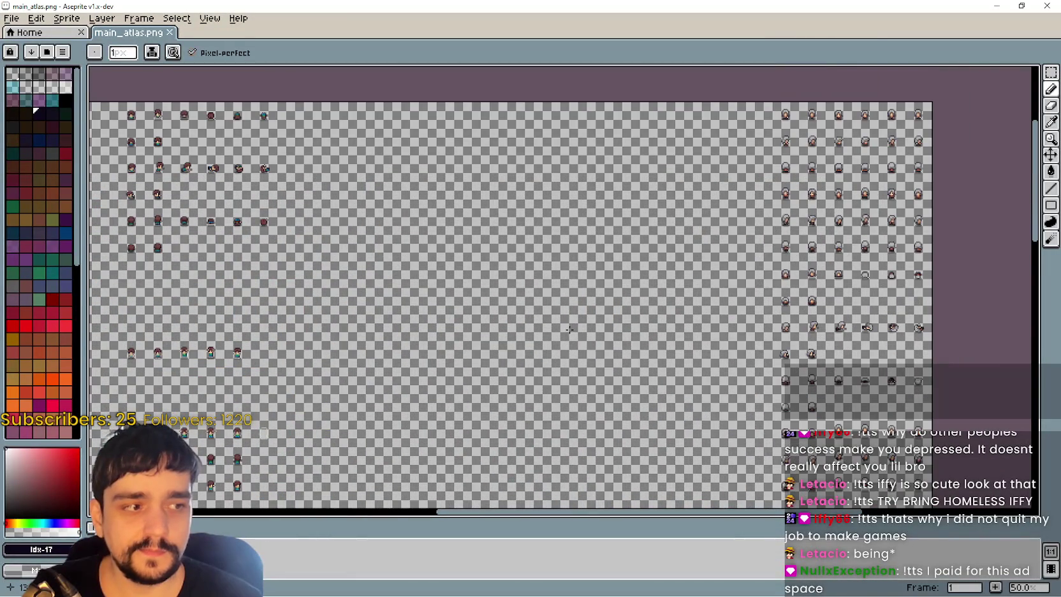
pyautogui.scroll(2, 687, 284)
pyautogui.scroll(-2, 647, 372)
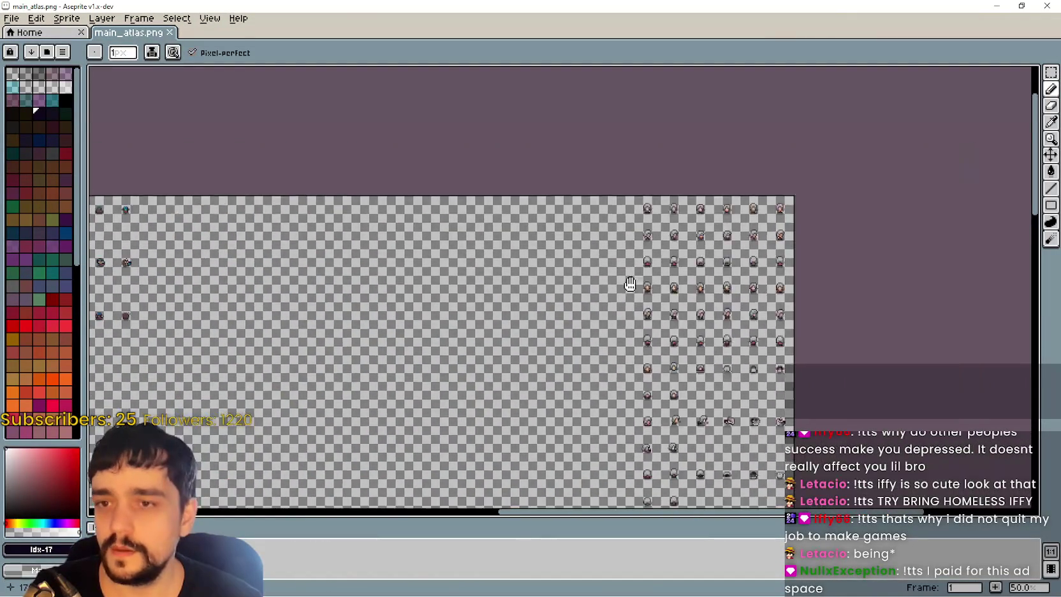
pyautogui.scroll(1, 631, 284)
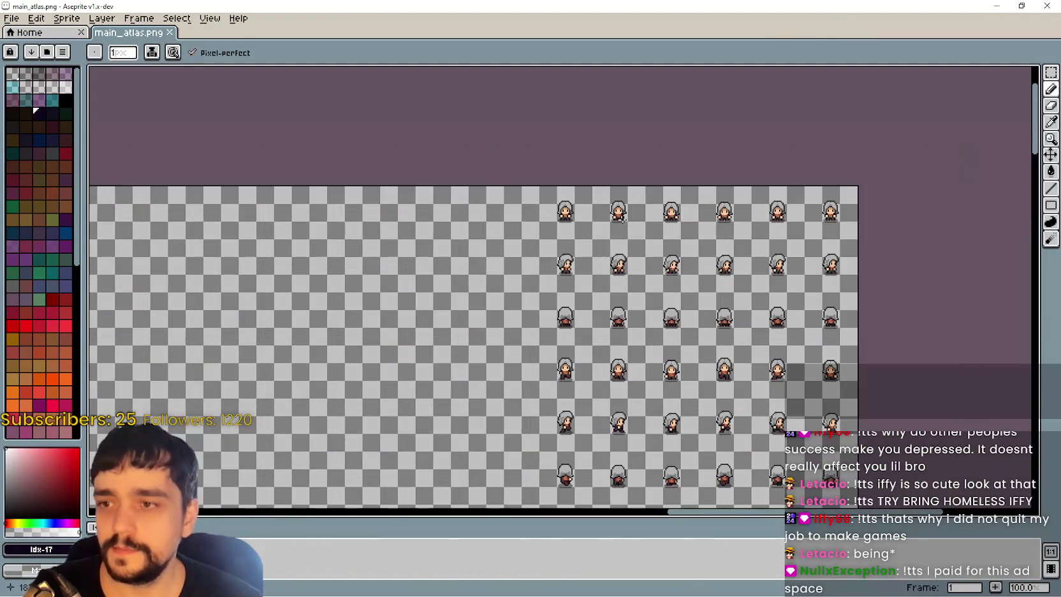
pyautogui.click(1051, 72)
pyautogui.scroll(2, 458, 151)
pyautogui.moveTo(387, 103); pyautogui.dragTo(531, 237)
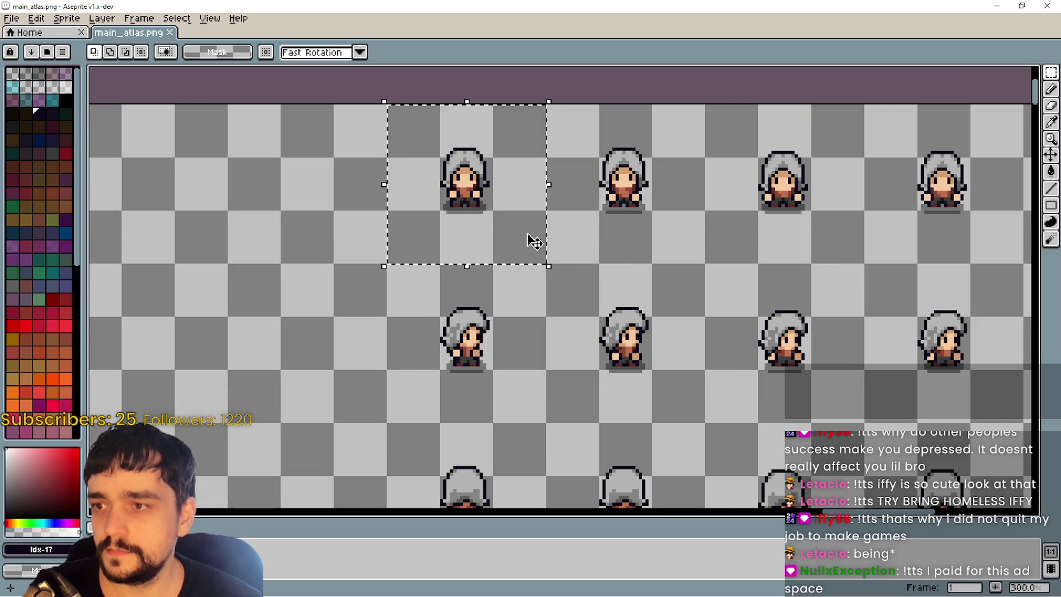
# - Reopen main_atlas.png in the Select Frames picker and pan across the sheet
pyautogui.click(995, 6)
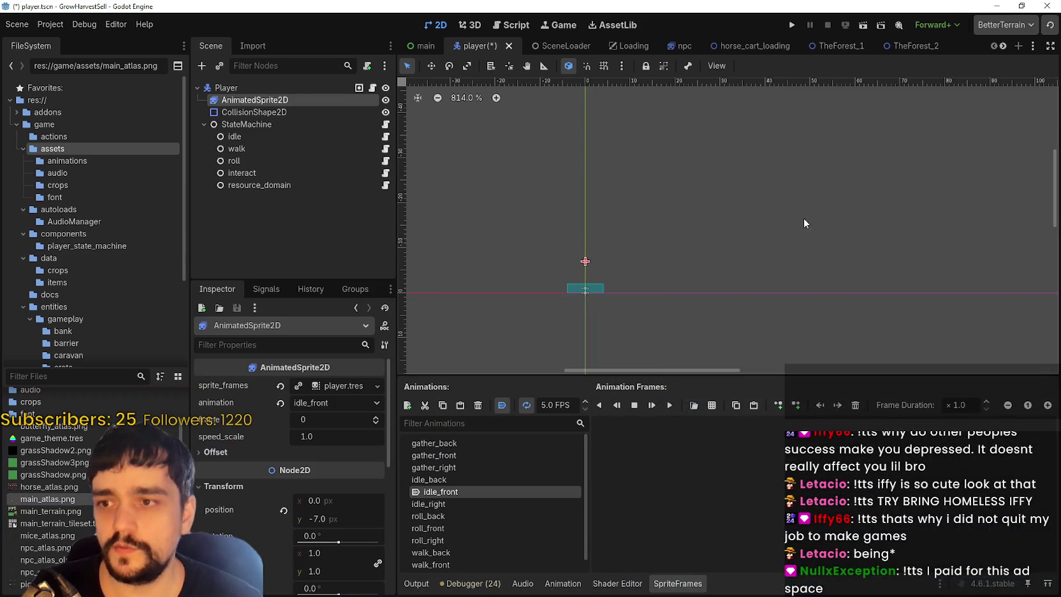
pyautogui.click(712, 406)
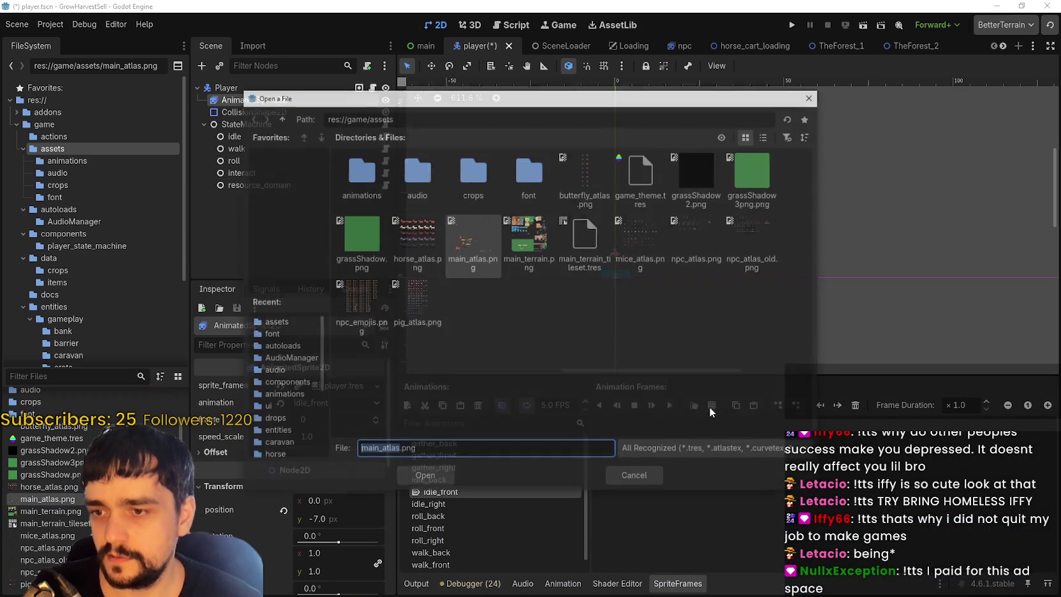
pyautogui.doubleClick(471, 265)
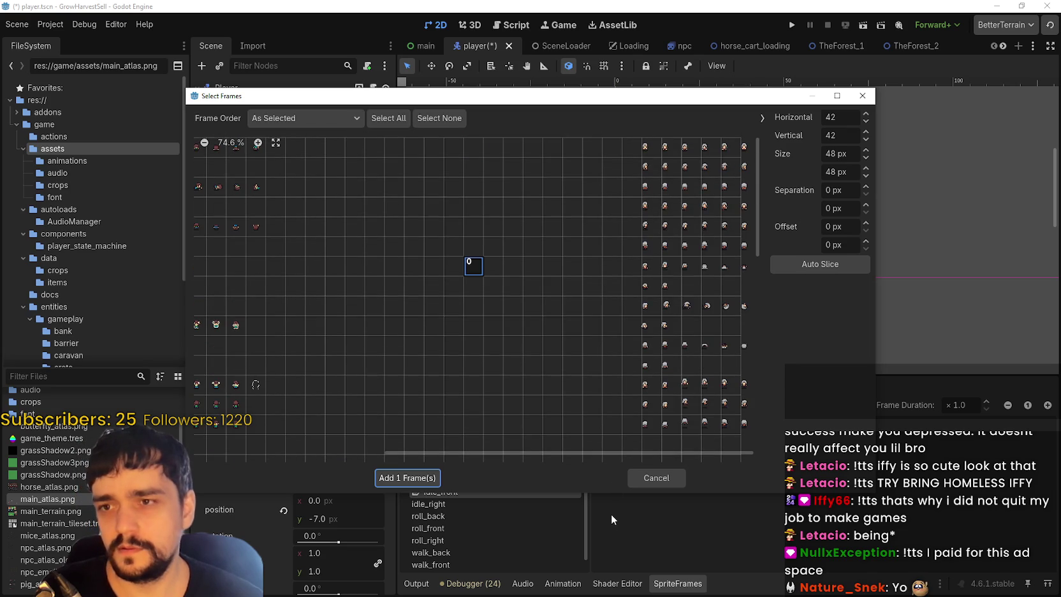
pyautogui.moveTo(606, 452); pyautogui.dragTo(361, 440)
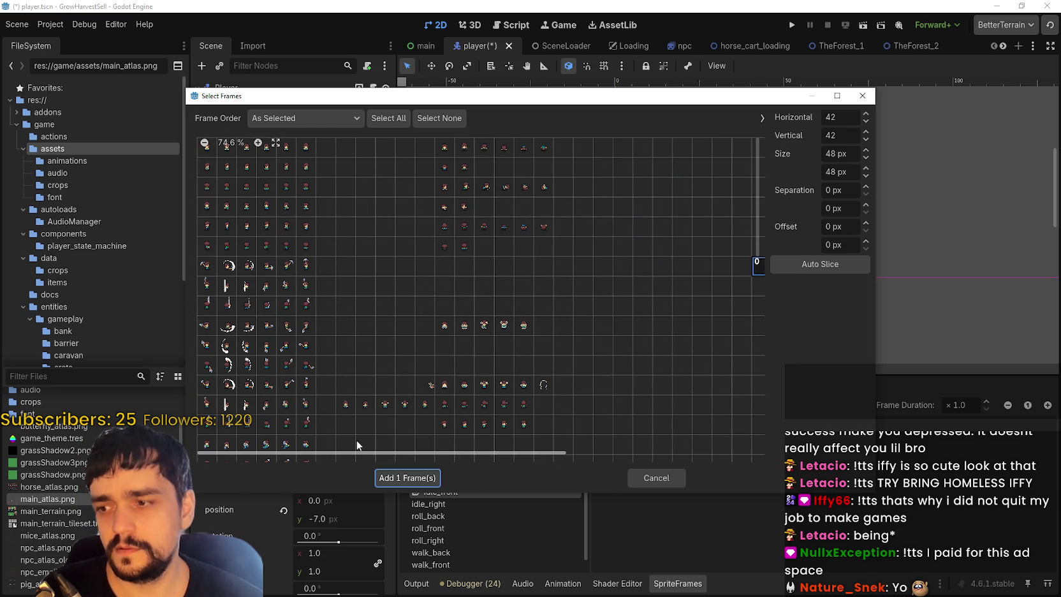
pyautogui.moveTo(354, 440)
pyautogui.mouseDown()
pyautogui.moveTo(498, 468)
pyautogui.moveTo(706, 461)
pyautogui.mouseUp()
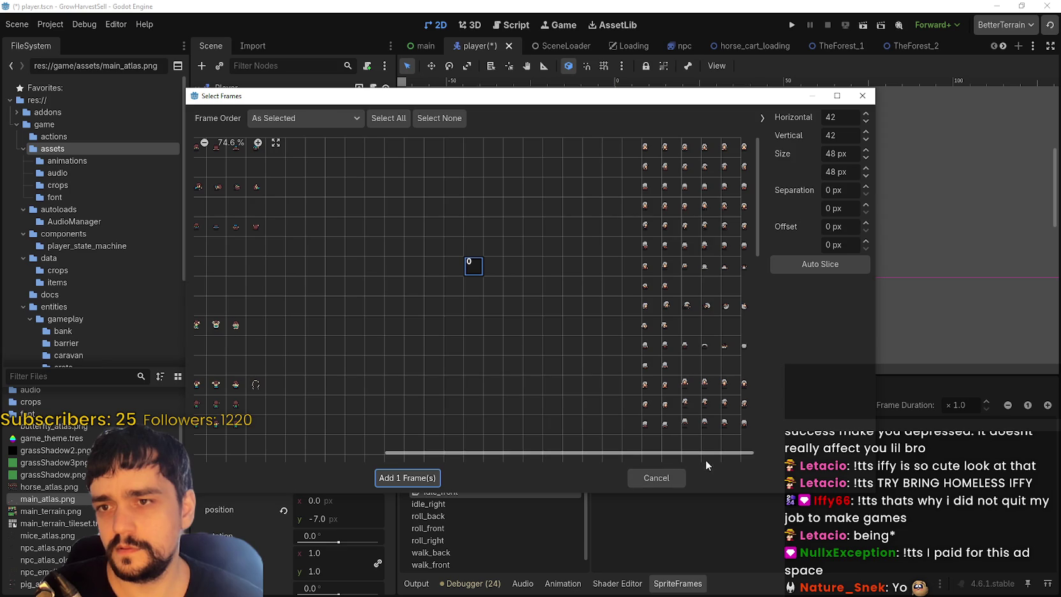
# - Try higher Horizontal frame counts, then set it back to 42
pyautogui.click(866, 113)
pyautogui.click(865, 113)
pyautogui.click(865, 114)
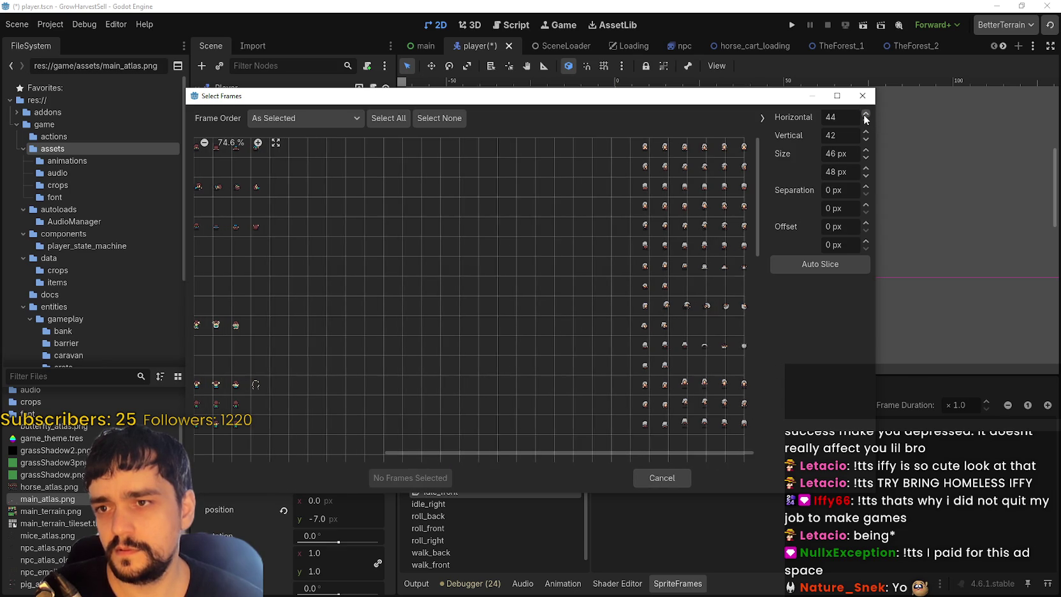
pyautogui.click(865, 114)
pyautogui.click(866, 113)
pyautogui.click(866, 121)
pyautogui.click(866, 121)
pyautogui.click(866, 122)
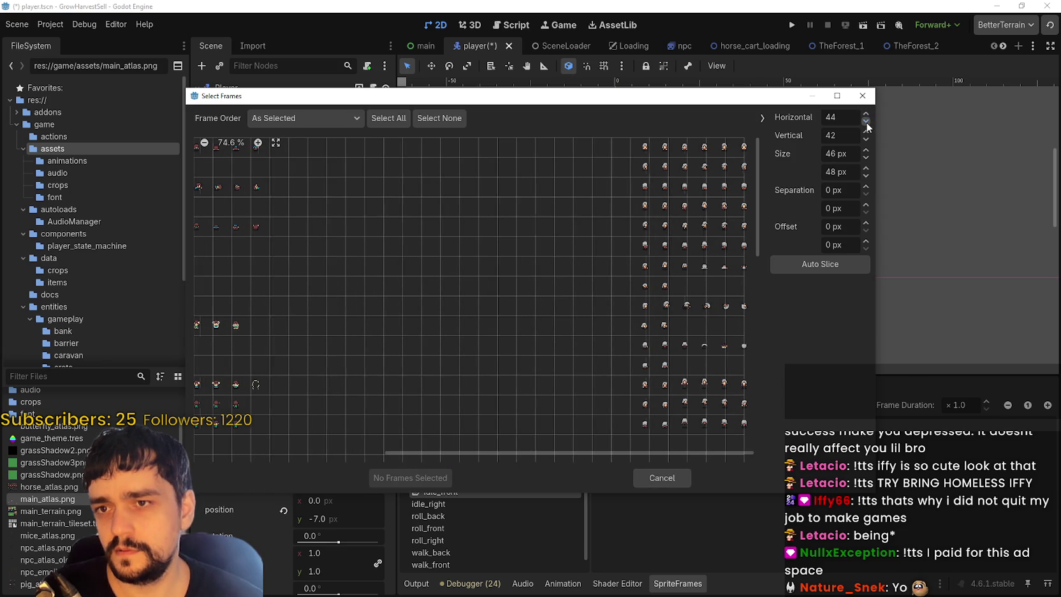
pyautogui.click(866, 121)
pyautogui.click(866, 122)
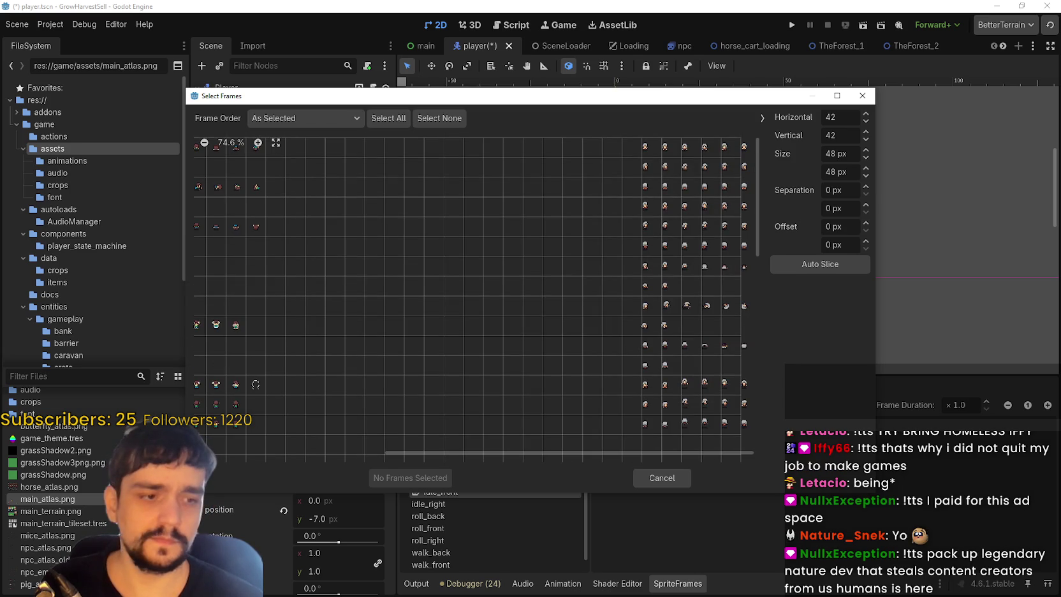
pyautogui.hotkey('alt', 'Tab')
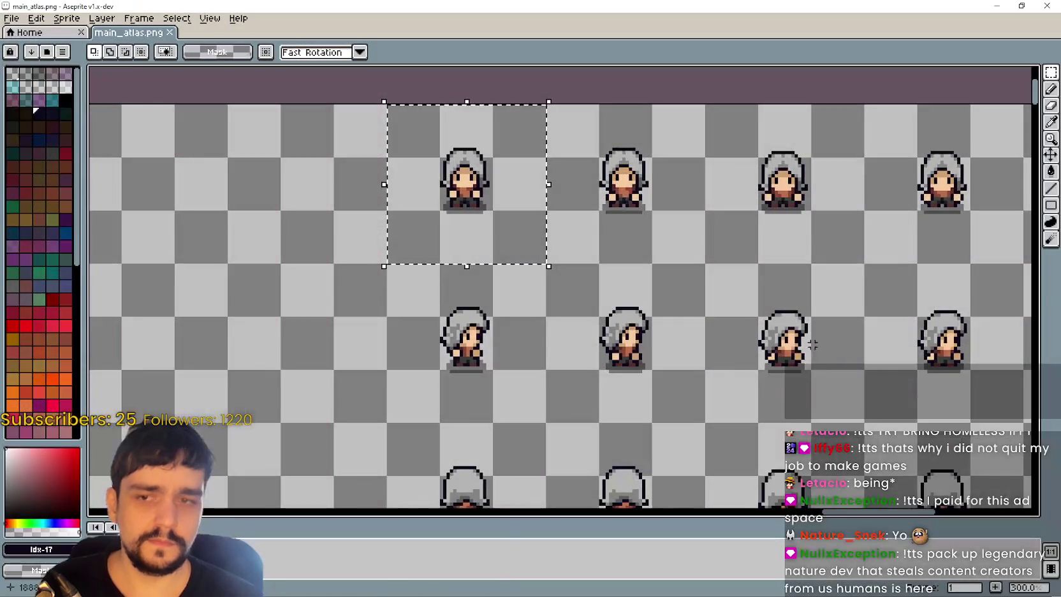
# - Select the right-hand sprite block, nudge it left and save the atlas
pyautogui.scroll(-4, 699, 237)
pyautogui.click(724, 263)
pyautogui.scroll(-1, 551, 187)
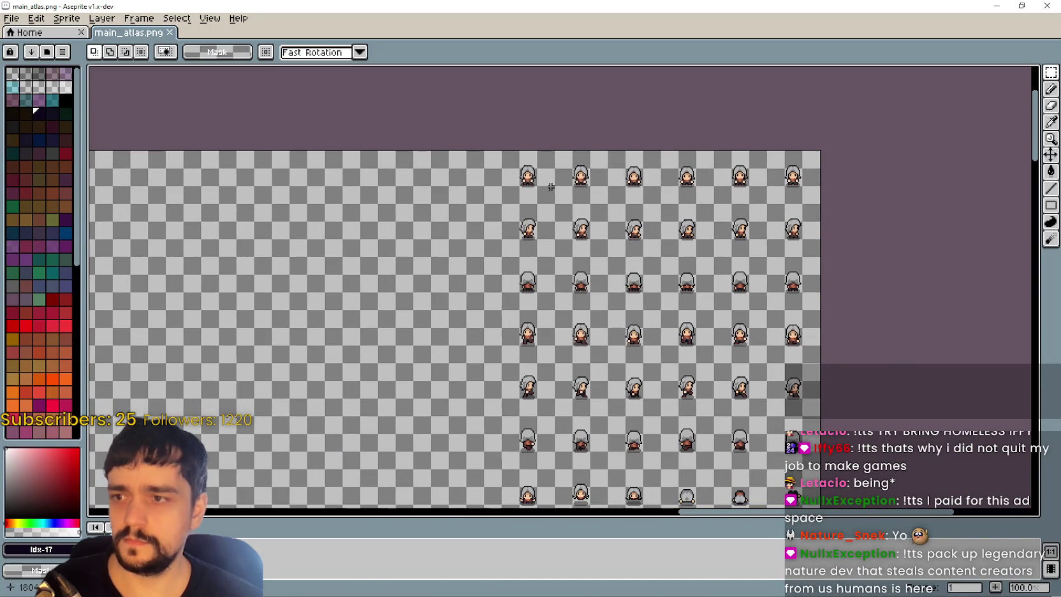
pyautogui.moveTo(509, 161)
pyautogui.mouseDown()
pyautogui.moveTo(772, 507)
pyautogui.moveTo(786, 268)
pyautogui.moveTo(808, 275)
pyautogui.mouseUp()
pyautogui.scroll(8, 785, 255)
pyautogui.hscroll(-2, 784, 255)
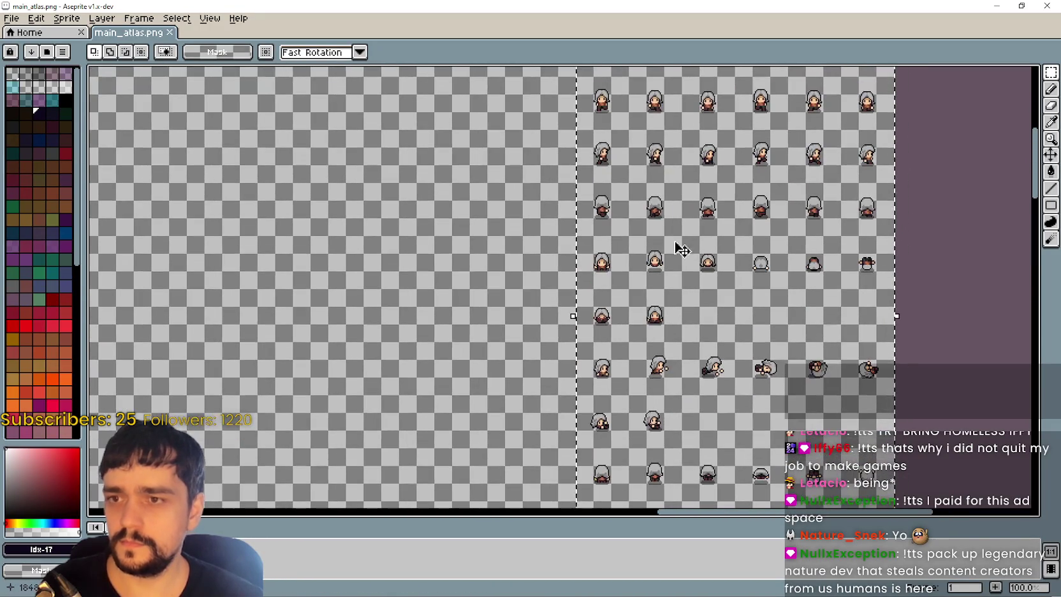
pyautogui.scroll(5, 712, 214)
pyautogui.moveTo(722, 243)
pyautogui.mouseDown()
pyautogui.moveTo(705, 232)
pyautogui.moveTo(687, 241)
pyautogui.mouseUp()
pyautogui.hotkey('ctrl', 's')
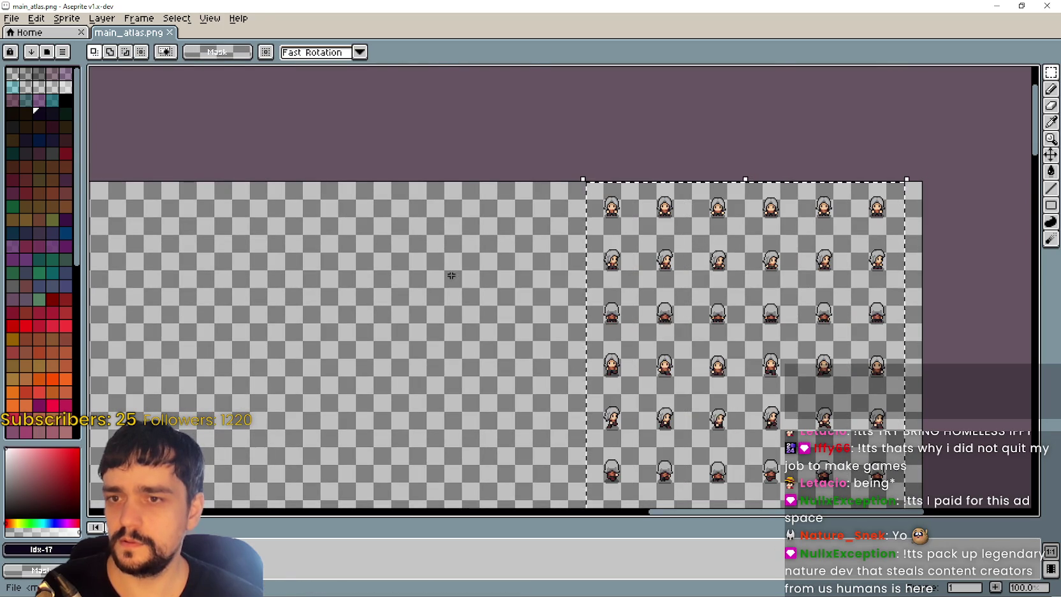
pyautogui.click(996, 5)
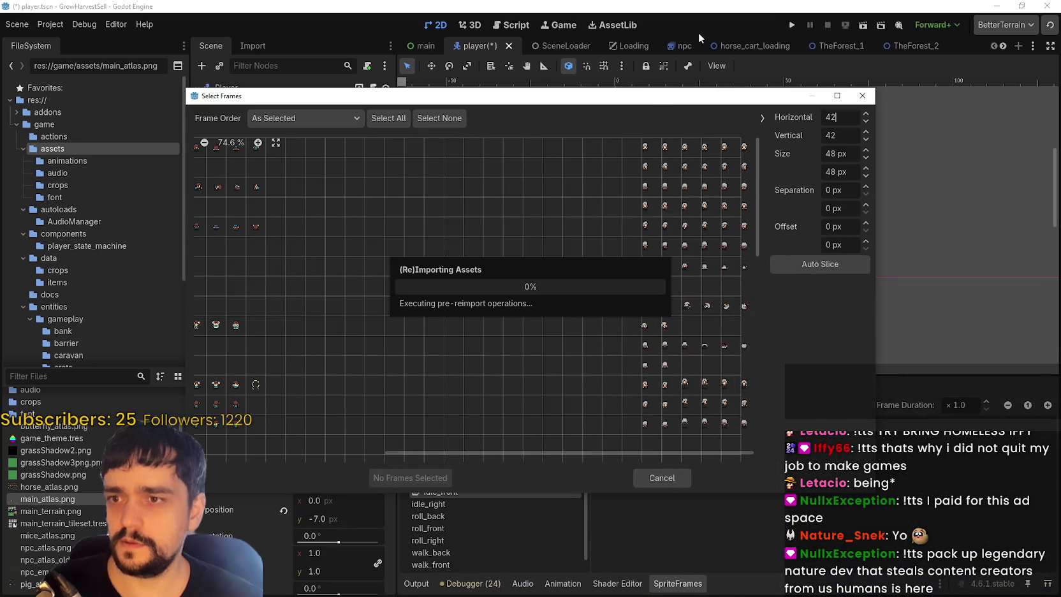
pyautogui.hotkey('alt', 'Tab')
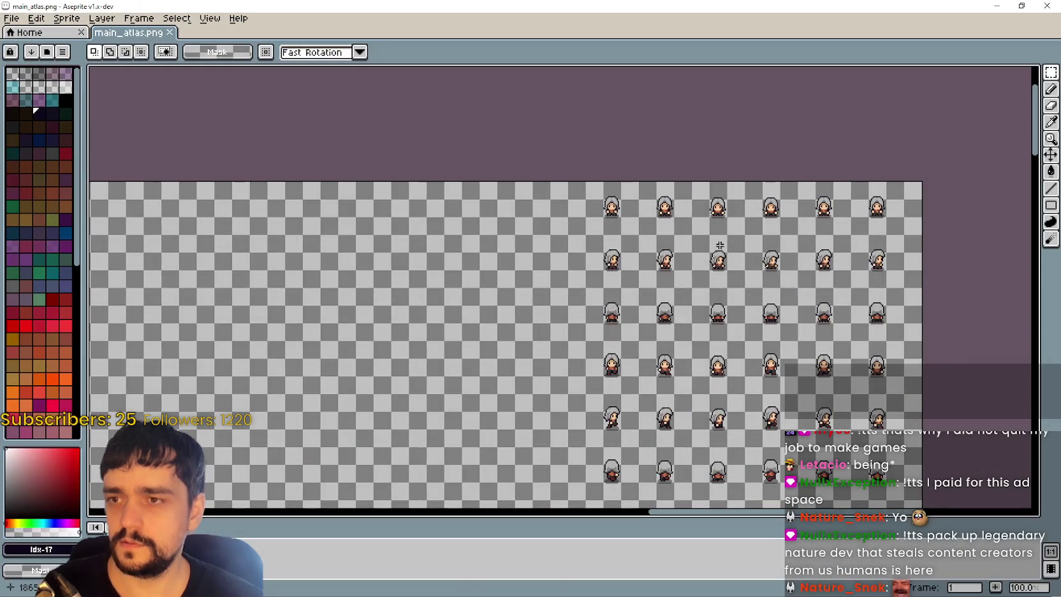
# - Reselect the player sprite block, shift it left, save, and check the reimport in Godot
pyautogui.moveTo(586, 191)
pyautogui.mouseDown()
pyautogui.moveTo(918, 504)
pyautogui.moveTo(869, 376)
pyautogui.moveTo(902, 273)
pyautogui.moveTo(671, 315)
pyautogui.moveTo(687, 294)
pyautogui.moveTo(642, 244)
pyautogui.moveTo(651, 237)
pyautogui.mouseUp()
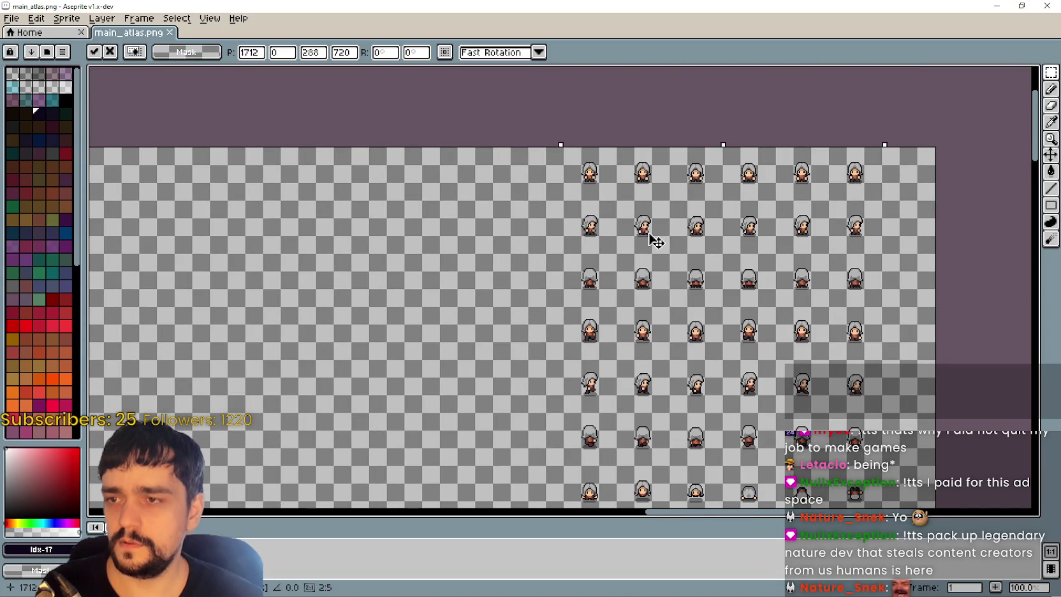
pyautogui.hotkey('ctrl', 's')
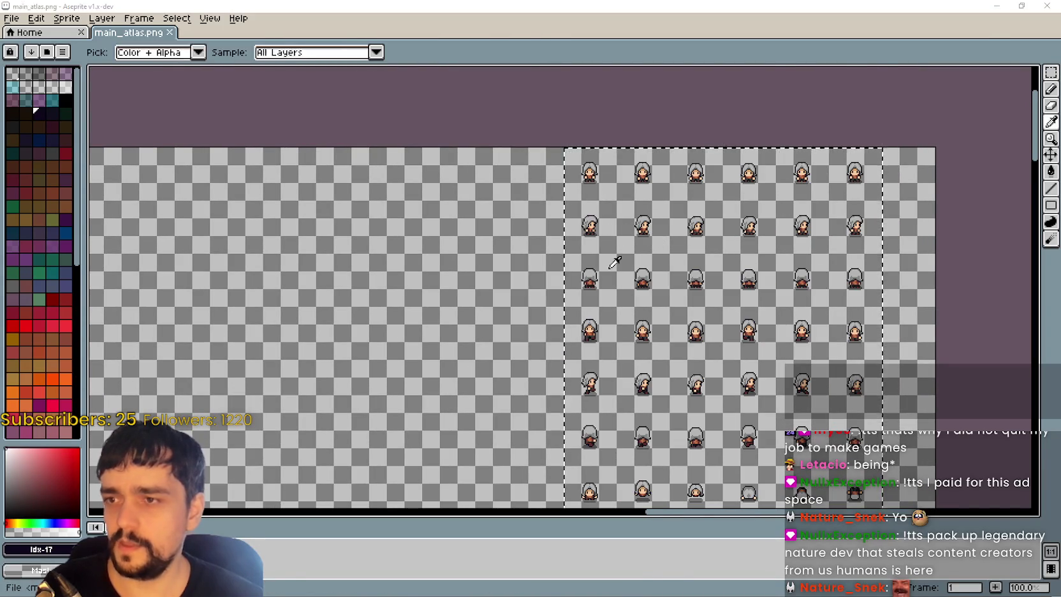
pyautogui.hotkey('alt', 'Tab')
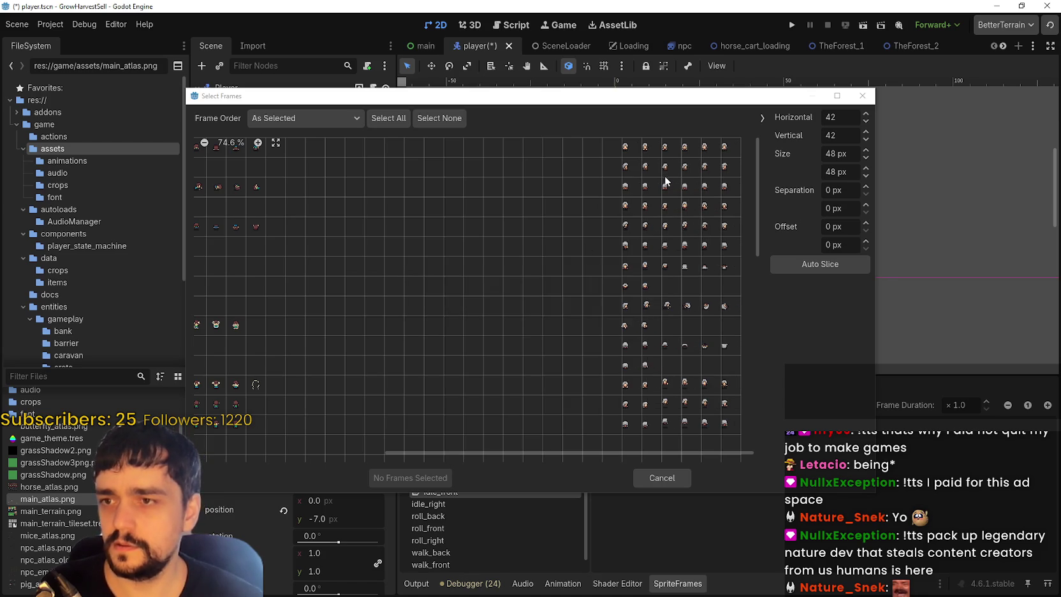
pyautogui.hotkey('alt', 'Tab')
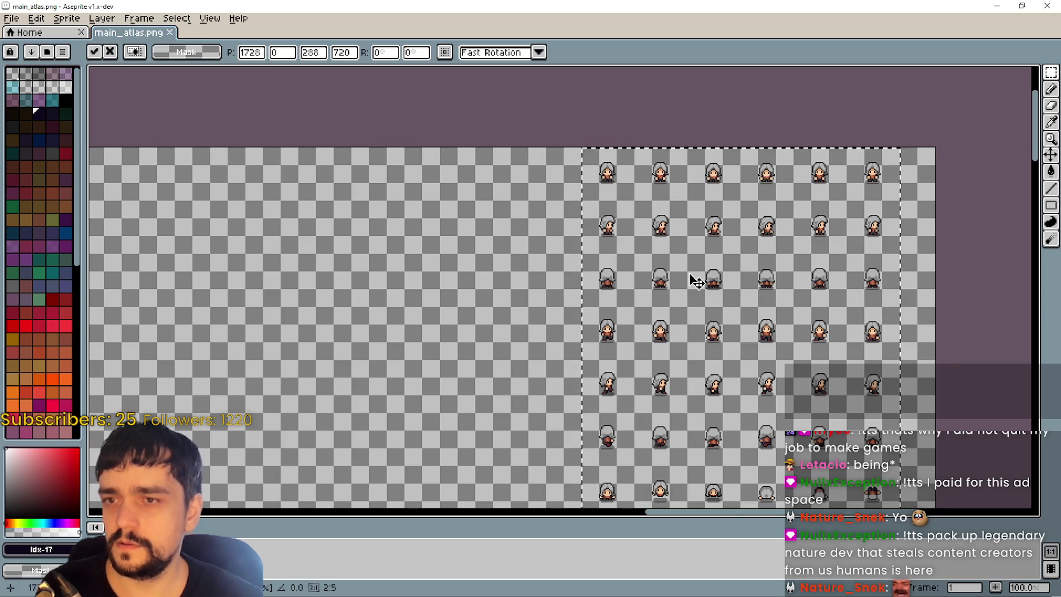
pyautogui.hotkey('ctrl', 's')
pyautogui.hotkey('alt', 'Tab')
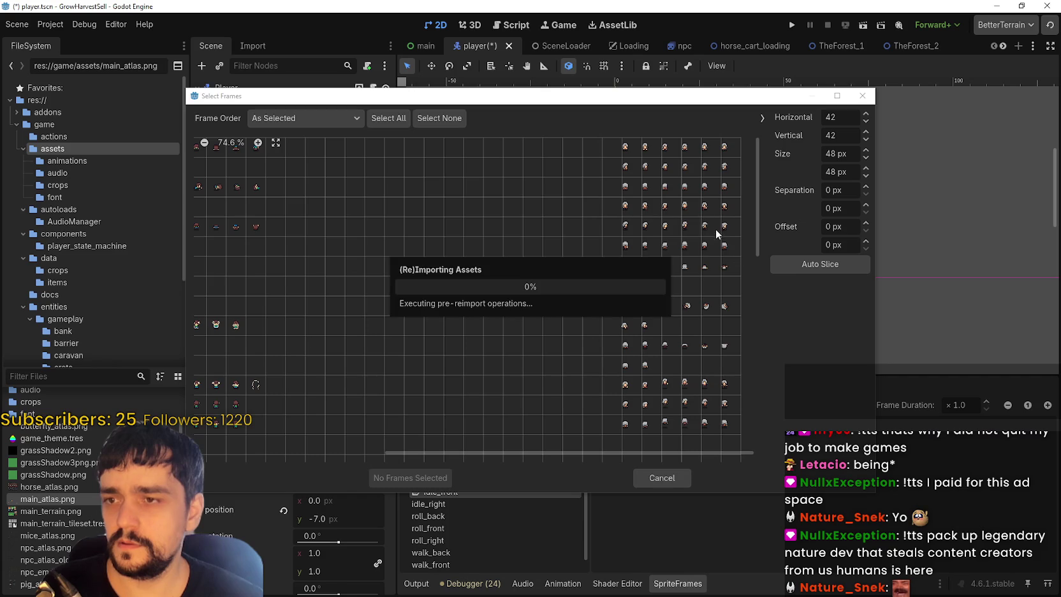
pyautogui.hotkey('alt', 'Tab')
# - Drop the selection and inspect the atlas's top-right area
pyautogui.hotkey('ctrl', 'd')
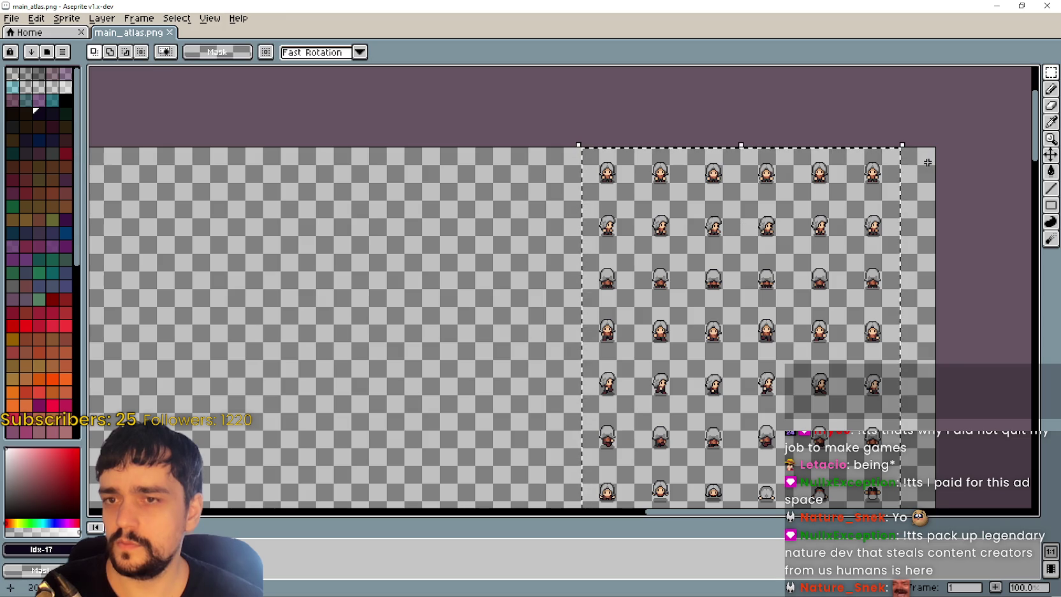
pyautogui.moveTo(899, 147); pyautogui.dragTo(937, 309)
pyautogui.moveTo(926, 348); pyautogui.dragTo(780, 158)
pyautogui.scroll(-3, 780, 158)
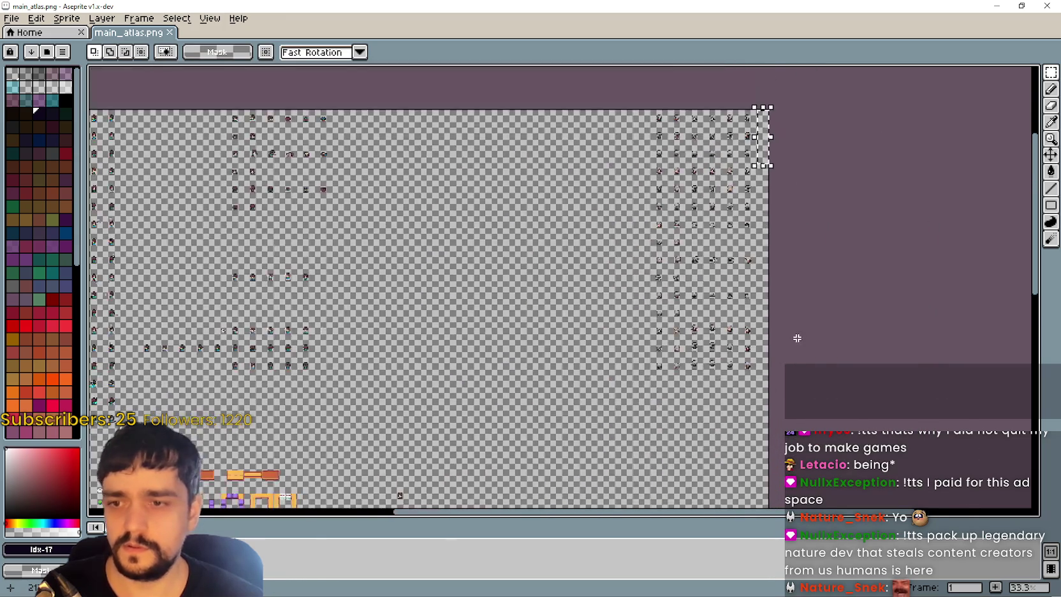
pyautogui.moveTo(796, 339)
pyautogui.mouseDown()
pyautogui.moveTo(786, 190)
pyautogui.moveTo(819, 150)
pyautogui.moveTo(900, 95)
pyautogui.moveTo(898, 66)
pyautogui.moveTo(812, 412)
pyautogui.mouseUp()
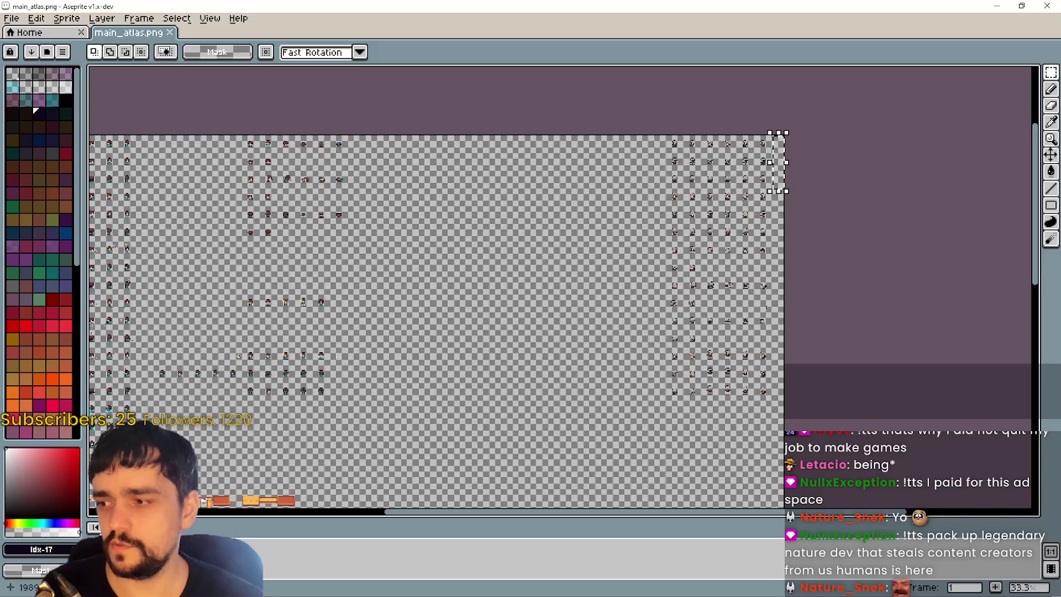
pyautogui.scroll(2, 677, 111)
pyautogui.hscroll(3, 880, 121)
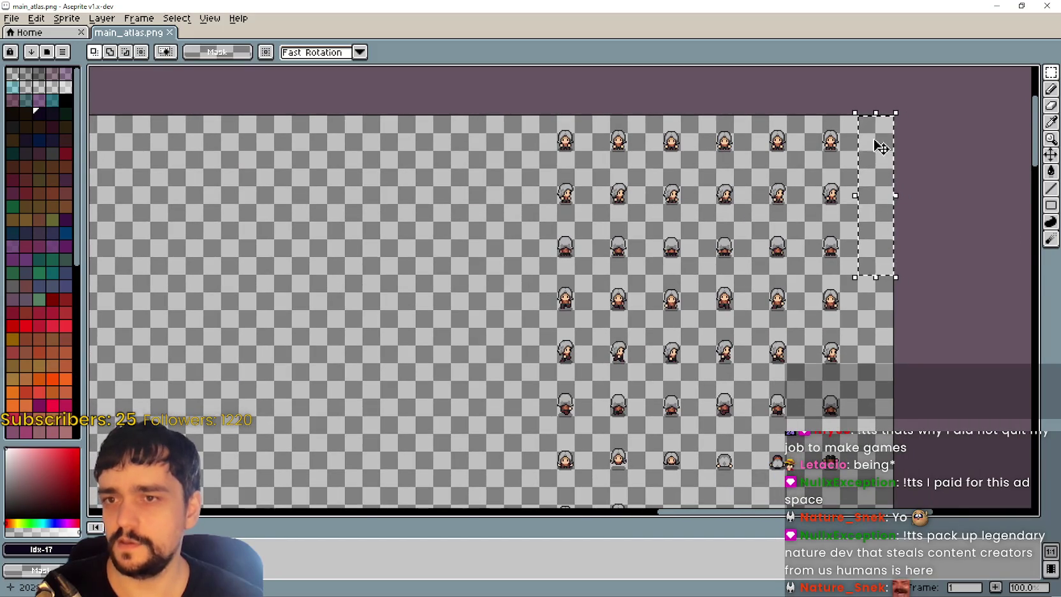
pyautogui.hscroll(2, 829, 76)
pyautogui.scroll(-1, 799, 155)
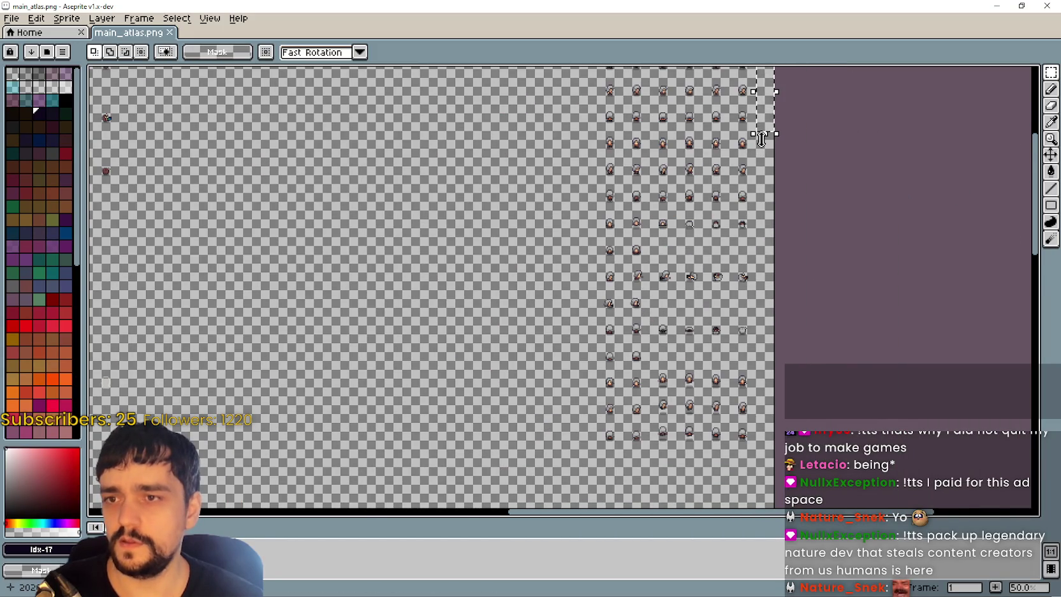
pyautogui.scroll(3, 761, 139)
pyautogui.scroll(-1, 743, 191)
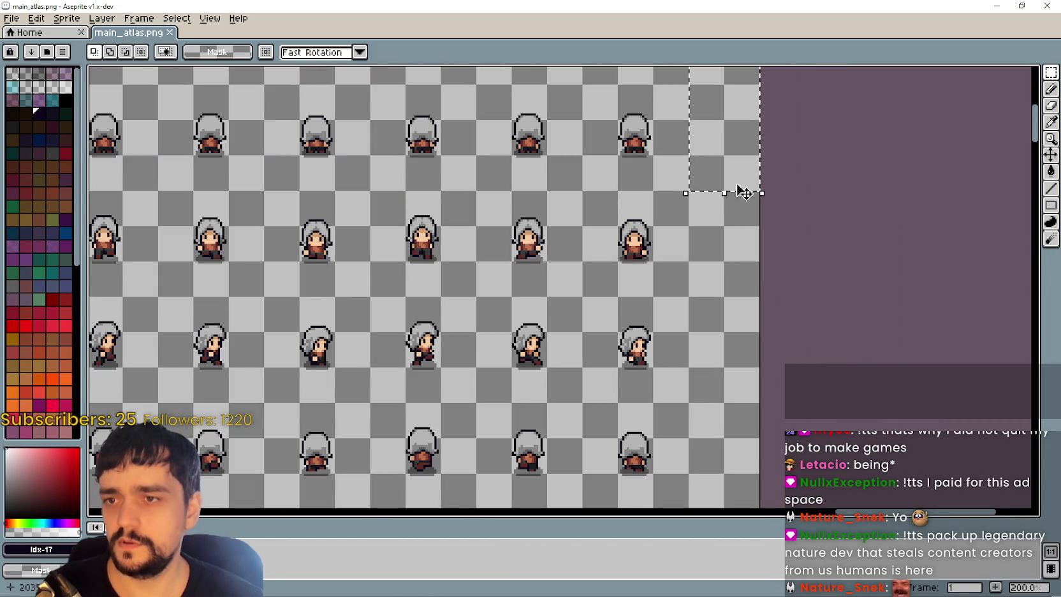
# - Add the six top-row player frames from the 48px grid to idle_front
pyautogui.hotkey('alt', 'Tab')
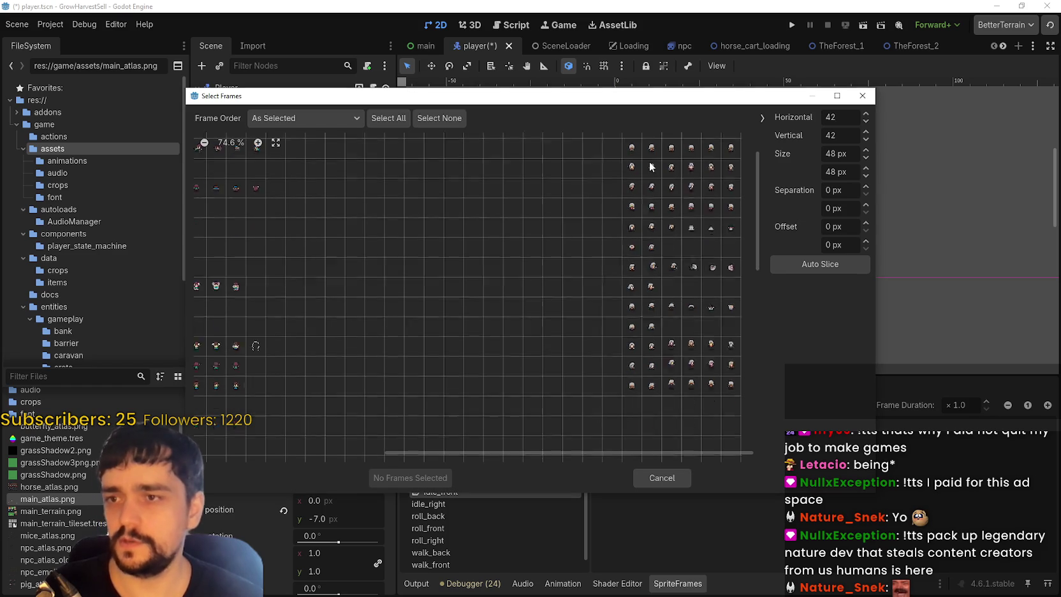
pyautogui.click(258, 142)
pyautogui.click(257, 142)
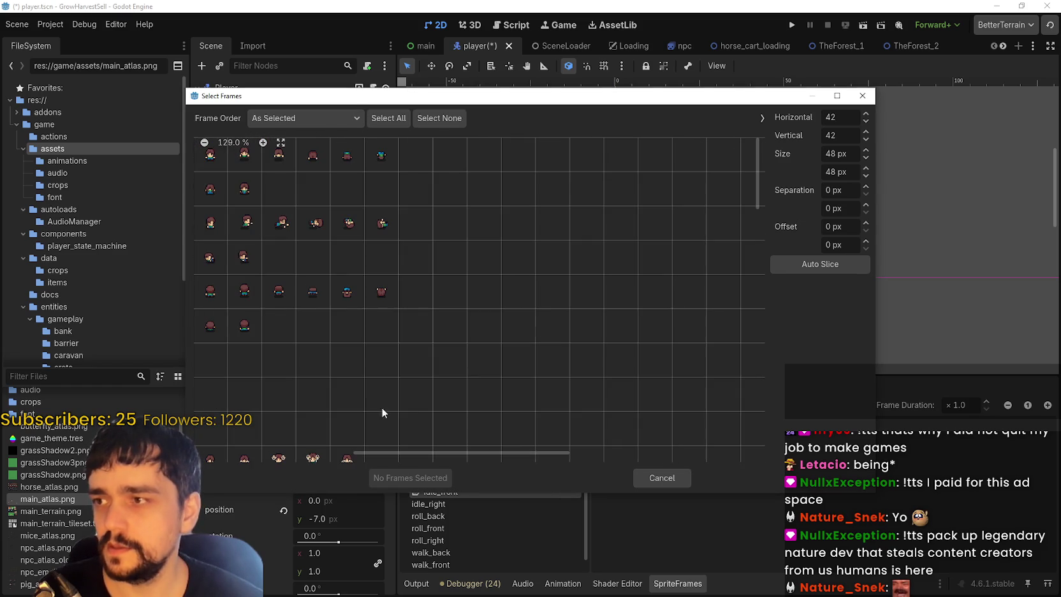
pyautogui.moveTo(382, 452)
pyautogui.mouseDown()
pyautogui.moveTo(439, 450)
pyautogui.moveTo(685, 245)
pyautogui.mouseUp()
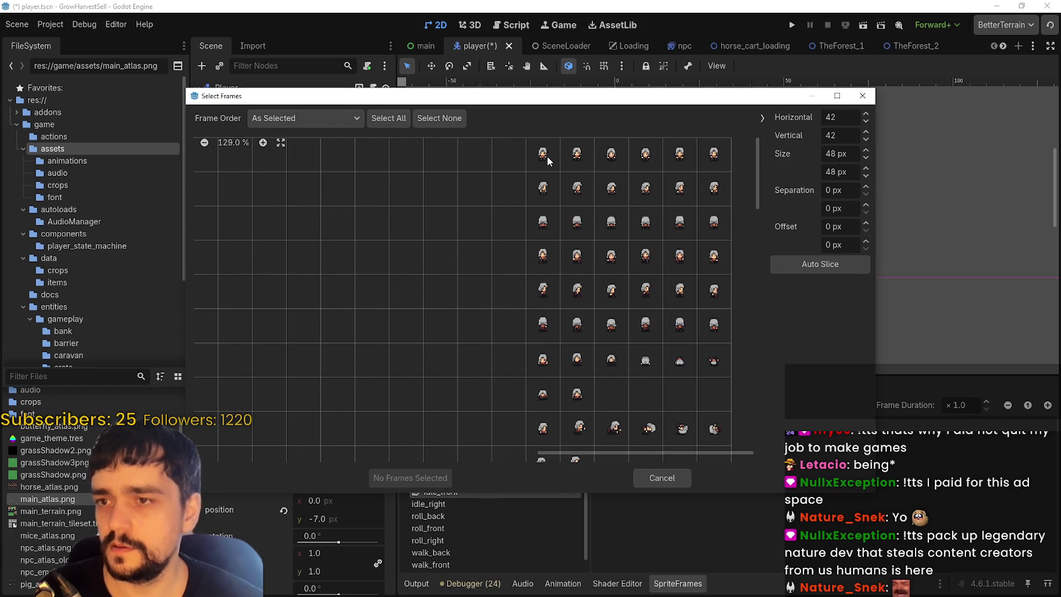
pyautogui.moveTo(547, 161); pyautogui.dragTo(719, 174)
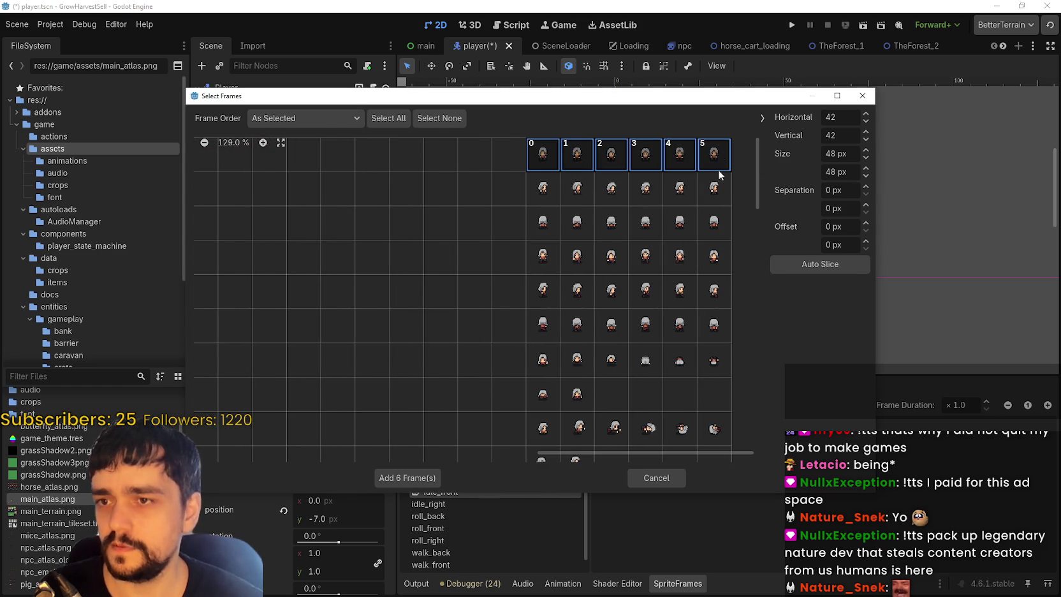
pyautogui.click(434, 477)
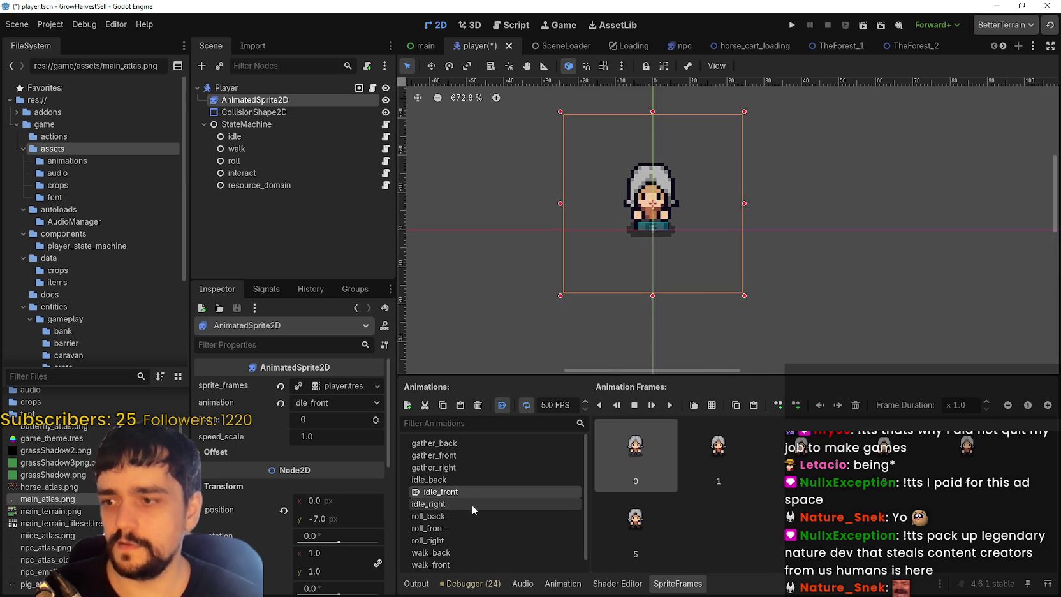
# - Replace idle_right's frames with the six second-row frames from main_atlas.png
pyautogui.keyDown('shift'); pyautogui.click(653, 528); pyautogui.keyUp('shift')
pyautogui.press('Delete')
pyautogui.click(712, 405)
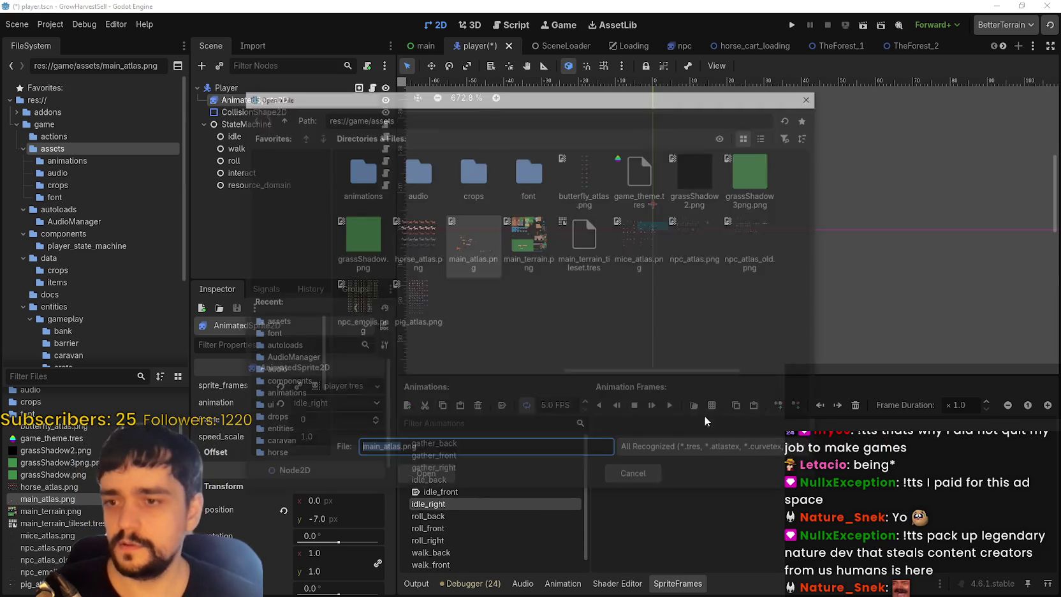
pyautogui.doubleClick(475, 254)
pyautogui.moveTo(543, 189); pyautogui.dragTo(707, 195)
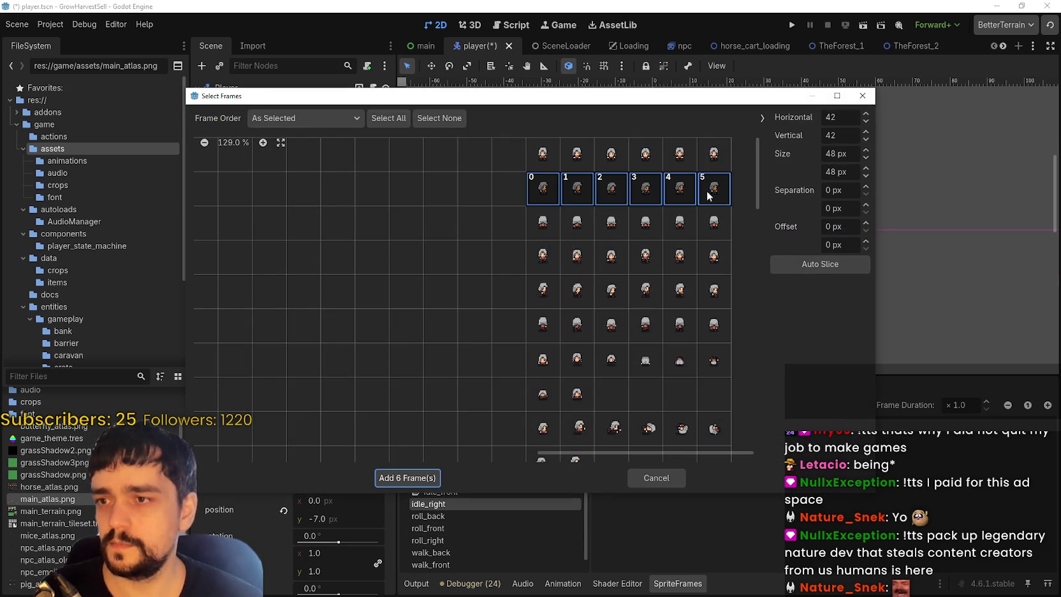
pyautogui.click(407, 478)
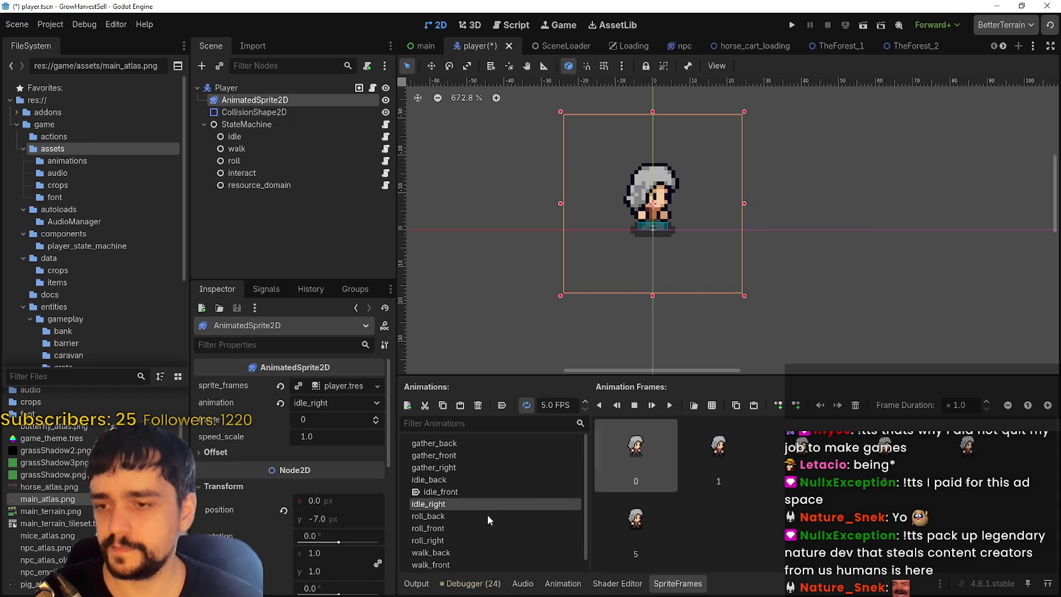
# - Clear idle_back and add the six third-row frames from main_atlas.png
pyautogui.click(427, 516)
pyautogui.click(440, 479)
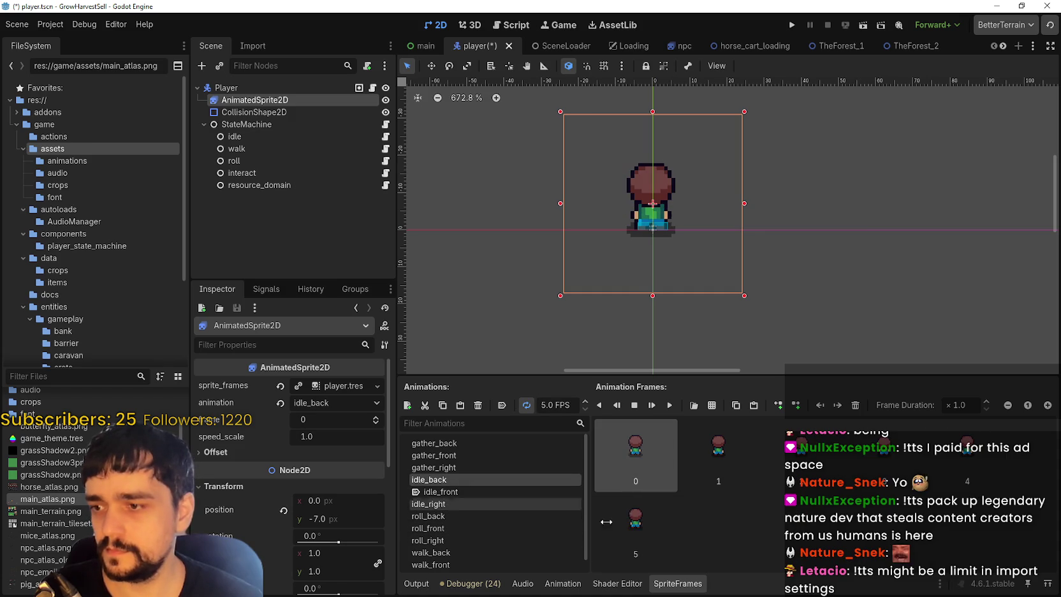
pyautogui.keyDown('shift'); pyautogui.click(641, 534); pyautogui.keyUp('shift')
pyautogui.press('Delete')
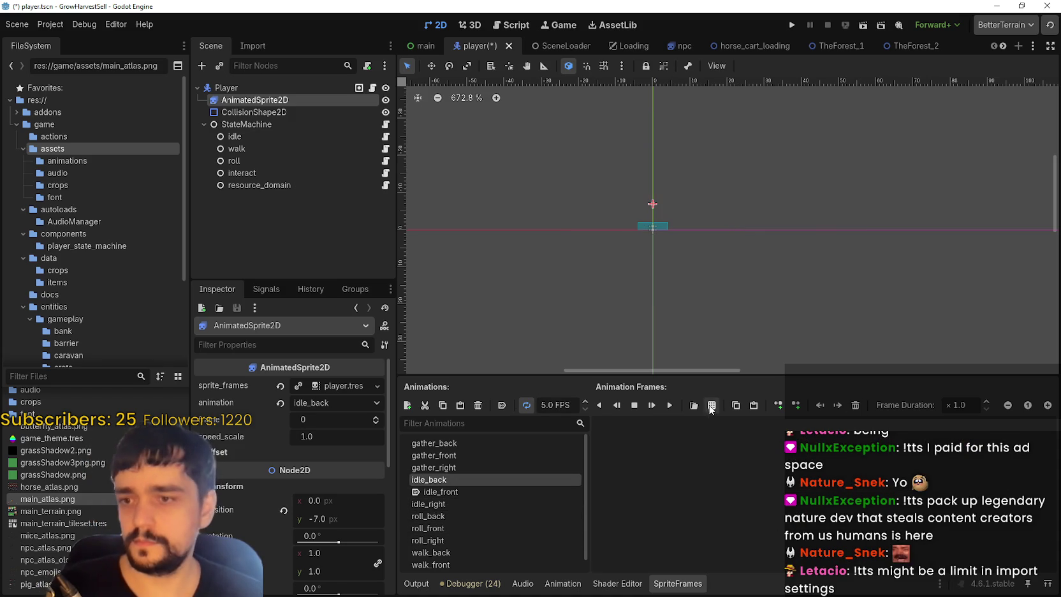
pyautogui.click(711, 406)
pyautogui.doubleClick(479, 235)
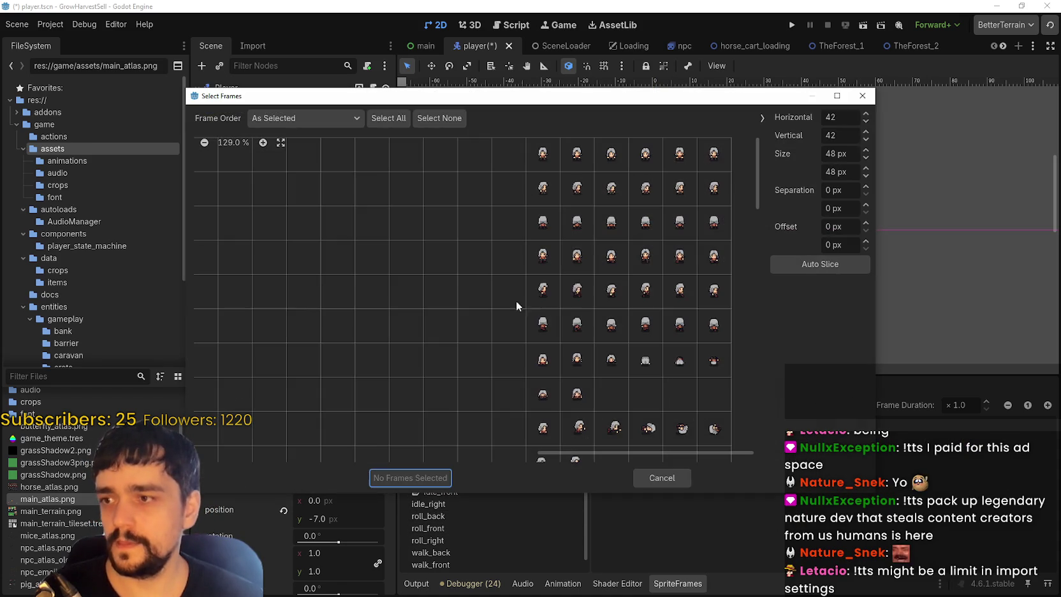
pyautogui.moveTo(538, 223); pyautogui.dragTo(714, 223)
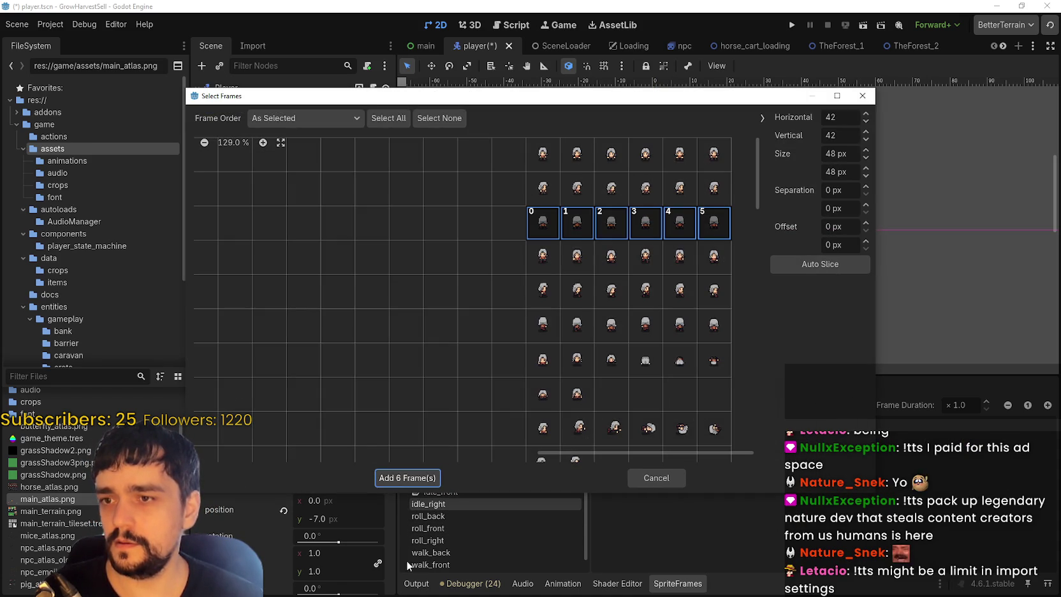
pyautogui.click(408, 478)
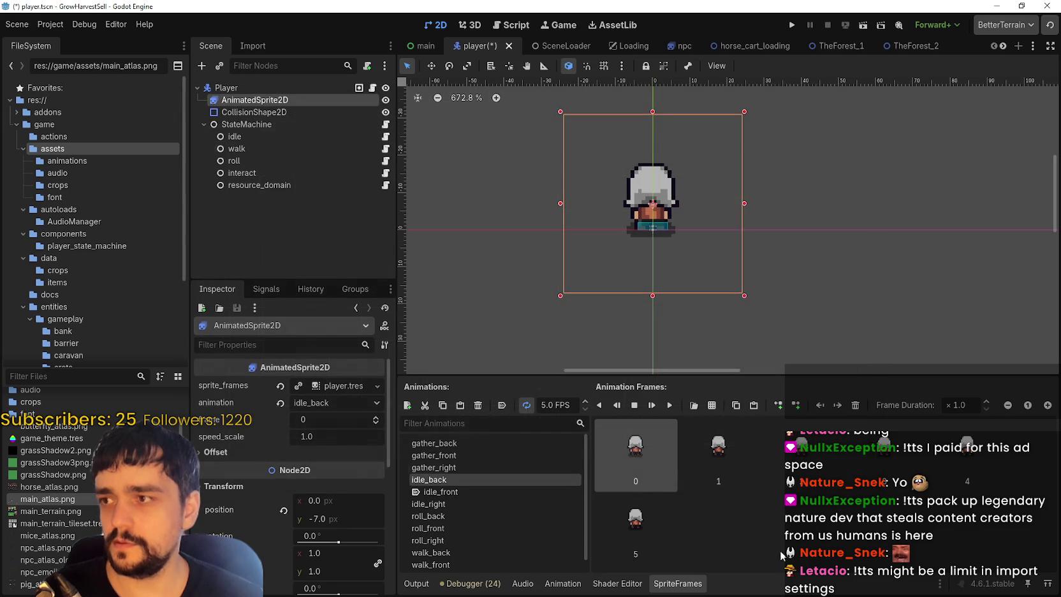
# - Review idle_front and idle_right, then return to idle_back
pyautogui.click(457, 492)
pyautogui.click(457, 501)
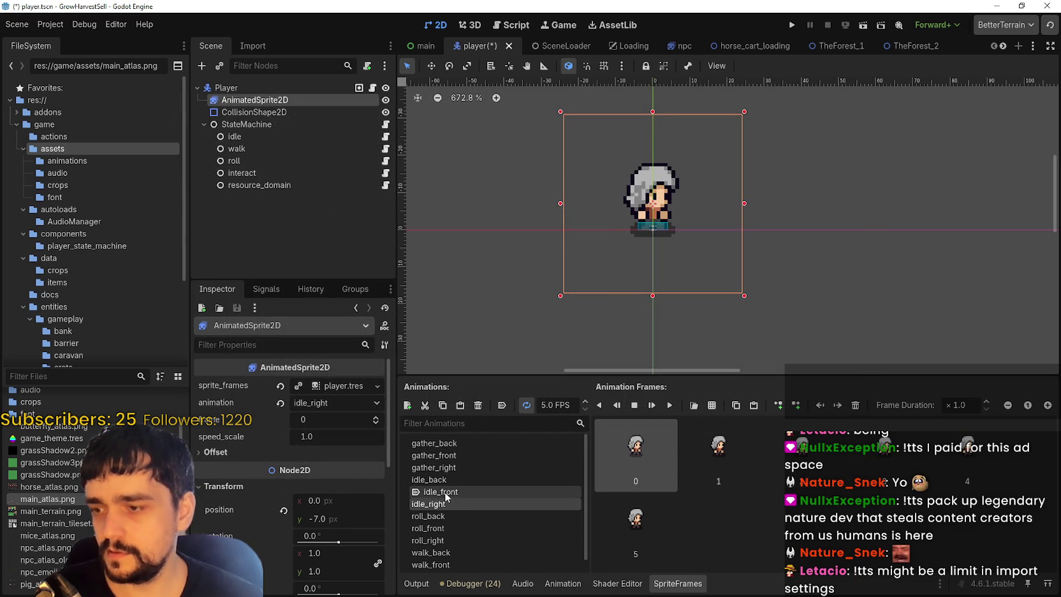
pyautogui.click(449, 480)
# - Replace walk_front's frames with the fourth-row cells of main_atlas.png
pyautogui.scroll(-1, 472, 537)
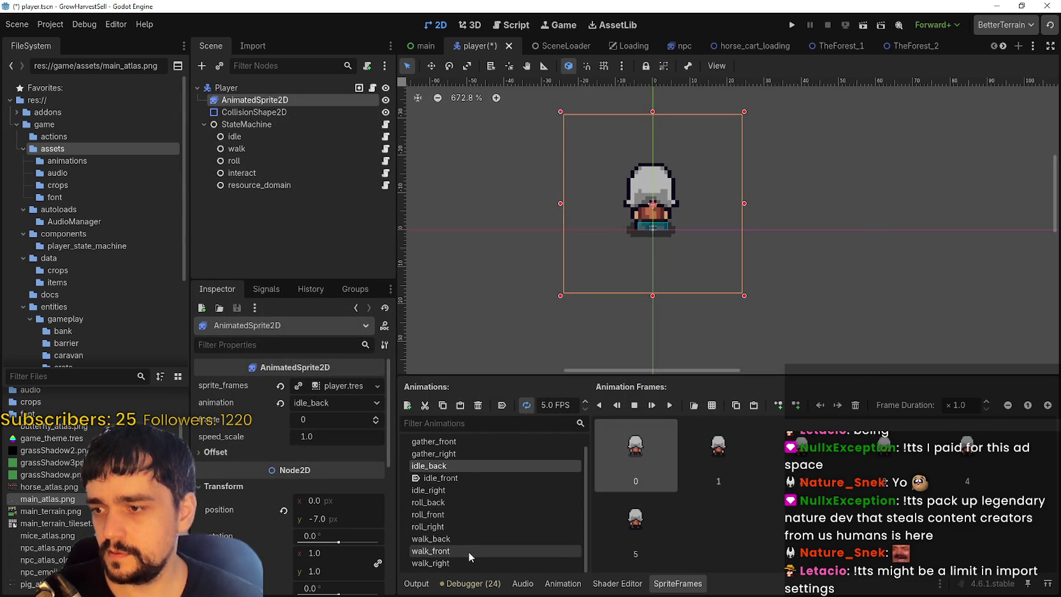
pyautogui.click(481, 554)
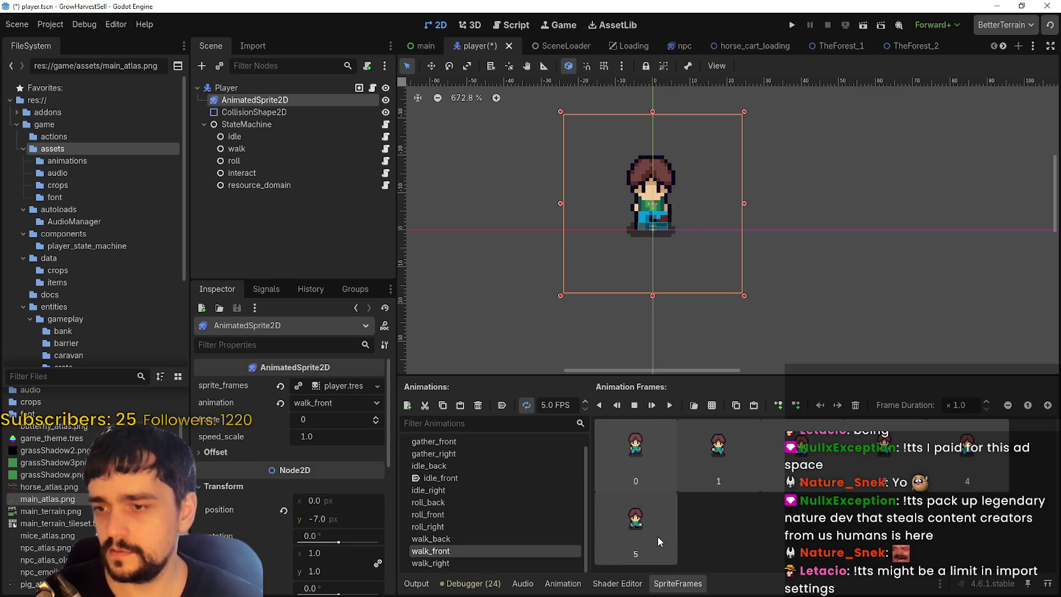
pyautogui.hotkey('ctrl', 'a')
pyautogui.press('Delete')
pyautogui.click(713, 405)
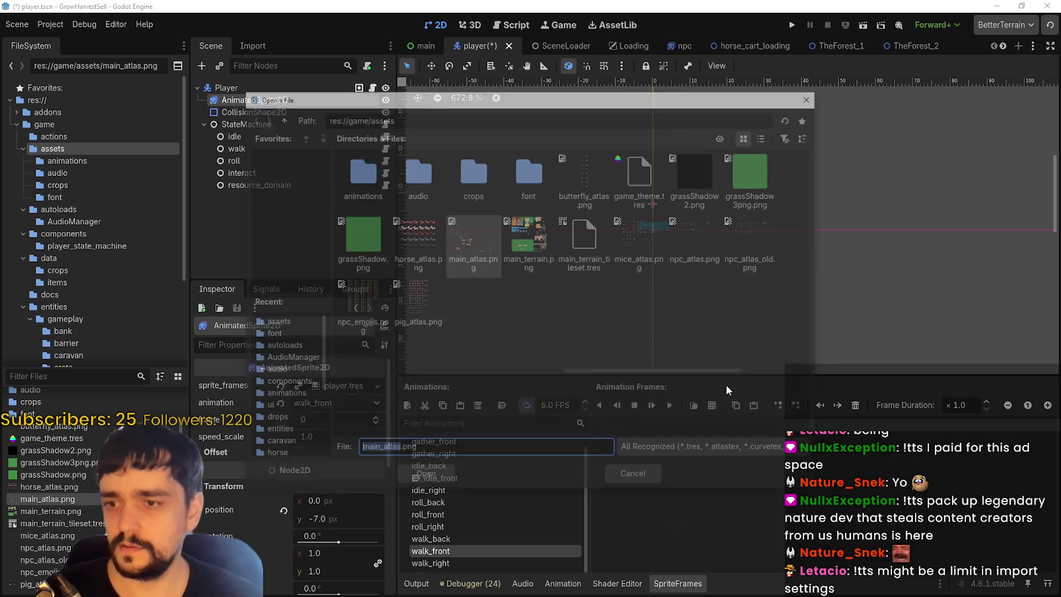
pyautogui.doubleClick(490, 241)
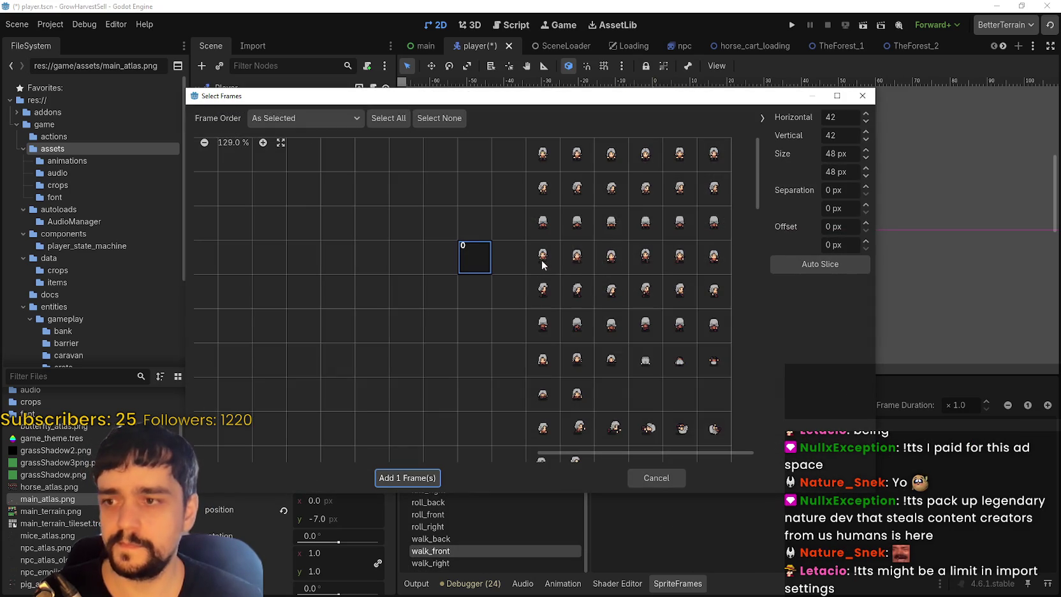
pyautogui.moveTo(543, 260)
pyautogui.mouseDown()
pyautogui.moveTo(684, 261)
pyautogui.moveTo(707, 279)
pyautogui.mouseUp()
pyautogui.click(471, 258)
pyautogui.press('Return')
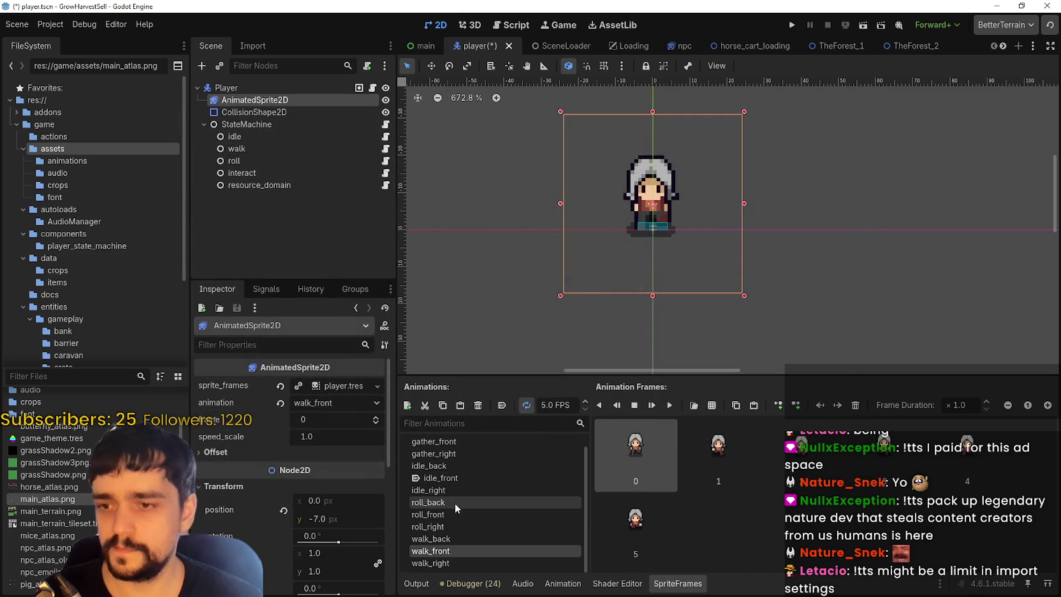
# - Replace walk_right's frames with the six side-facing frames from main_atlas.png
pyautogui.click(477, 563)
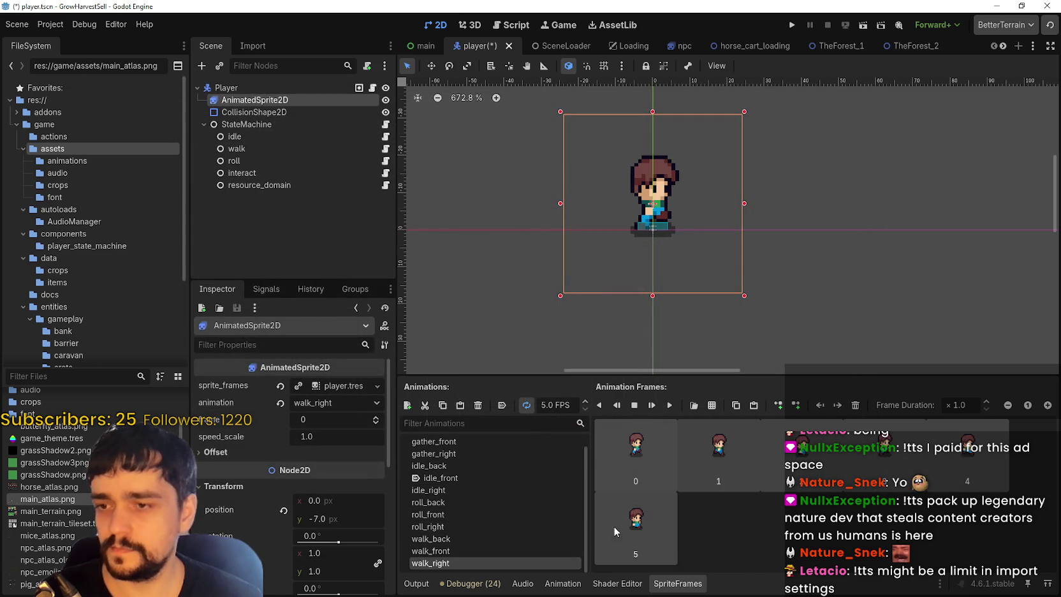
pyautogui.press('Delete')
pyautogui.click(712, 406)
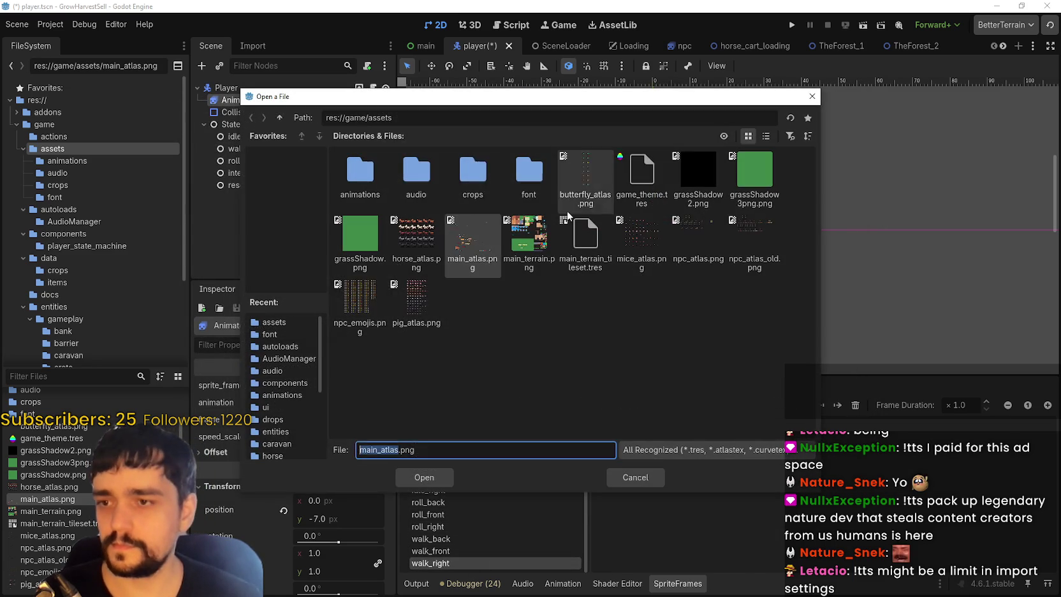
pyautogui.doubleClick(469, 236)
pyautogui.scroll(-1, 575, 330)
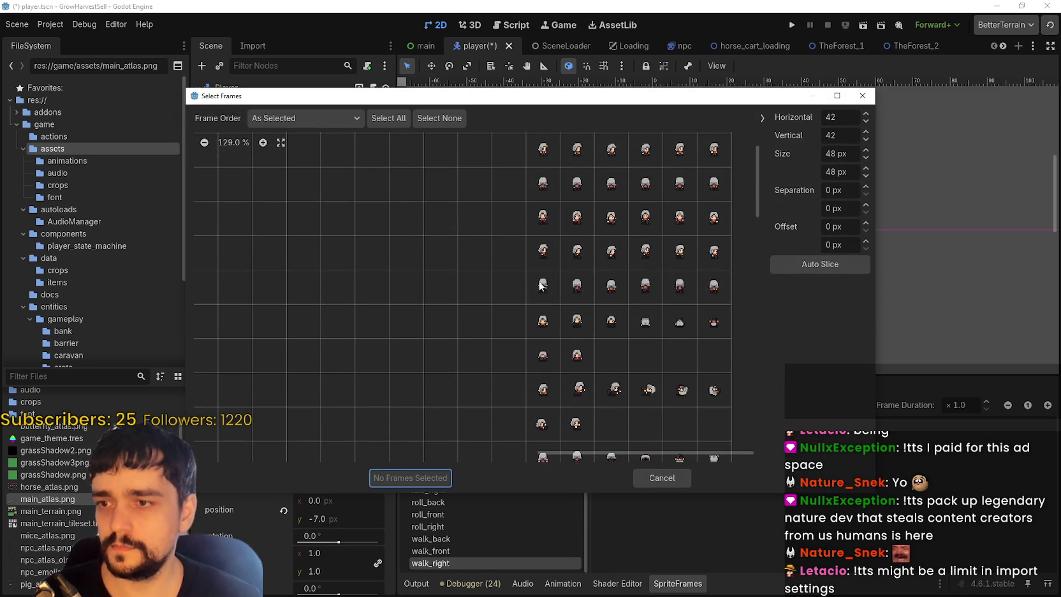
pyautogui.moveTo(541, 255); pyautogui.dragTo(608, 253)
pyautogui.click(713, 254)
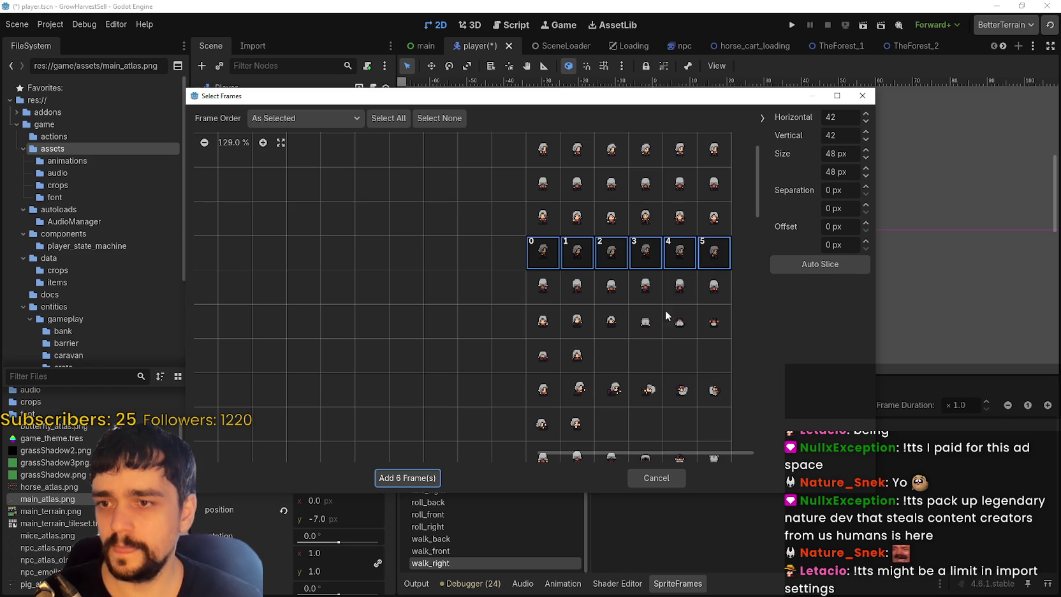
pyautogui.click(410, 478)
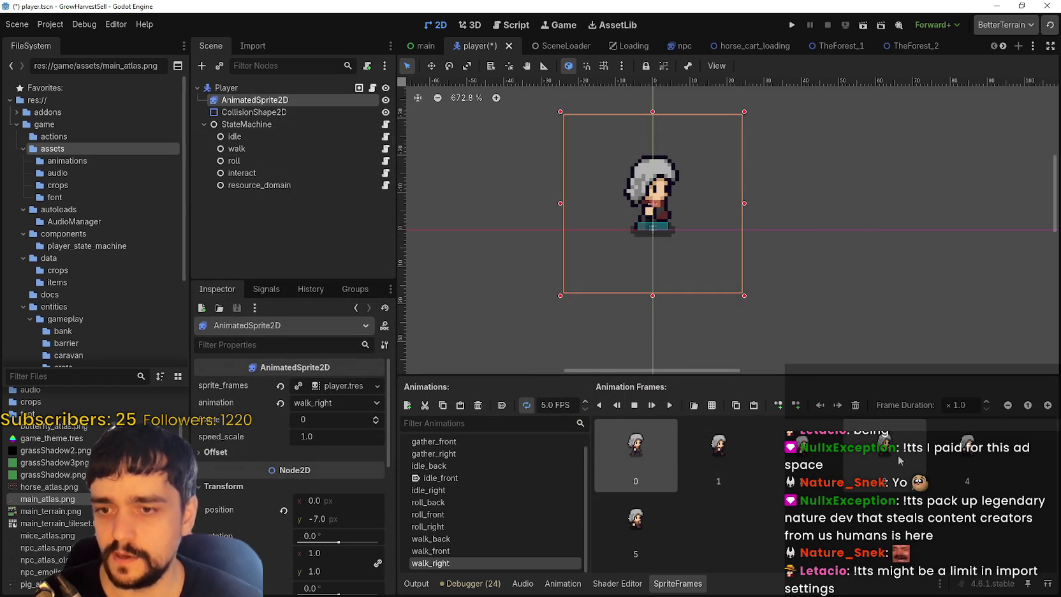
# - Replace walk_back's frames with the six fifth-row frames of main_atlas.png
pyautogui.click(469, 552)
pyautogui.click(480, 537)
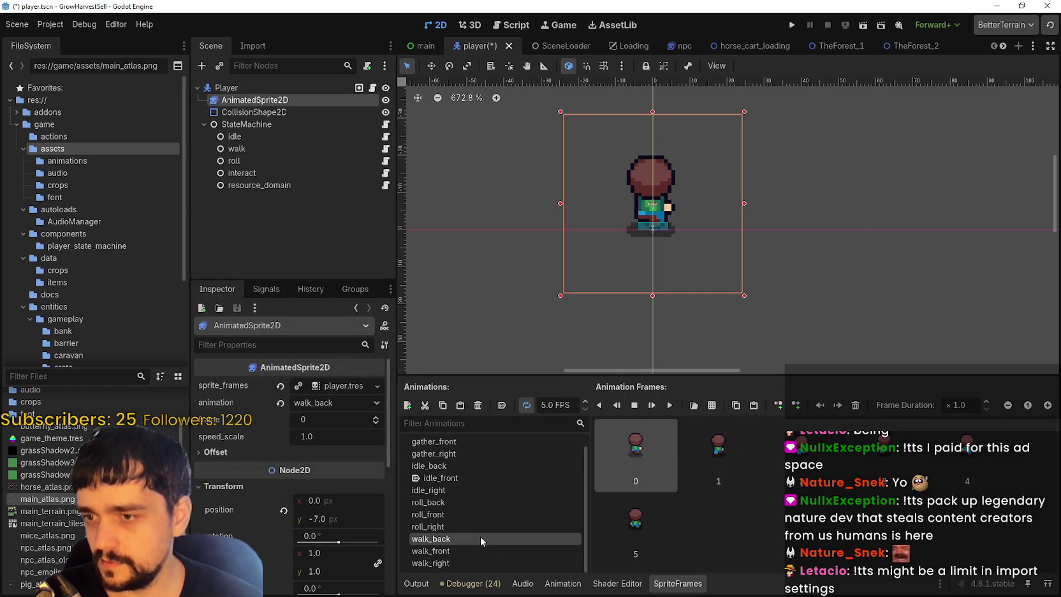
pyautogui.press('Delete')
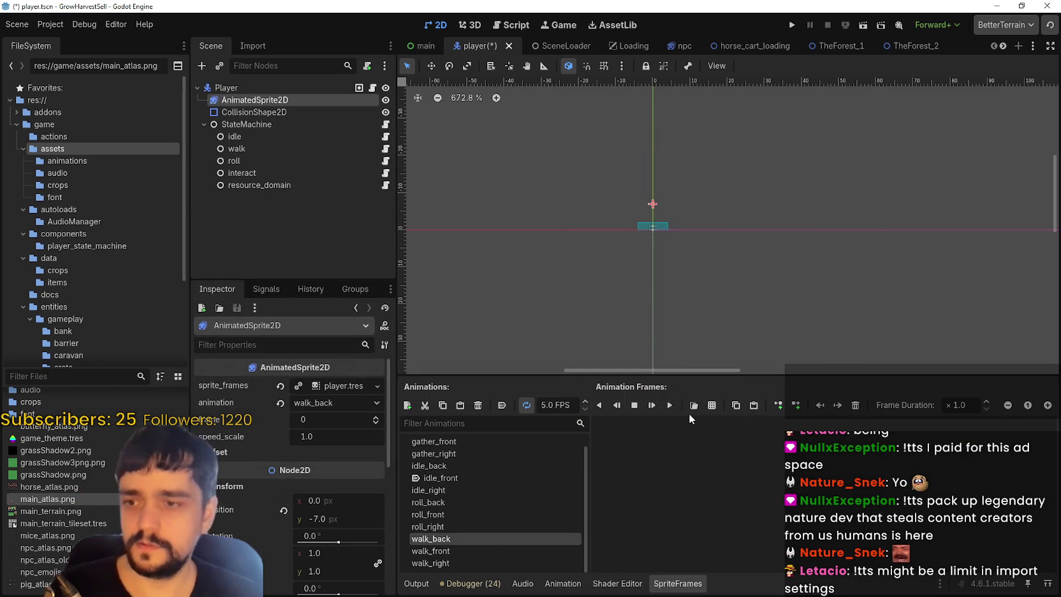
pyautogui.click(712, 405)
pyautogui.doubleClick(467, 245)
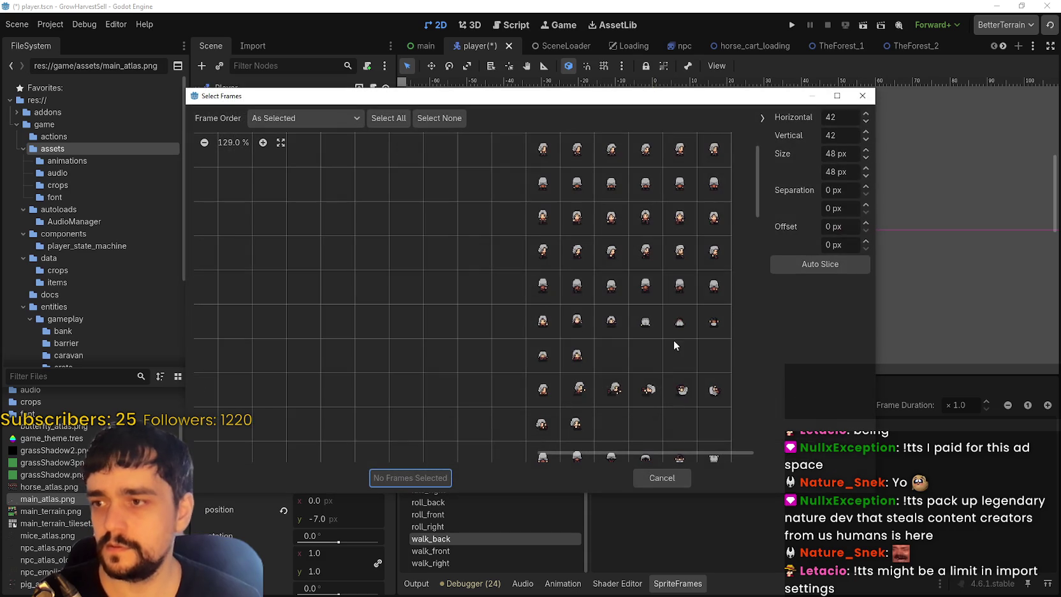
pyautogui.moveTo(545, 285); pyautogui.dragTo(714, 283)
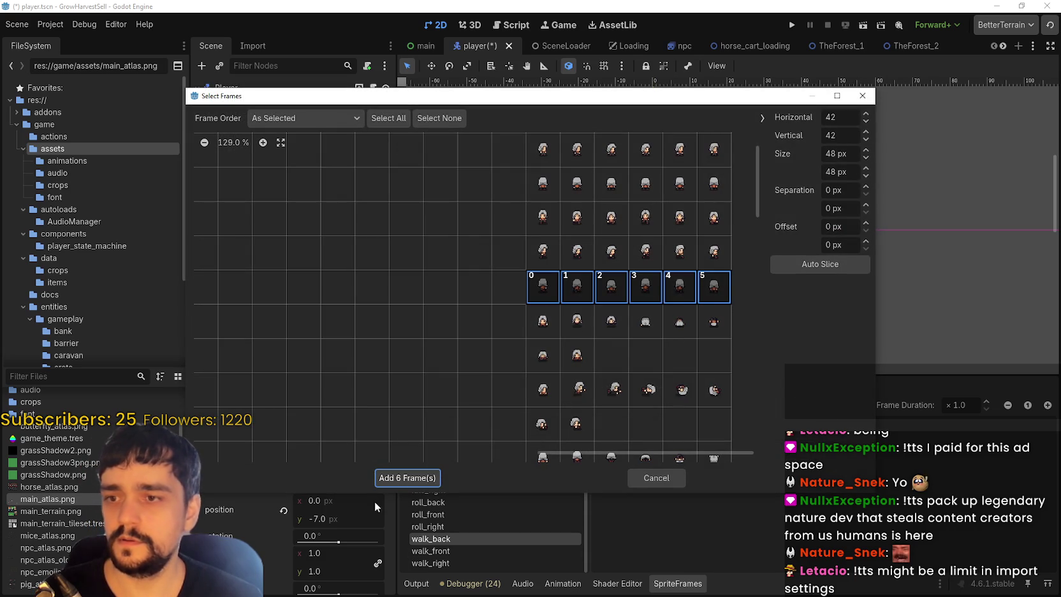
pyautogui.click(395, 478)
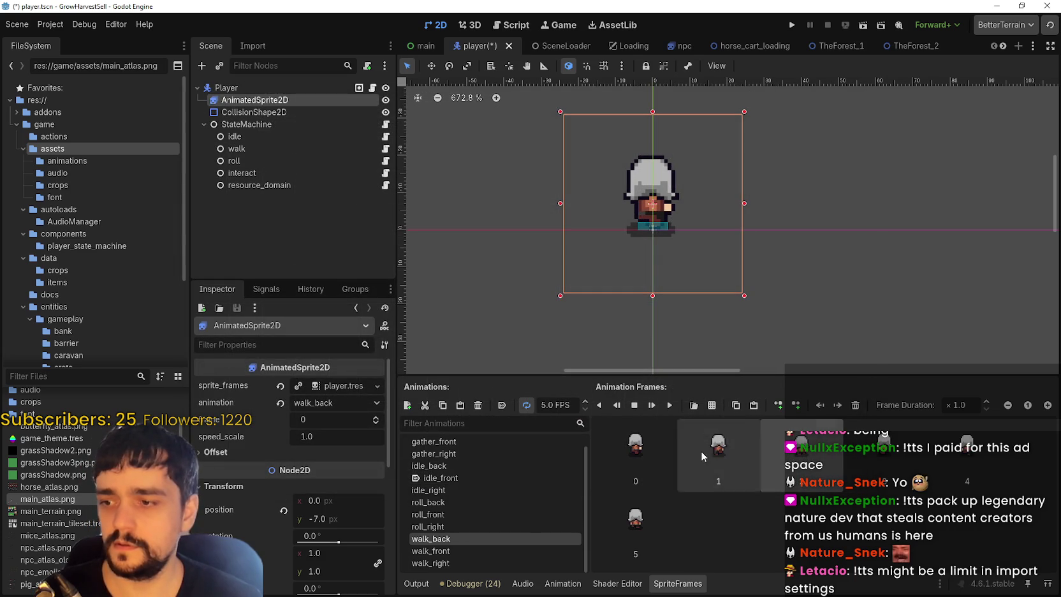
pyautogui.click(503, 563)
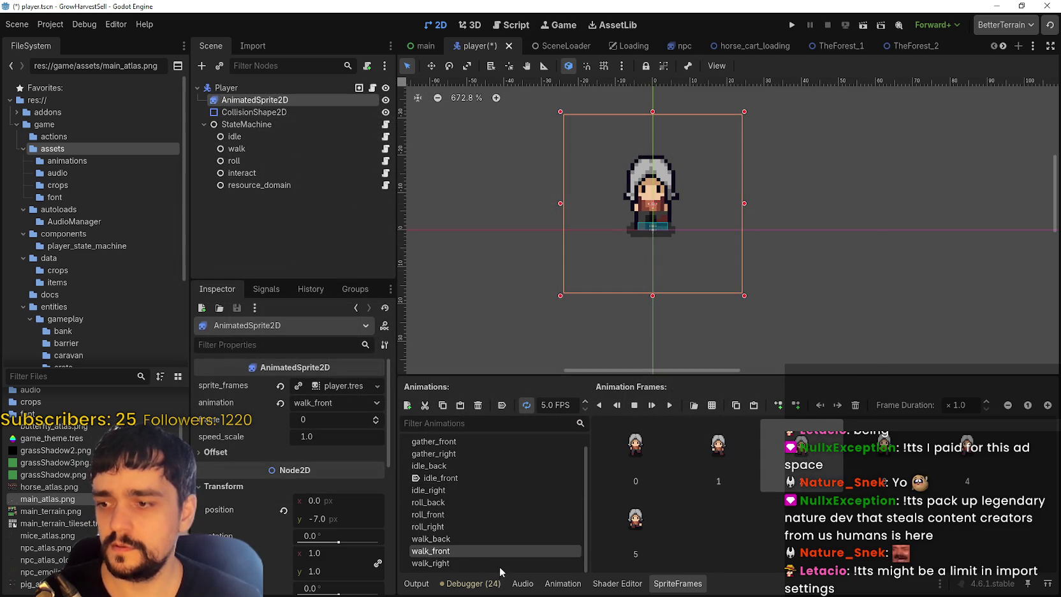
pyautogui.click(468, 526)
pyautogui.click(458, 490)
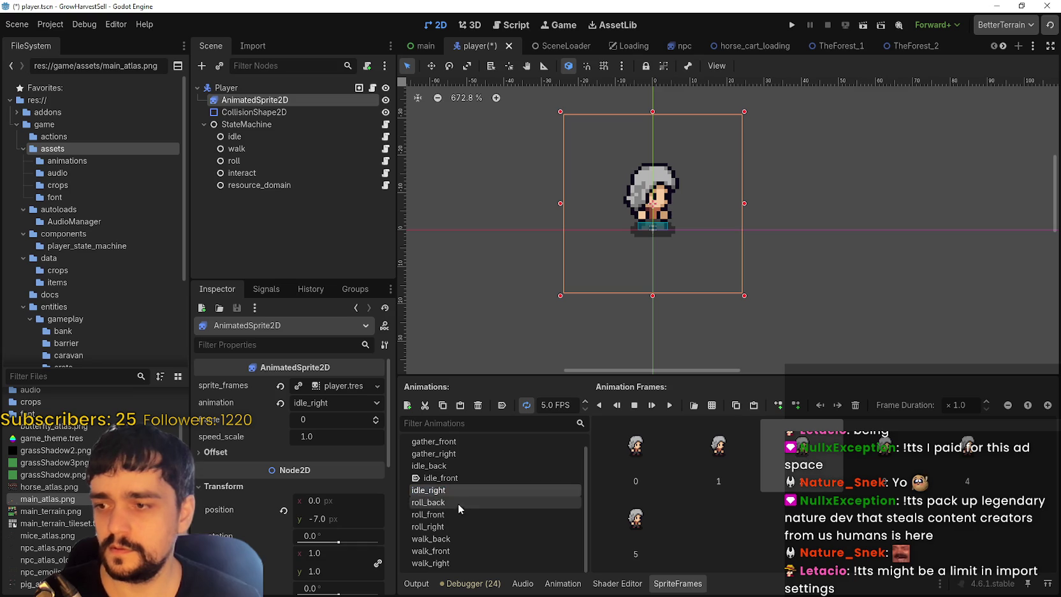
# - Add the six sixth-row frames from main_atlas.png to roll_front
pyautogui.click(462, 503)
pyautogui.click(500, 517)
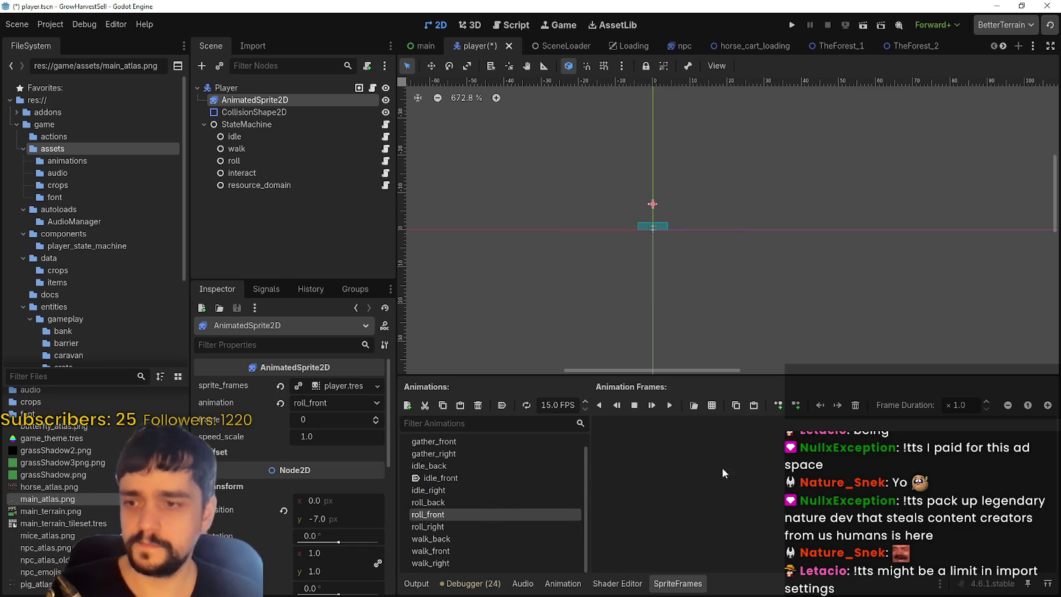
pyautogui.click(712, 405)
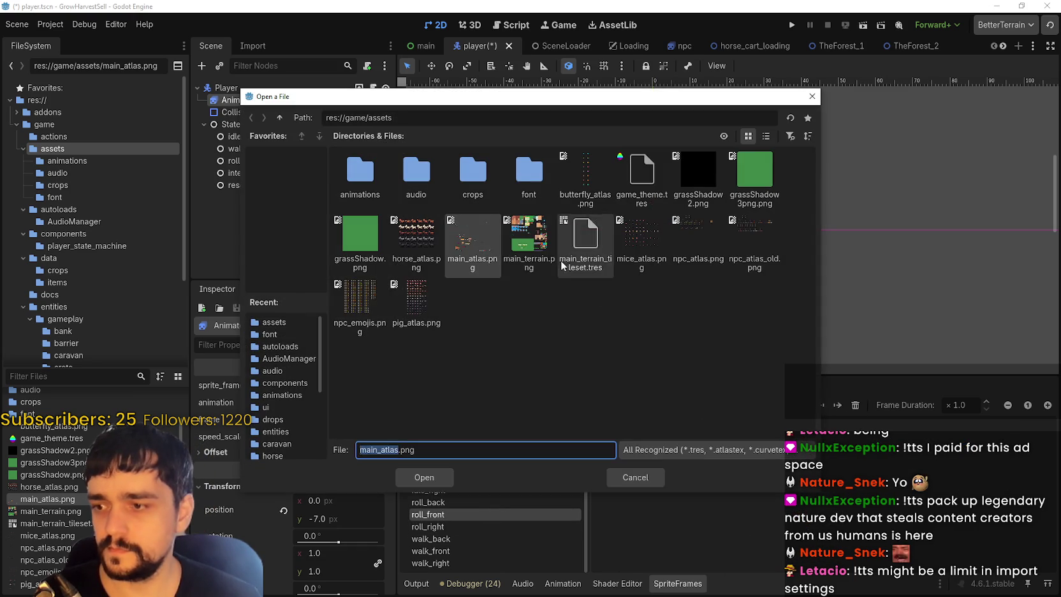
pyautogui.doubleClick(481, 243)
pyautogui.moveTo(558, 333); pyautogui.dragTo(714, 322)
pyautogui.click(418, 479)
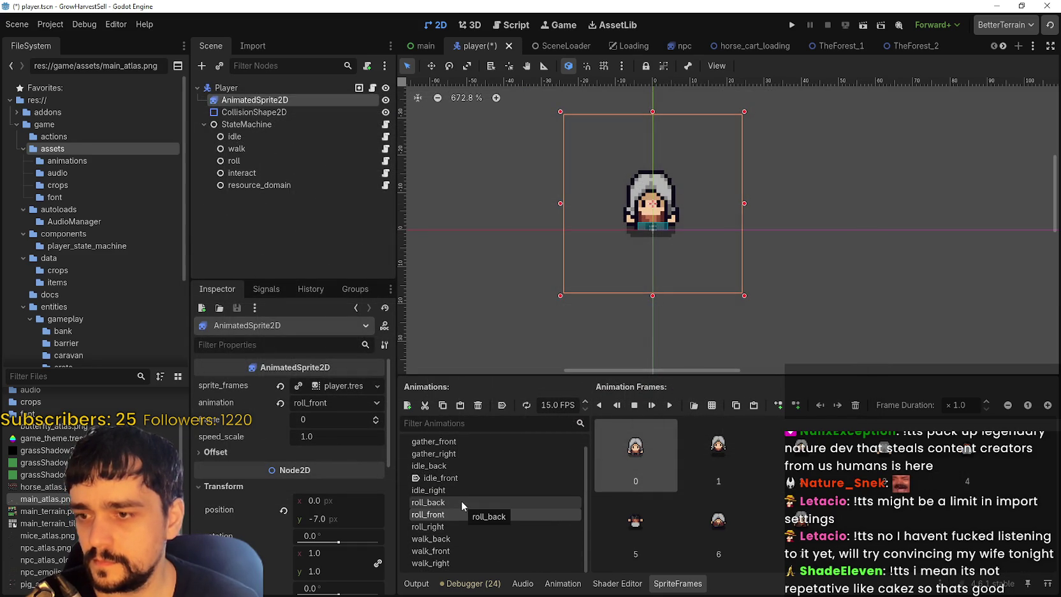
# - Give roll_right seven frames picked from main_atlas.png
pyautogui.click(483, 527)
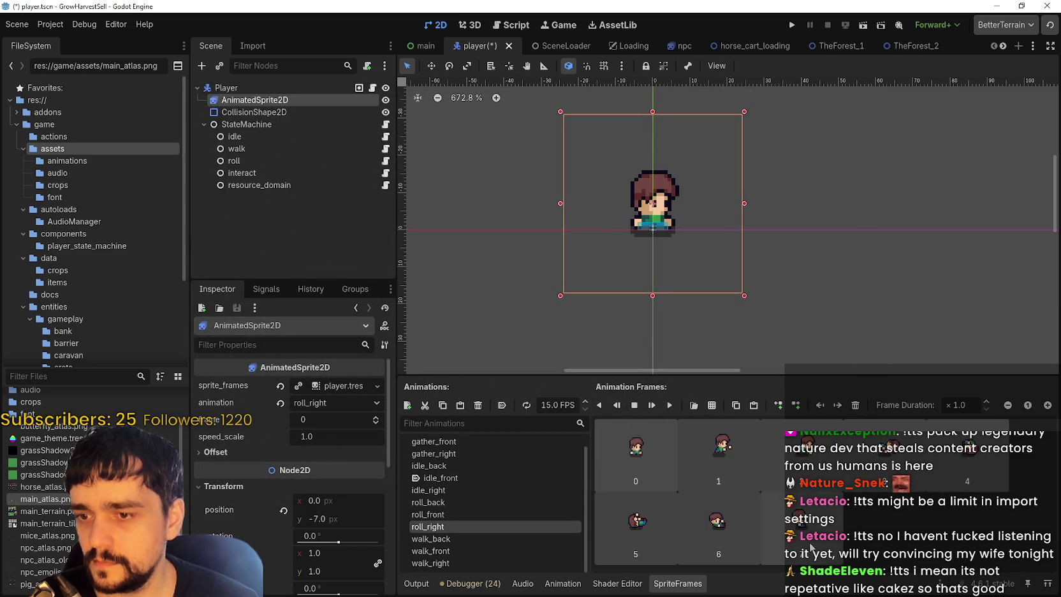
pyautogui.hotkey('ctrl', 'z')
pyautogui.click(712, 405)
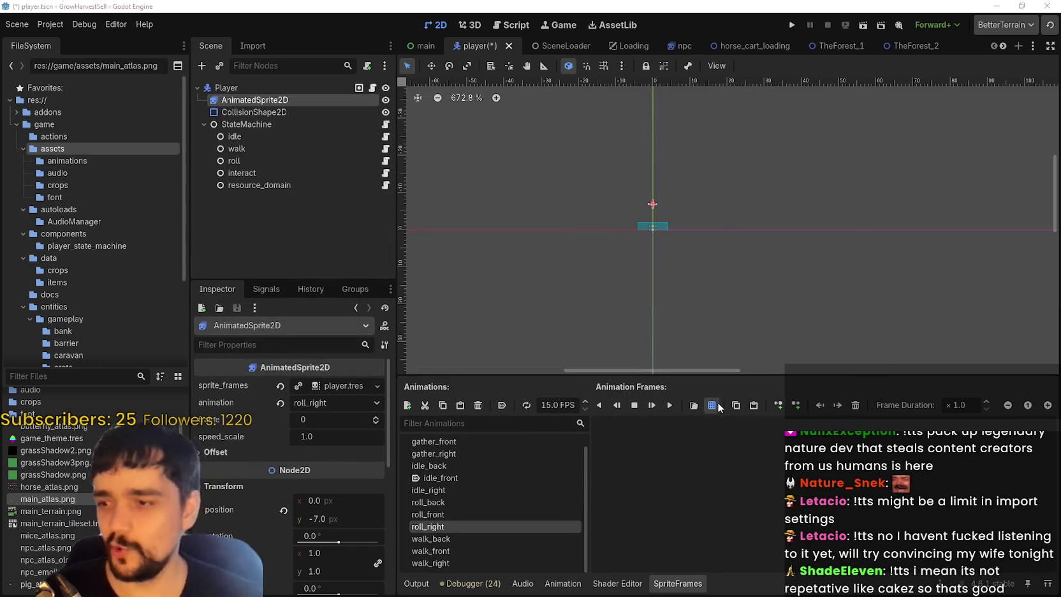
pyautogui.doubleClick(462, 256)
pyautogui.scroll(-2, 572, 314)
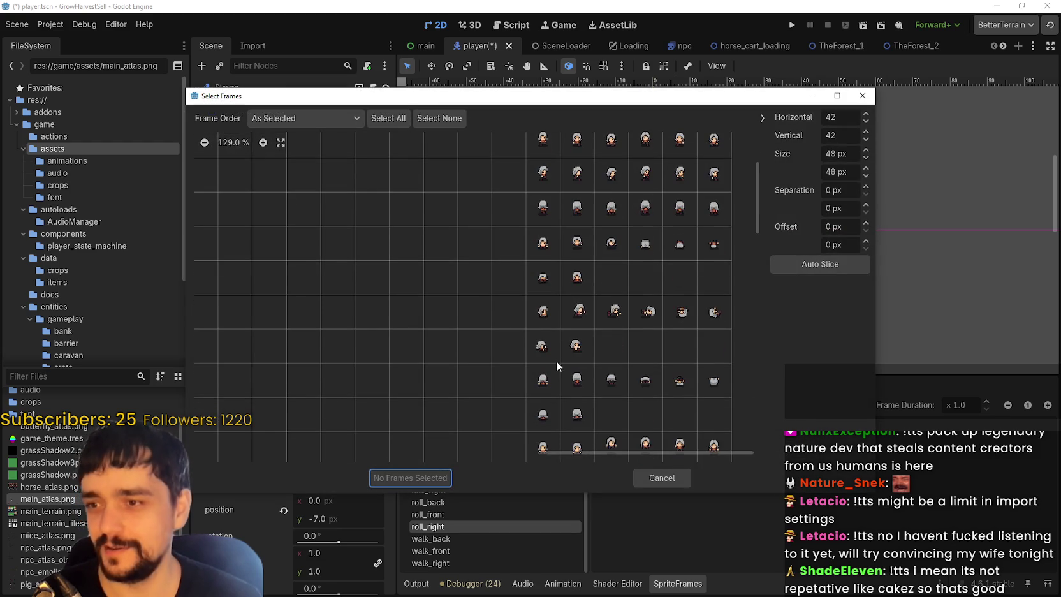
pyautogui.moveTo(542, 311); pyautogui.dragTo(714, 313)
pyautogui.click(576, 349)
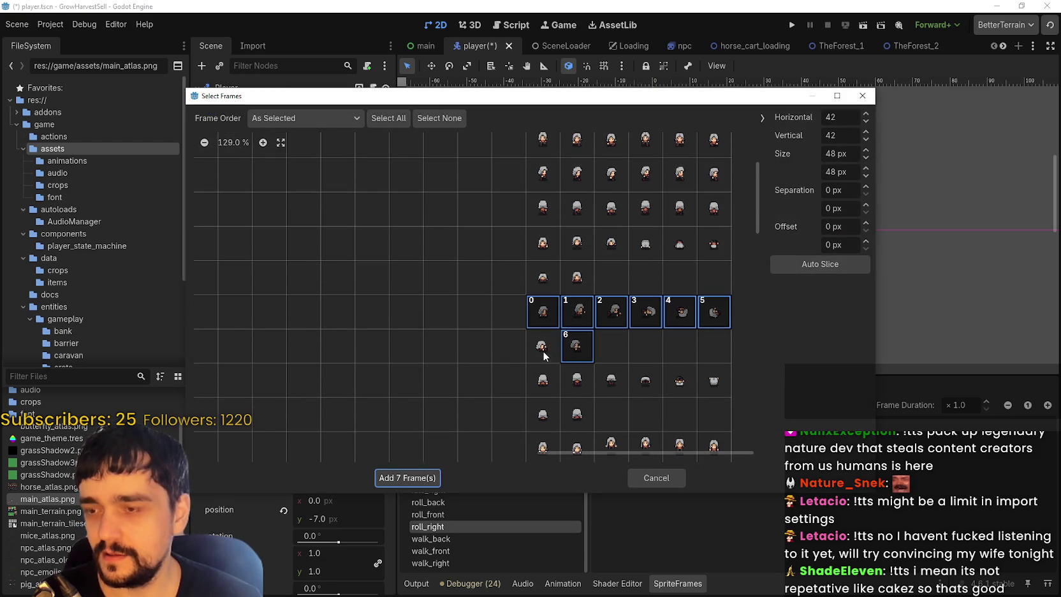
pyautogui.click(426, 480)
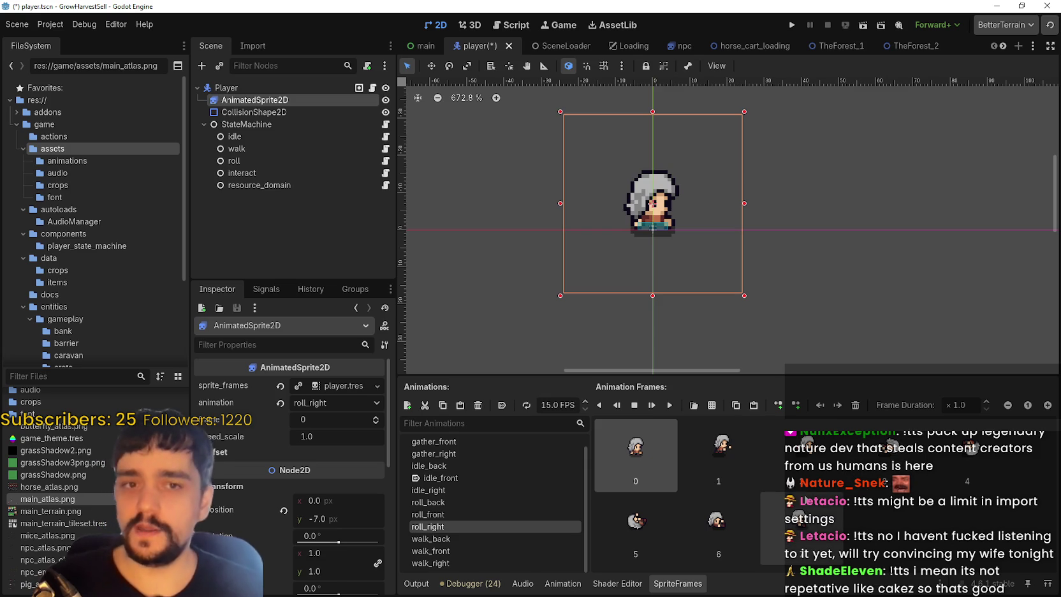
pyautogui.click(726, 466)
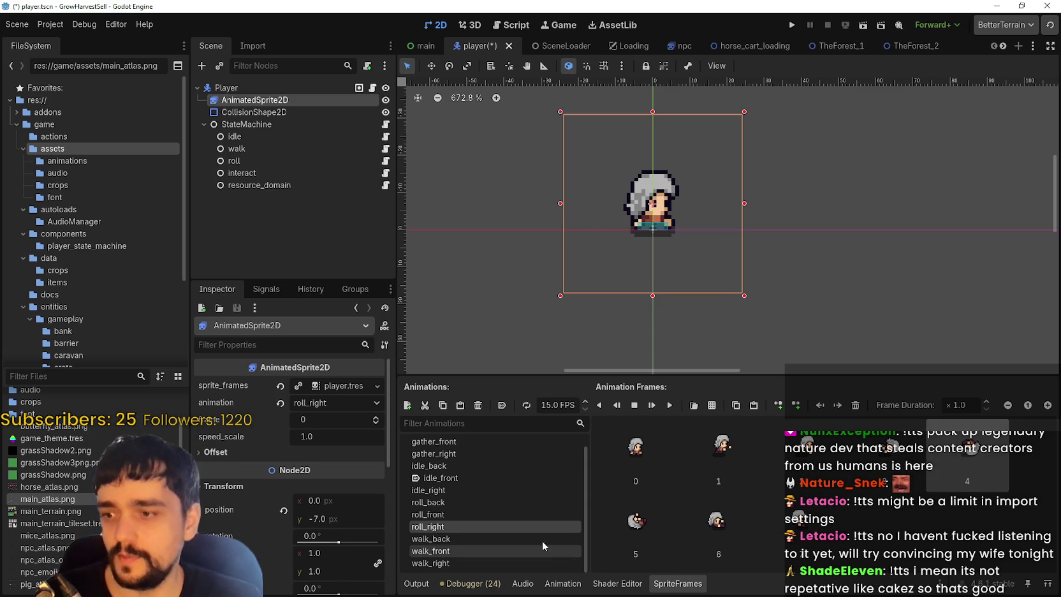
# - Replace roll_back's old frames with five back-facing roll frames from main_atlas.png
pyautogui.click(515, 517)
pyautogui.click(501, 536)
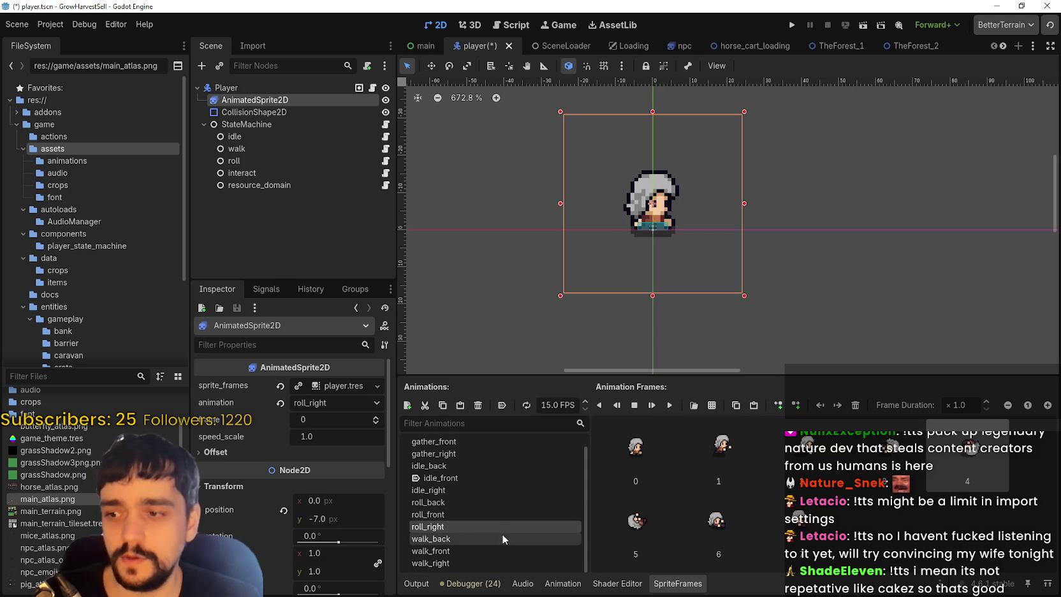
pyautogui.click(478, 504)
pyautogui.click(619, 435)
pyautogui.keyDown('shift'); pyautogui.click(789, 514); pyautogui.keyUp('shift')
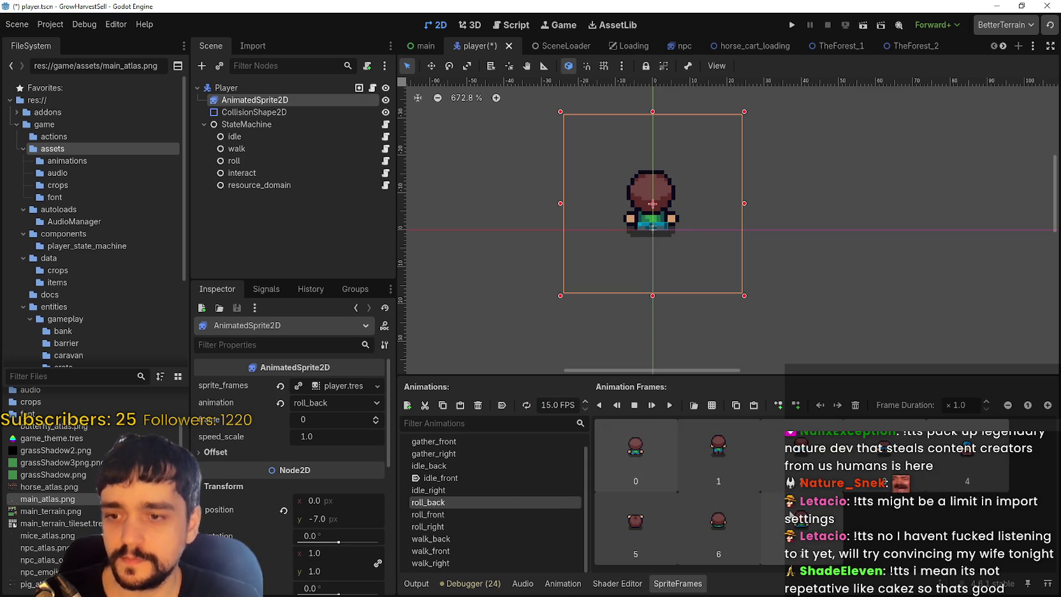
pyautogui.press('Delete')
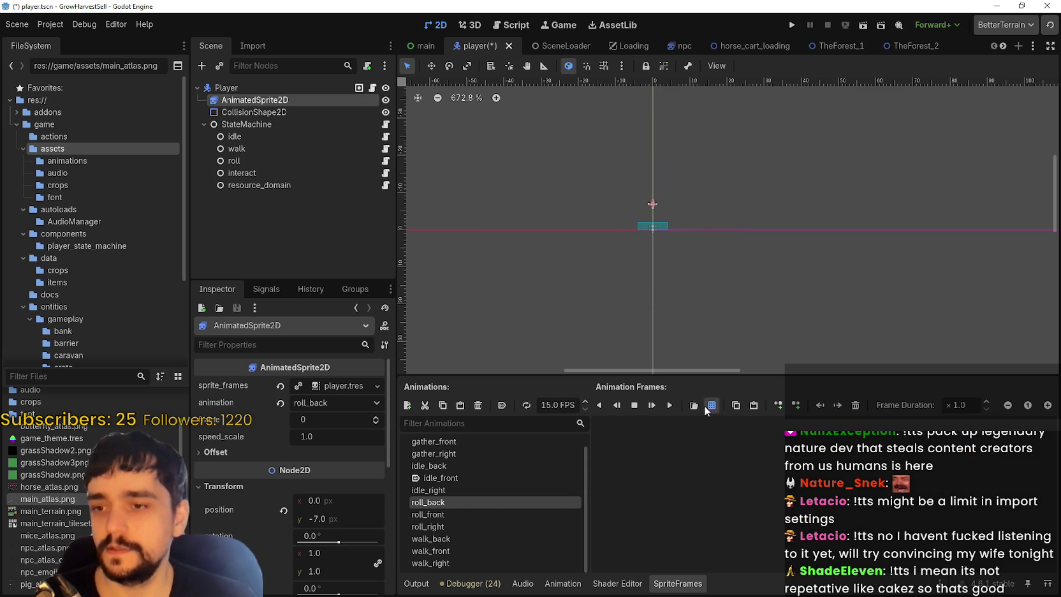
pyautogui.click(709, 406)
pyautogui.doubleClick(484, 242)
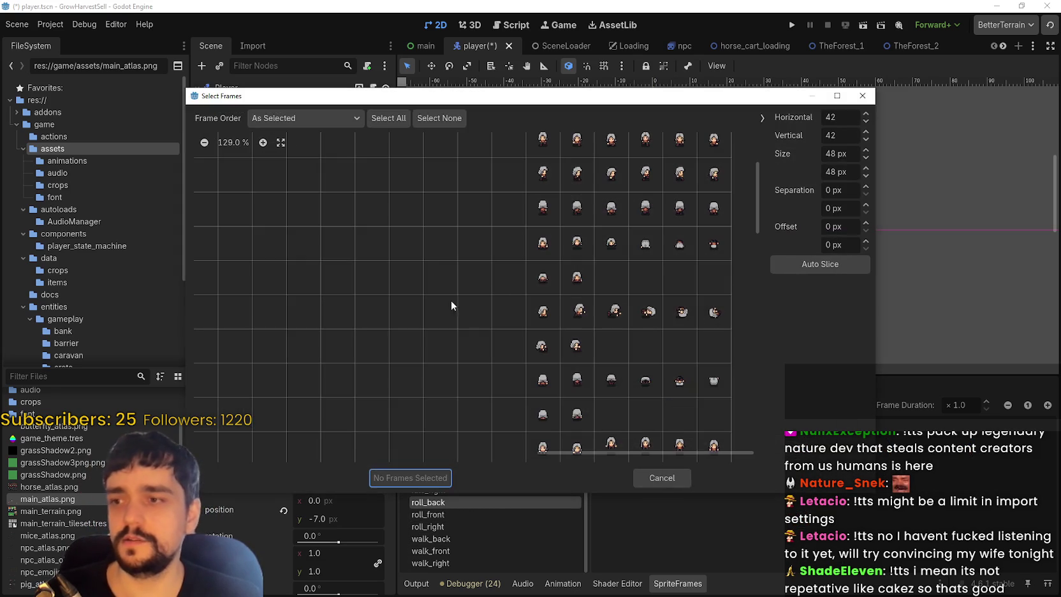
pyautogui.scroll(-1, 571, 313)
pyautogui.moveTo(541, 336); pyautogui.dragTo(702, 335)
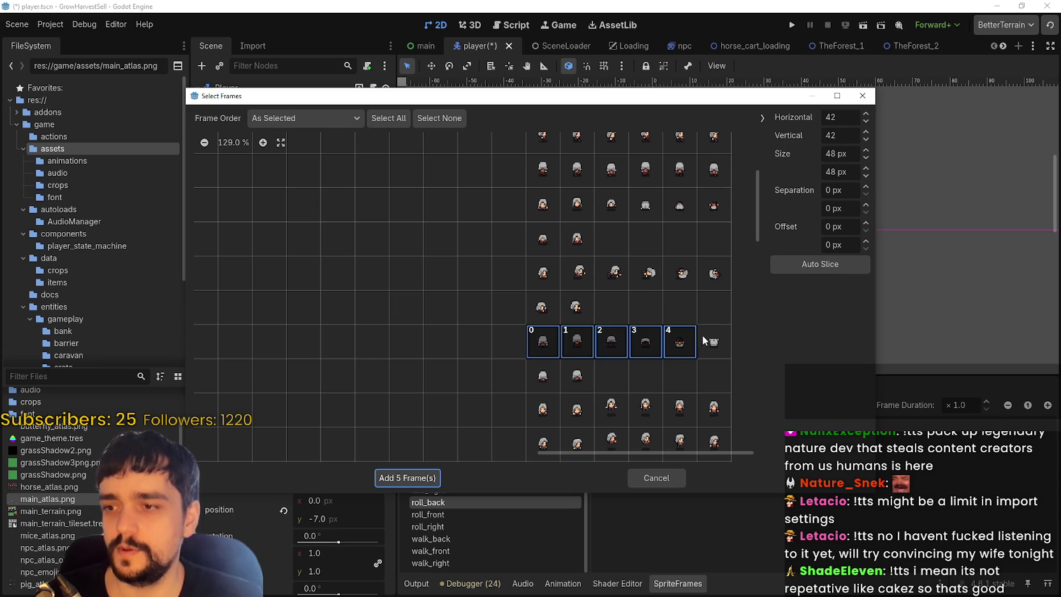
pyautogui.moveTo(550, 376); pyautogui.dragTo(577, 376)
pyautogui.click(395, 478)
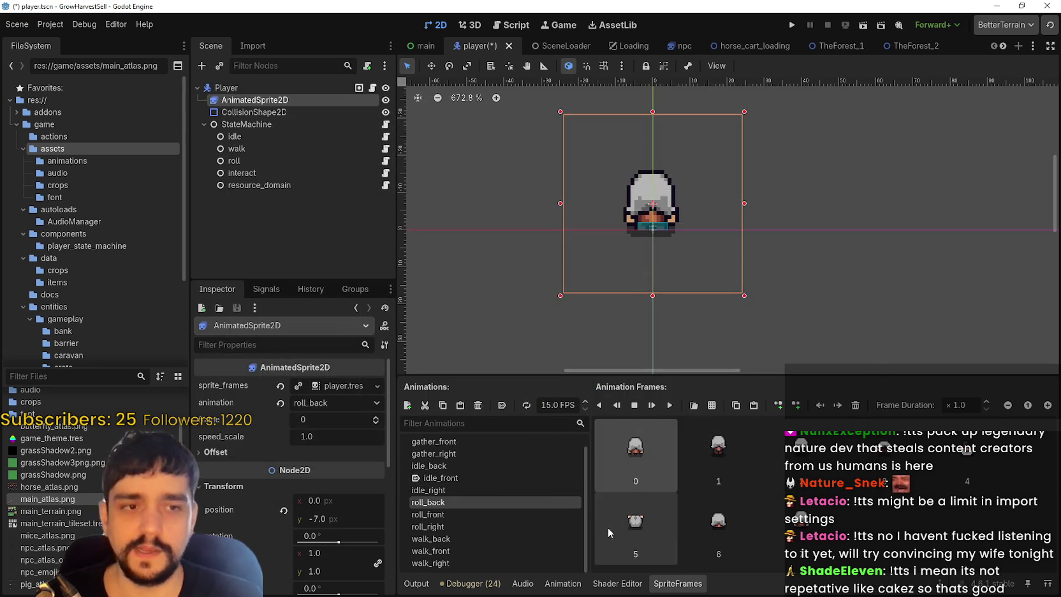
# - Preview the roll_right, roll_front and walk_front animations
pyautogui.click(530, 515)
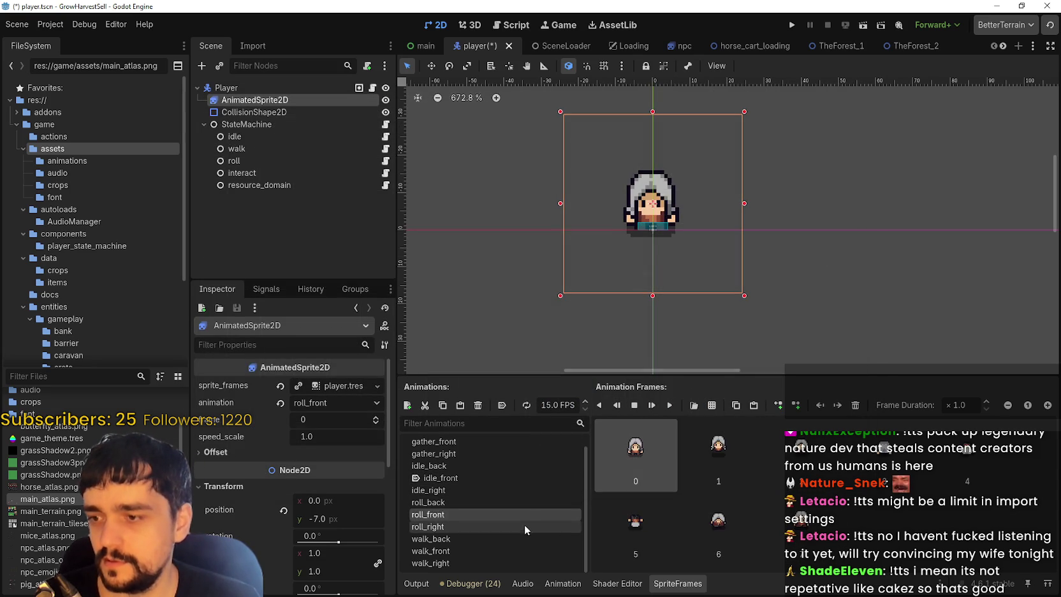
pyautogui.click(517, 528)
pyautogui.click(467, 512)
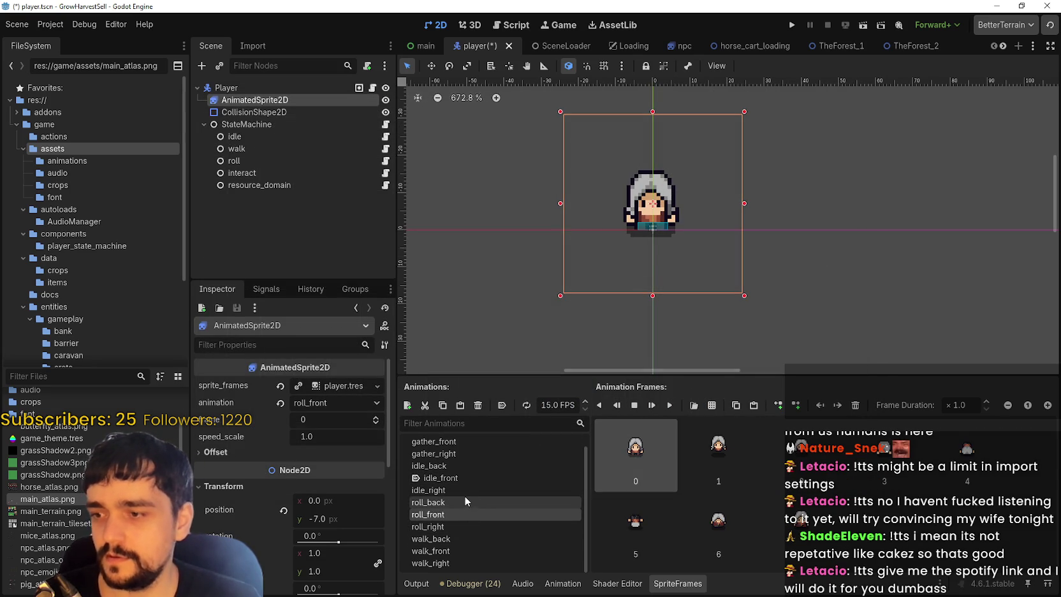
pyautogui.click(468, 522)
pyautogui.click(478, 550)
# - Replace gather_front's frames with six front-facing gather frames from main_atlas.png
pyautogui.click(475, 478)
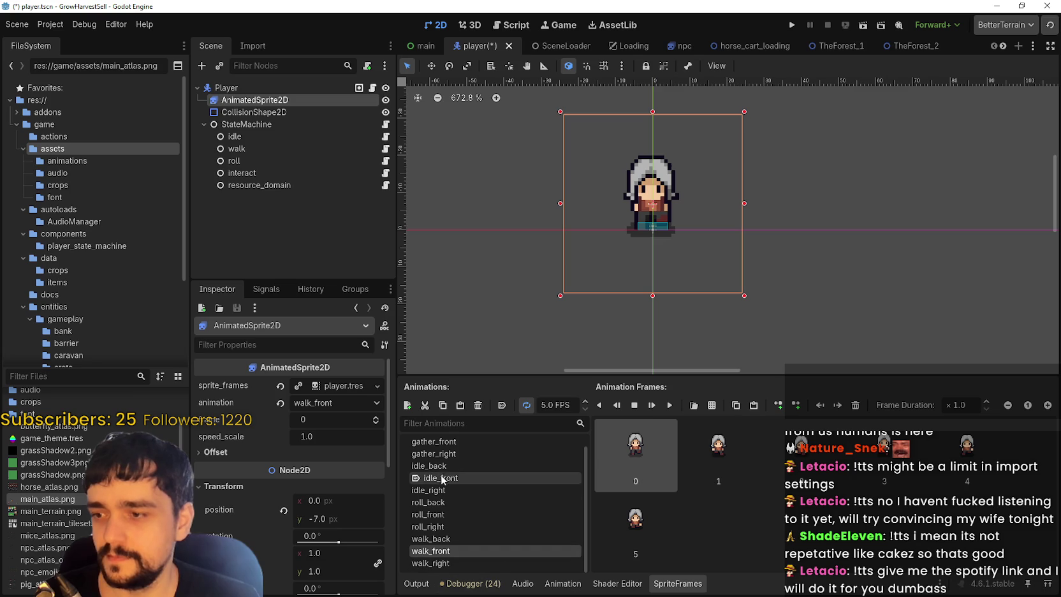
pyautogui.scroll(1, 475, 487)
pyautogui.click(456, 444)
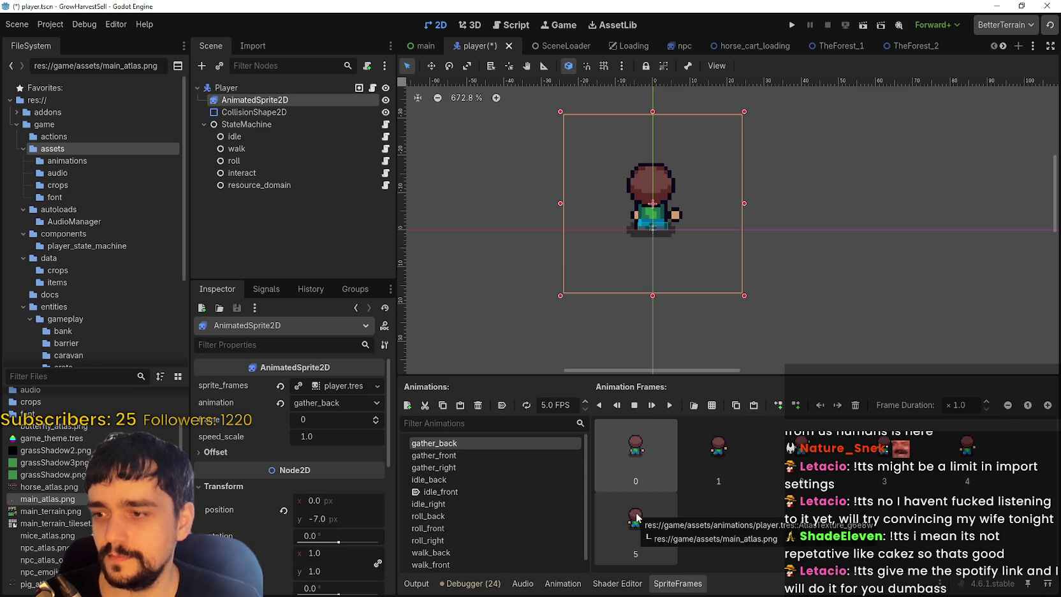
pyautogui.click(515, 457)
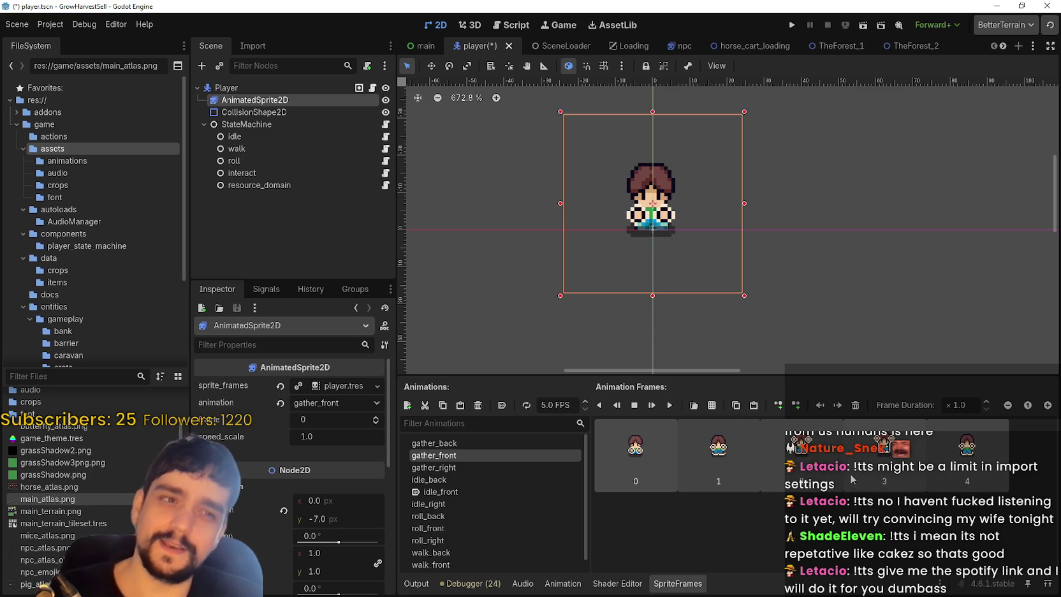
pyautogui.hotkey('ctrl', 'z')
pyautogui.click(694, 406)
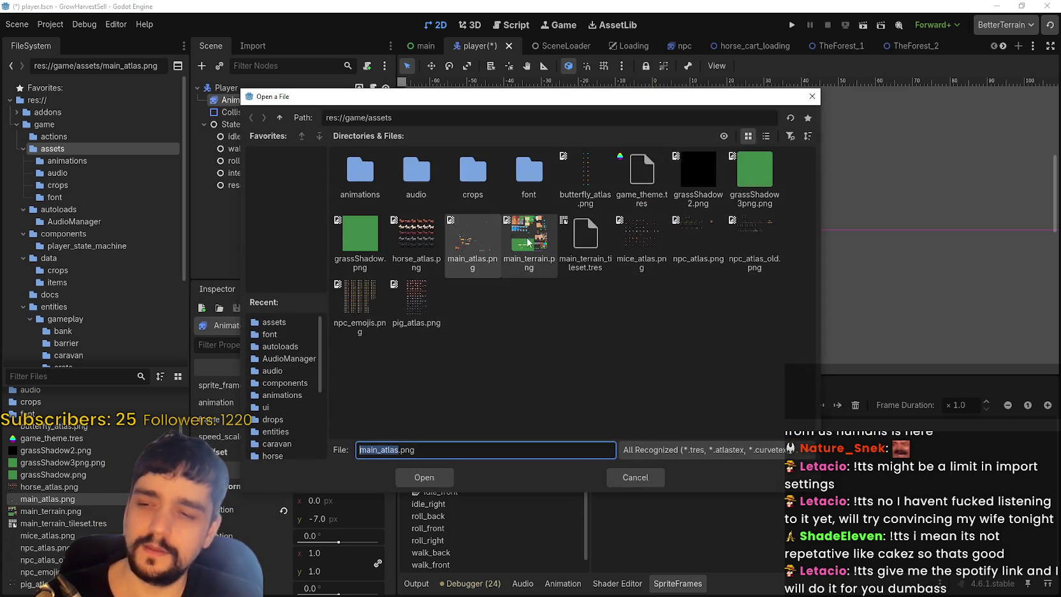
pyautogui.doubleClick(479, 227)
pyautogui.scroll(-5, 608, 306)
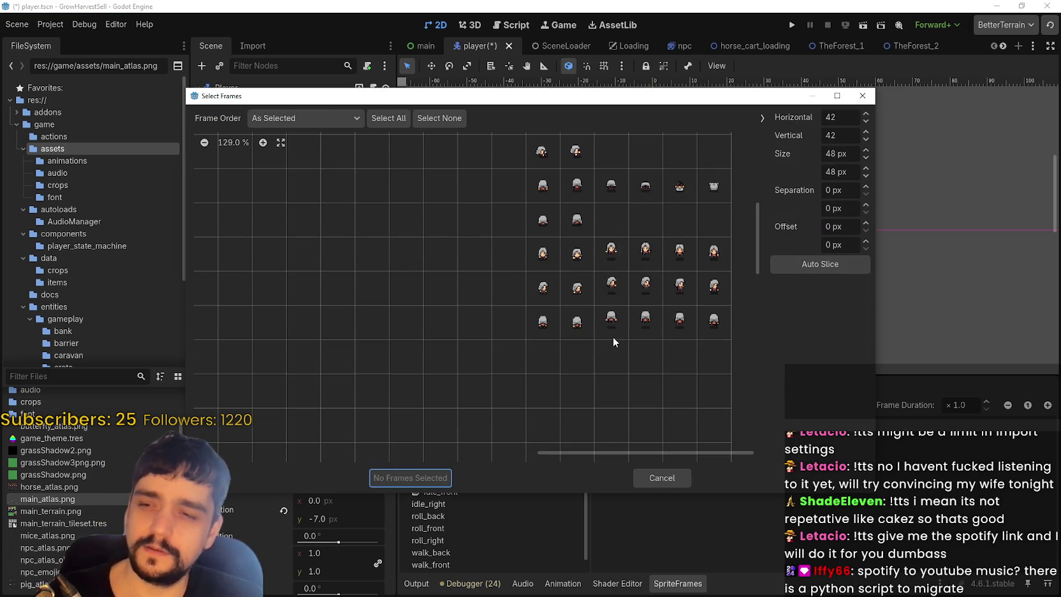
pyautogui.moveTo(544, 255); pyautogui.dragTo(713, 253)
pyautogui.click(405, 478)
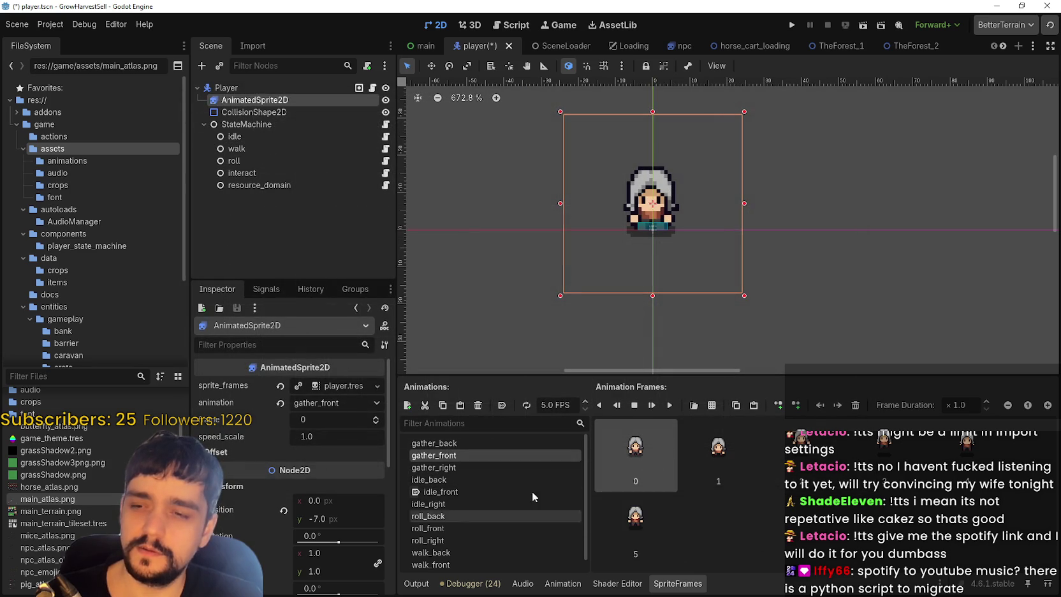
# - Replace gather_right's frames with six right-facing gather frames from main_atlas.png
pyautogui.click(485, 467)
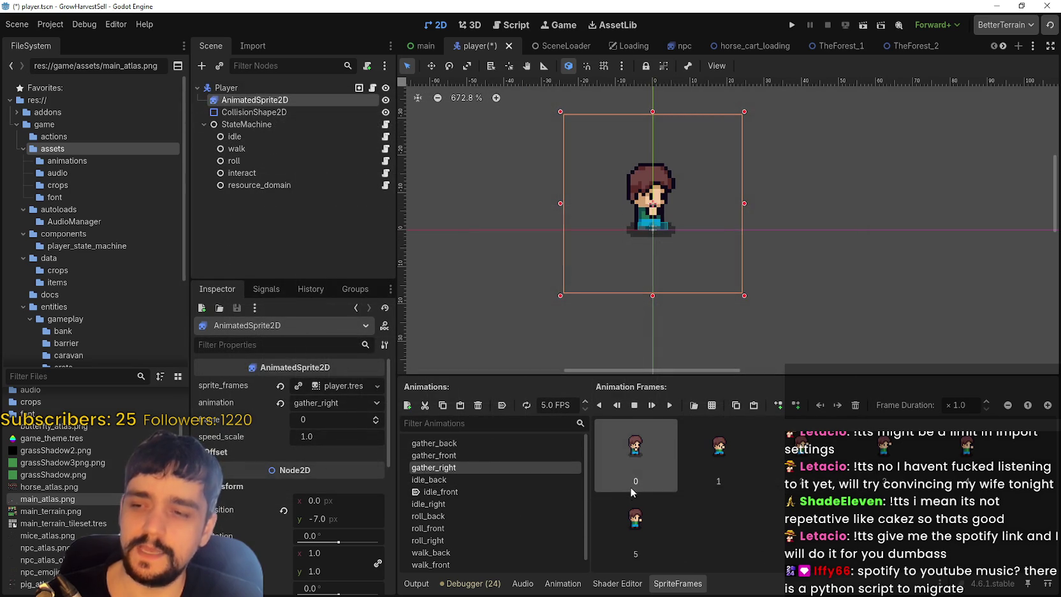
pyautogui.click(510, 442)
pyautogui.click(493, 468)
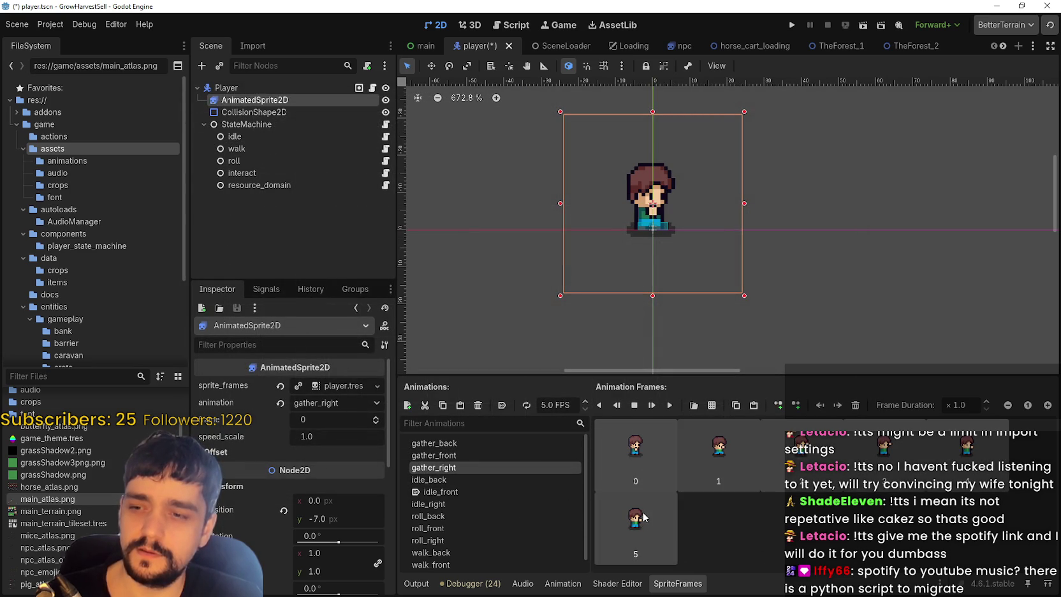
pyautogui.hotkey('ctrl', 'z')
pyautogui.click(711, 405)
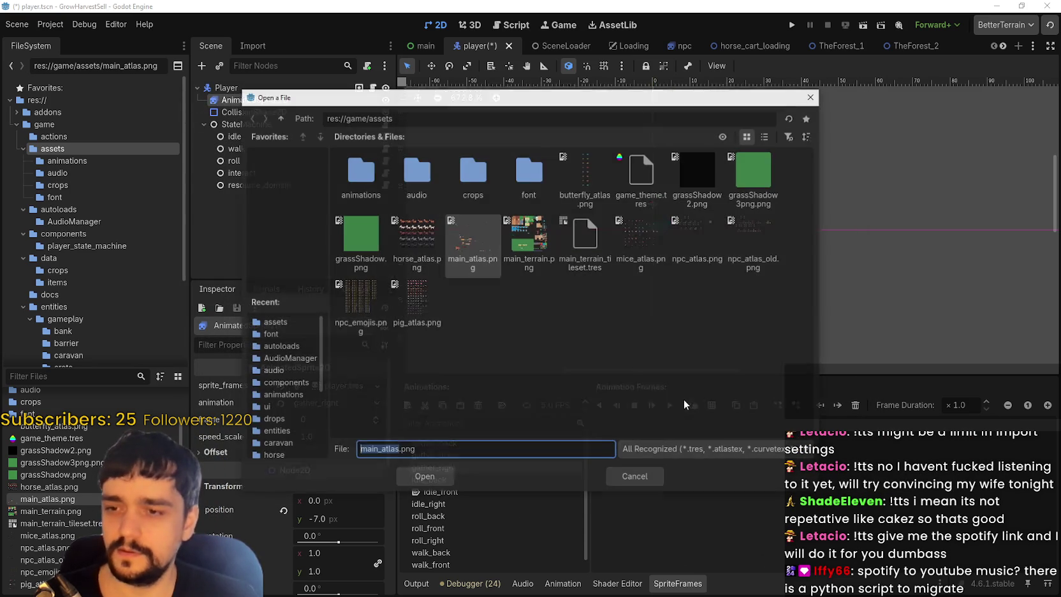
pyautogui.doubleClick(484, 231)
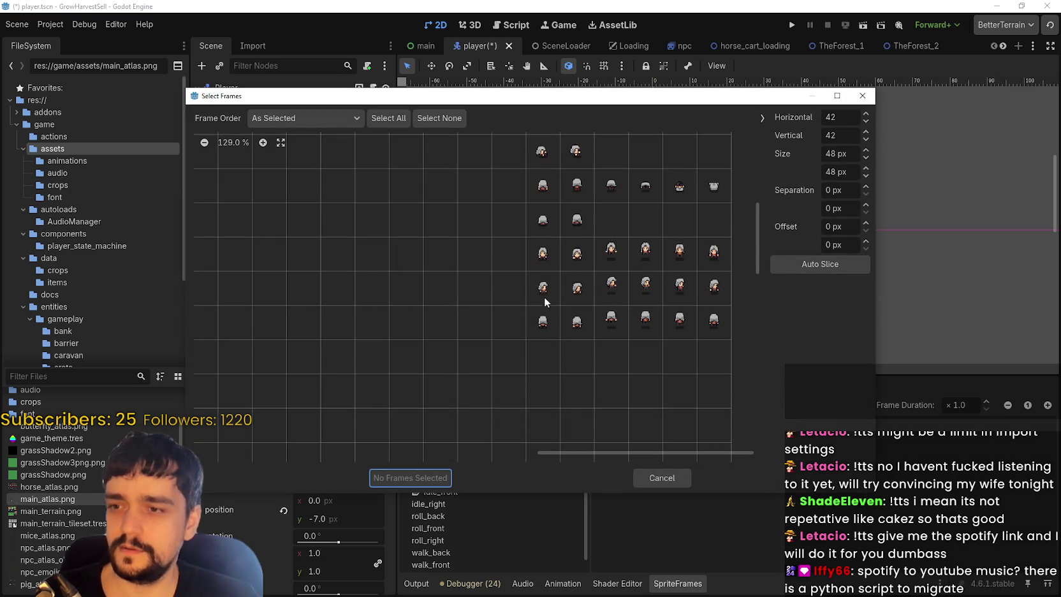
pyautogui.moveTo(546, 302); pyautogui.dragTo(714, 297)
pyautogui.click(410, 478)
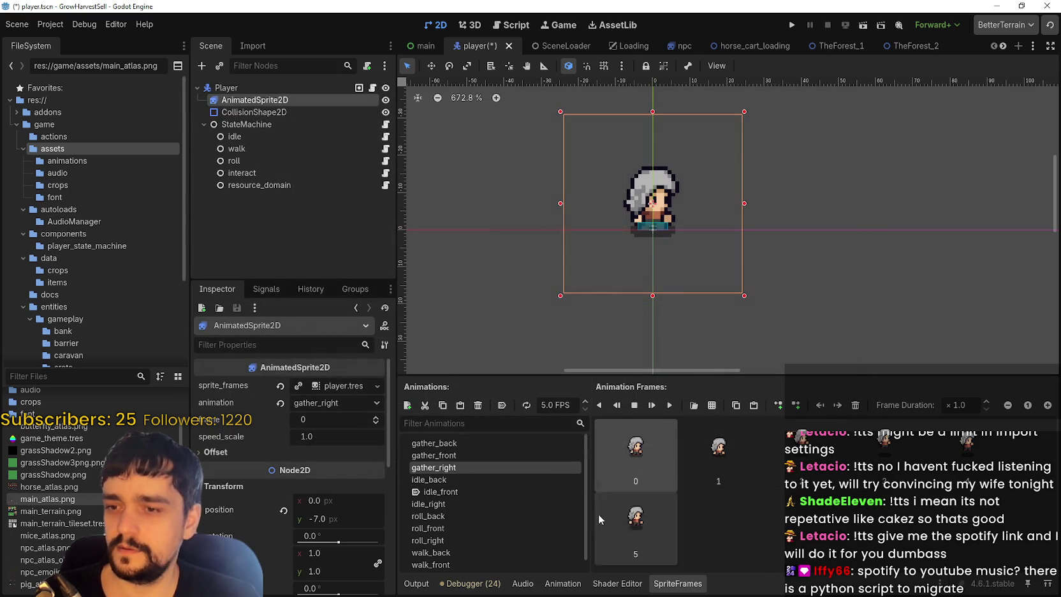
# - Replace gather_back's frames with a main_atlas.png row and save the player scene
pyautogui.click(470, 479)
pyautogui.click(497, 467)
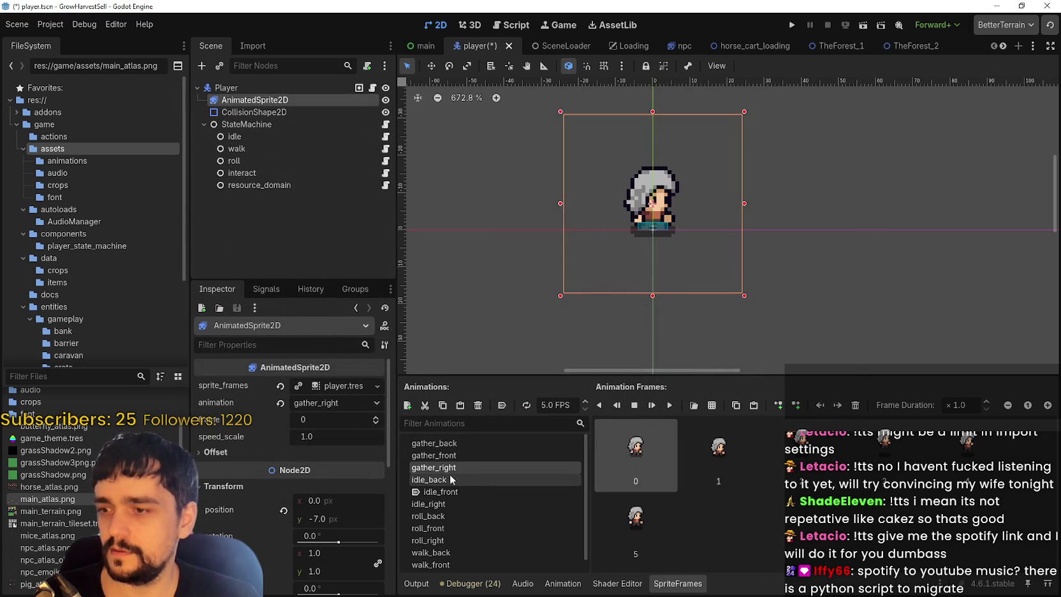
pyautogui.click(458, 458)
pyautogui.click(484, 442)
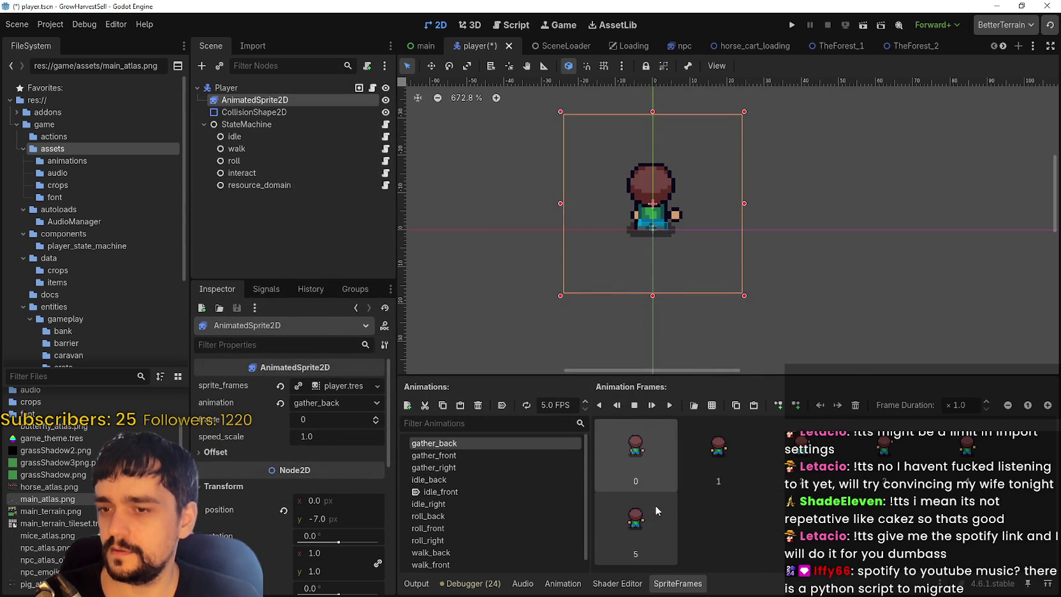
pyautogui.keyDown('shift'); pyautogui.click(650, 502); pyautogui.keyUp('shift')
pyautogui.press('Delete')
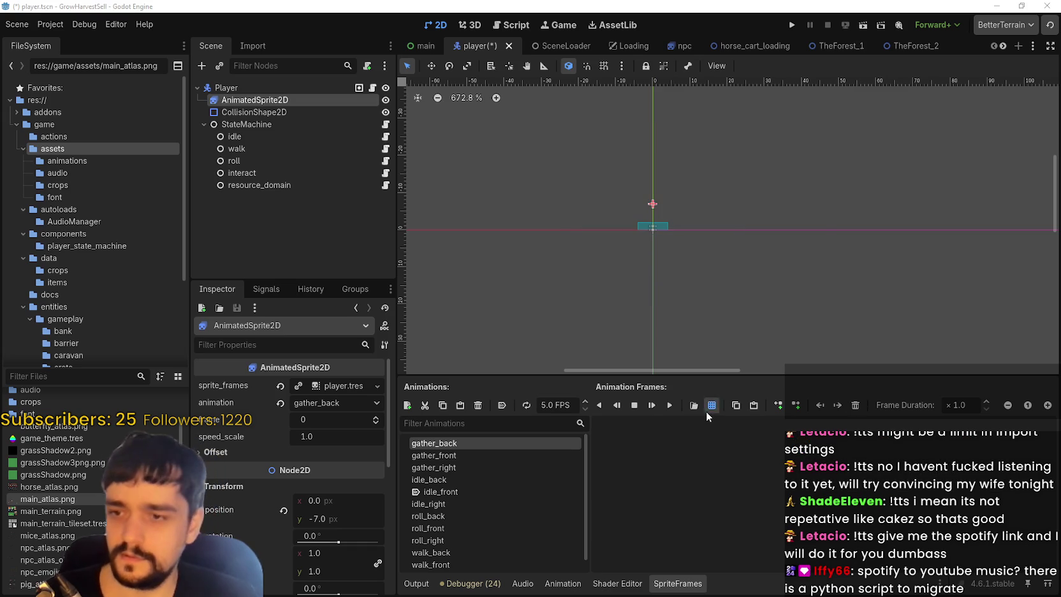
pyautogui.click(712, 406)
pyautogui.doubleClick(494, 234)
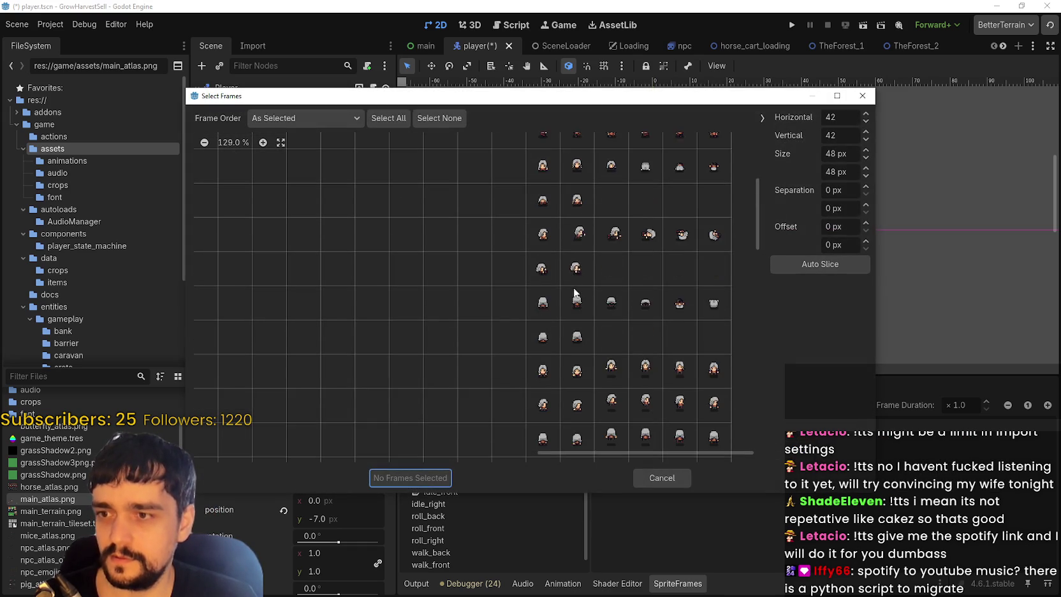
pyautogui.scroll(-3, 574, 293)
pyautogui.moveTo(542, 356); pyautogui.dragTo(714, 357)
pyautogui.click(410, 478)
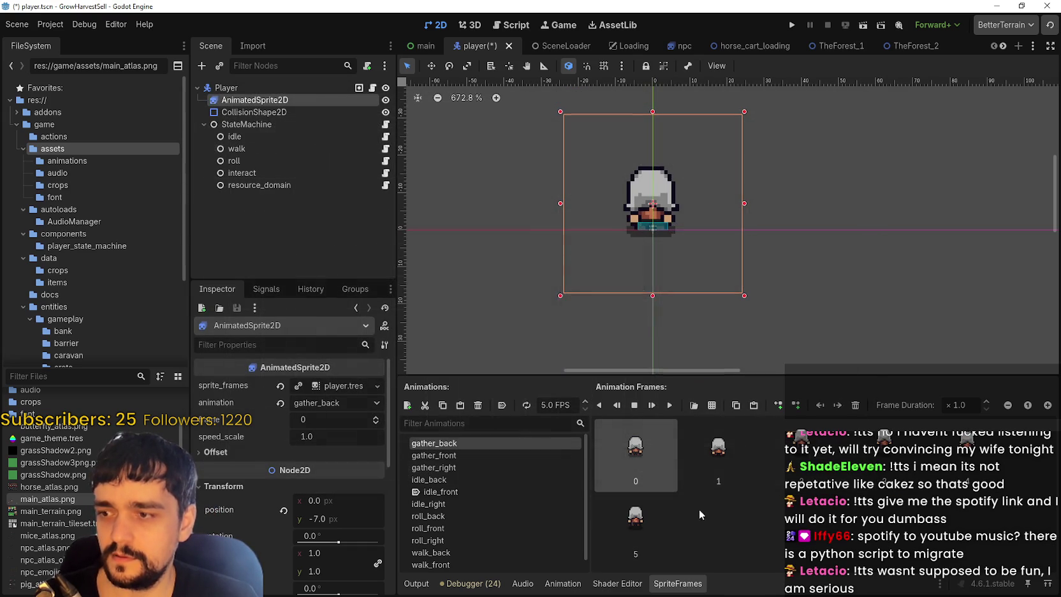
pyautogui.hotkey('ctrl', 's')
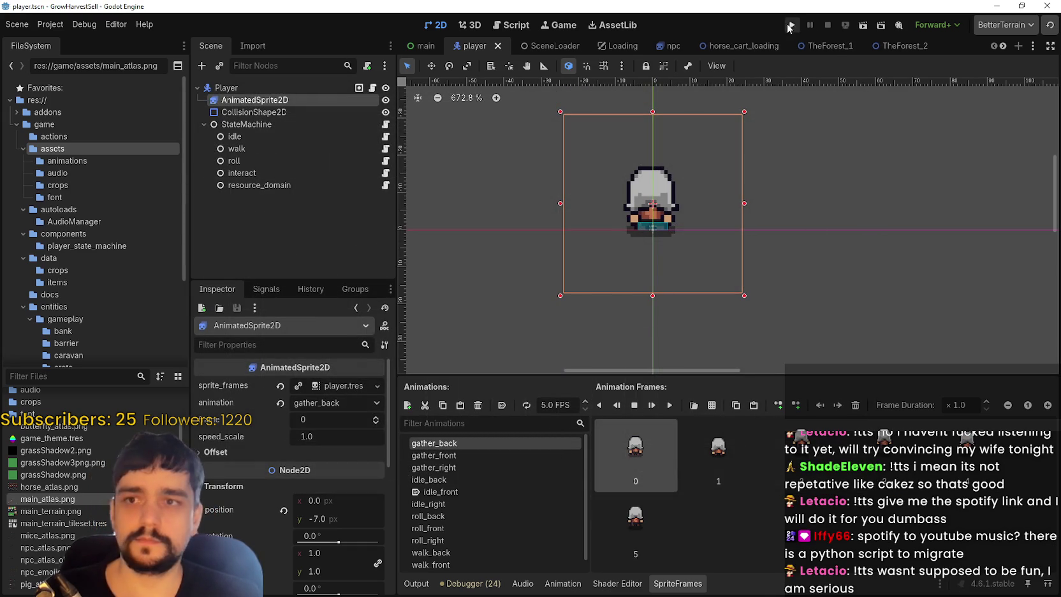
# - Run the GrowHarvestSell project and maximize its debug window on the title screen
pyautogui.click(792, 25)
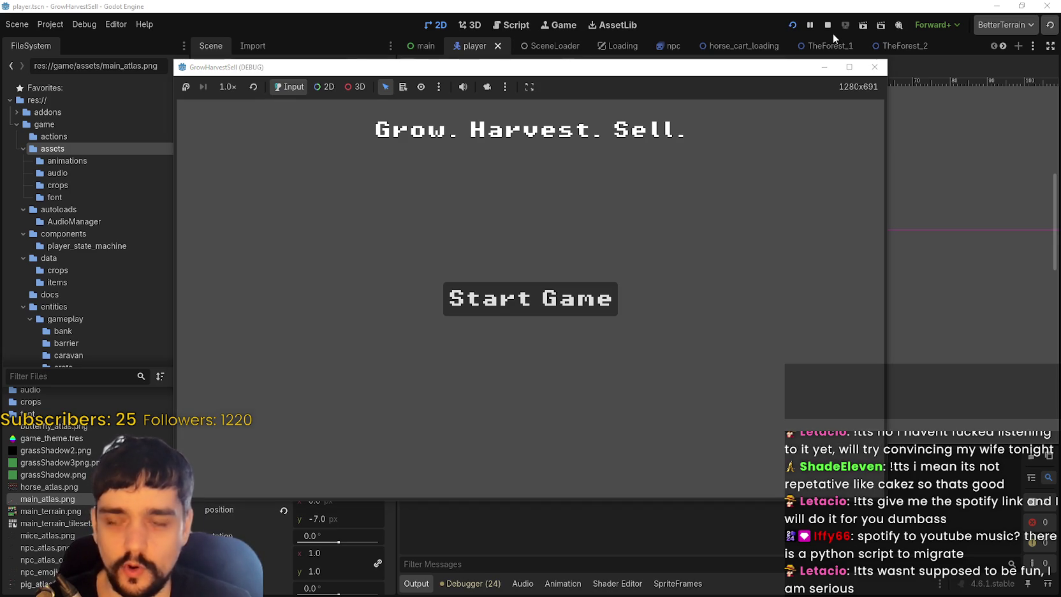
pyautogui.click(850, 67)
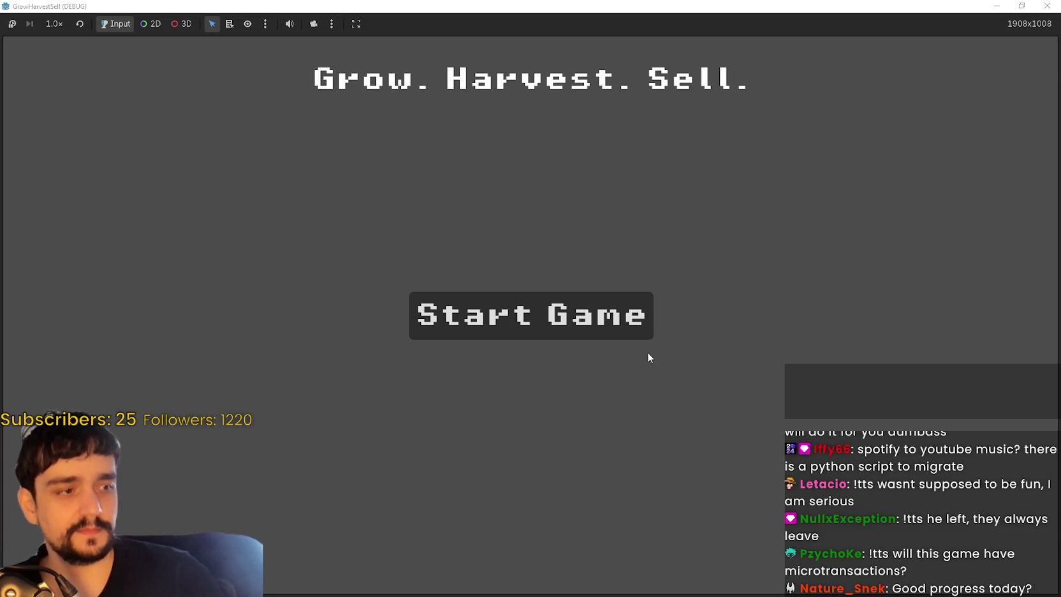
# - Start the game and walk the player through the village to the Skill Board
pyautogui.click(631, 331)
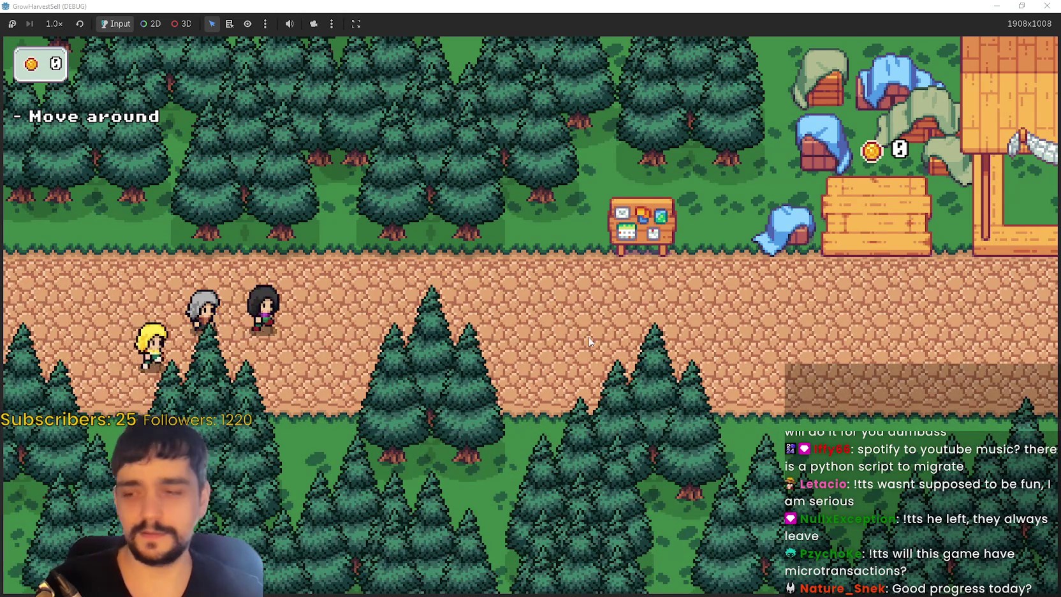
pyautogui.press('d')
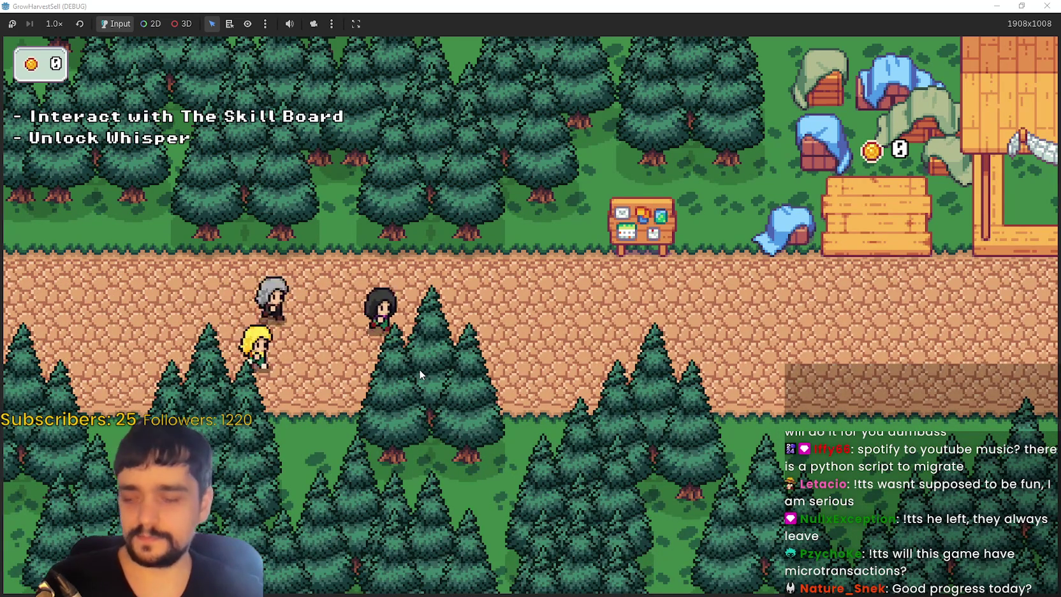
pyautogui.press('d')
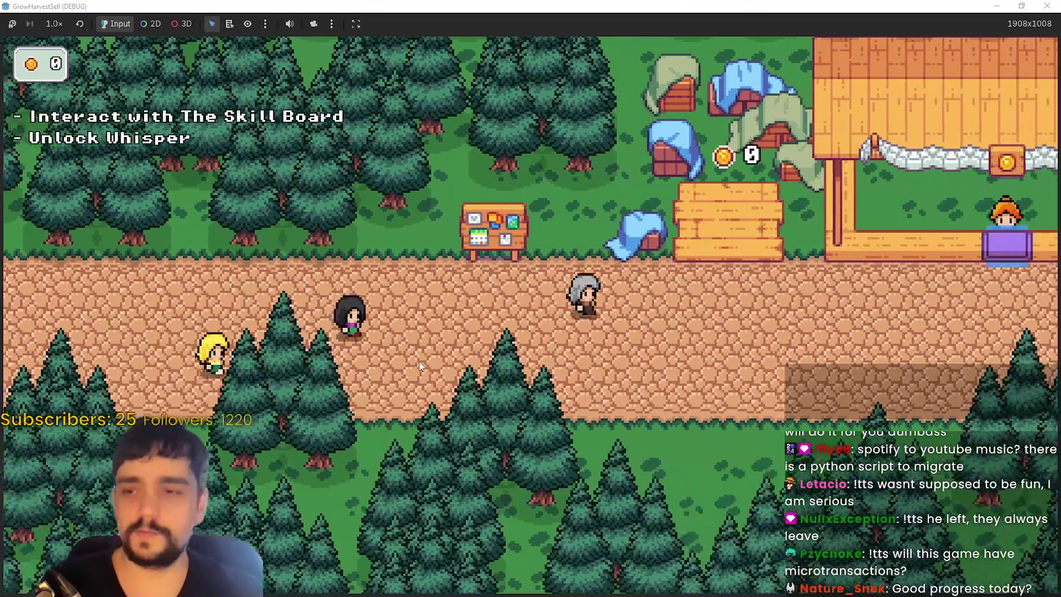
pyautogui.press('d')
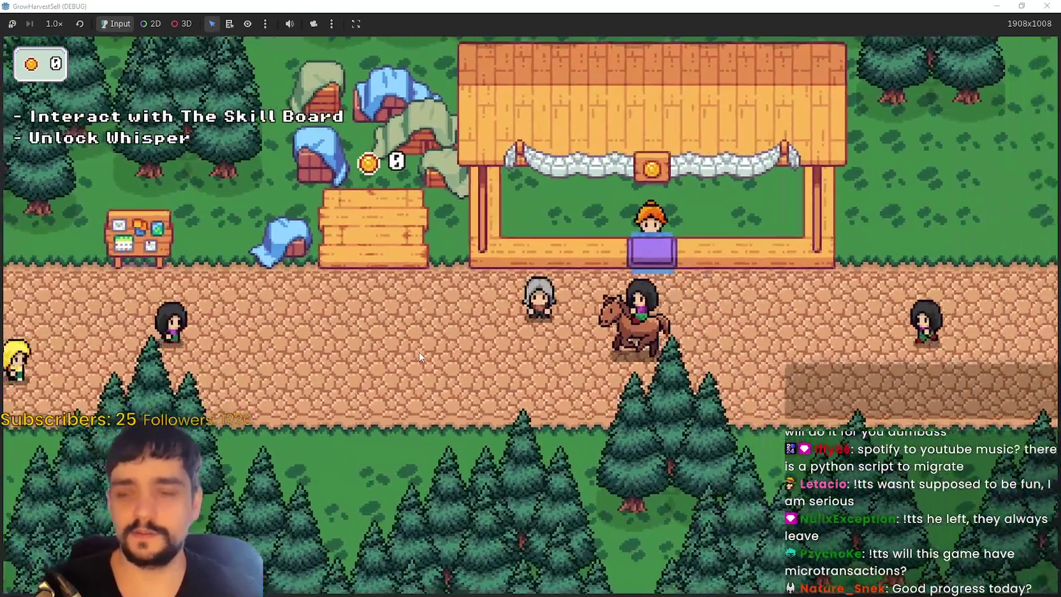
pyautogui.press('a')
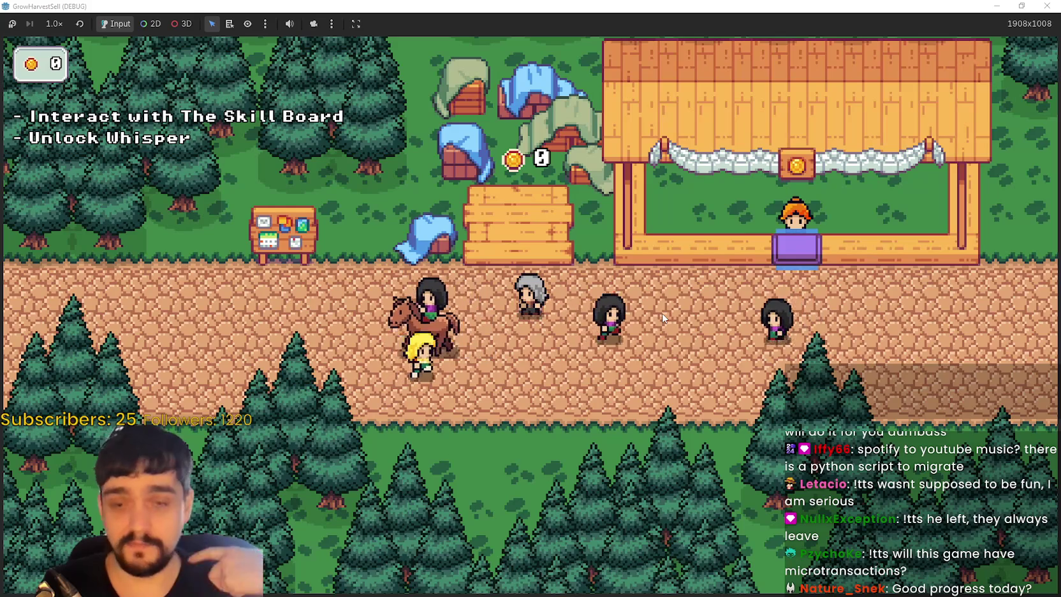
pyautogui.press('d')
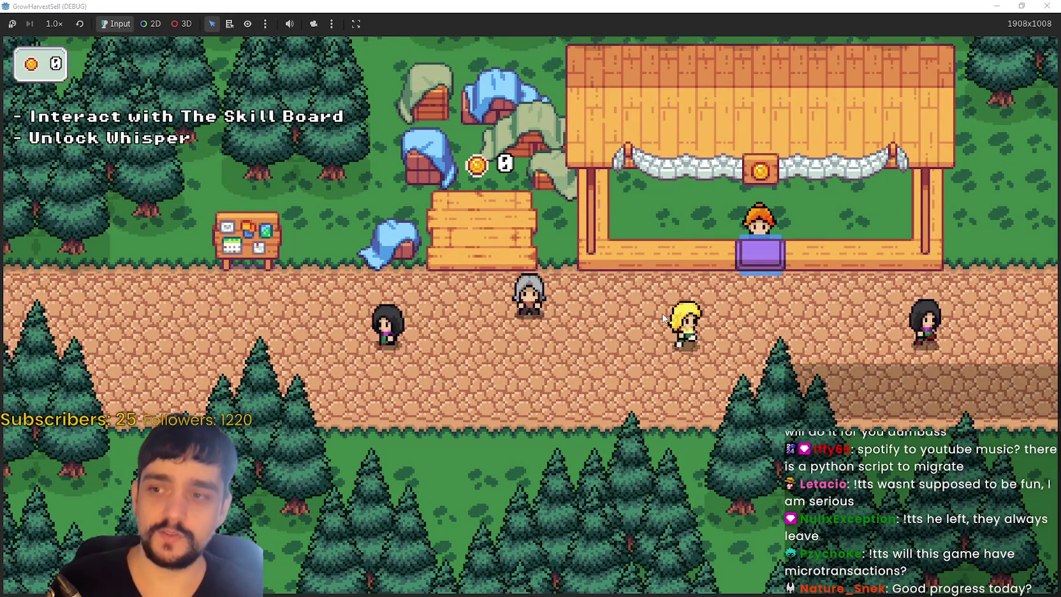
pyautogui.press('a')
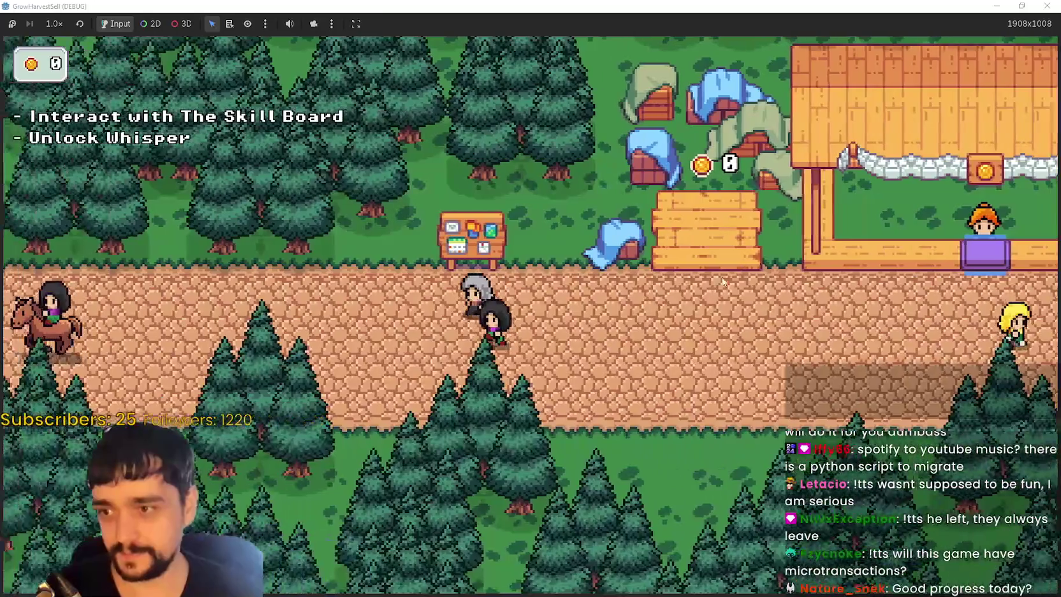
pyautogui.press('d')
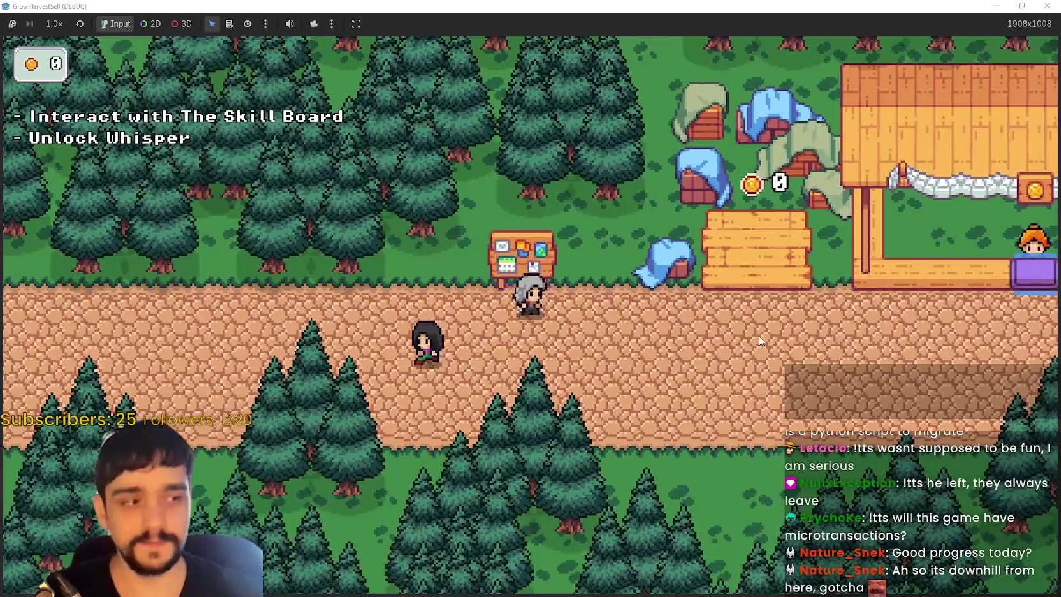
pyautogui.press('w')
# - Unlock the free Whisper skill on the Skill Board and head toward the caravan
pyautogui.press('e')
pyautogui.moveTo(549, 323)
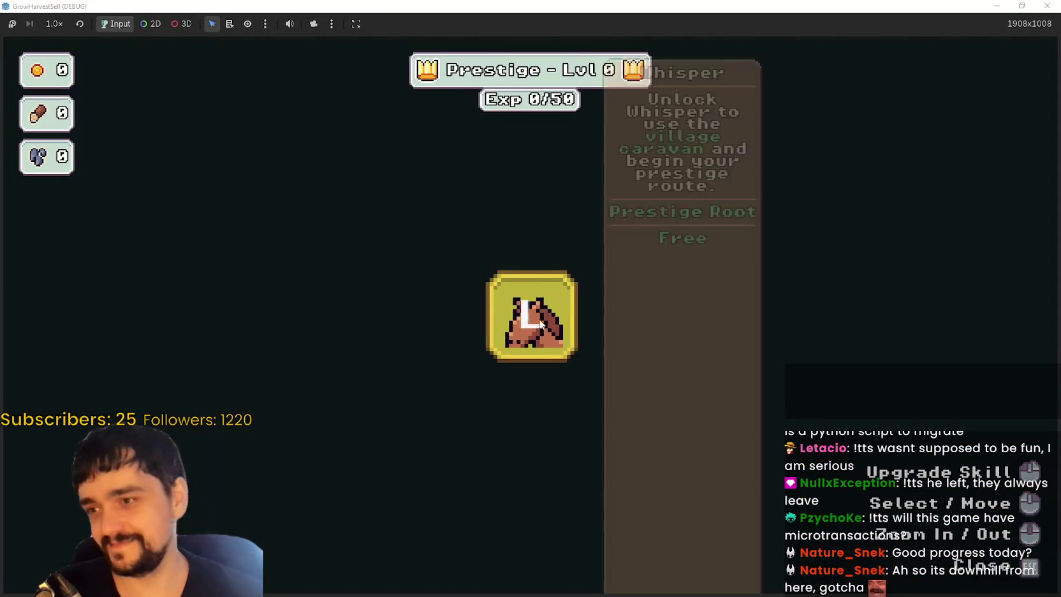
pyautogui.scroll(-2, 549, 324)
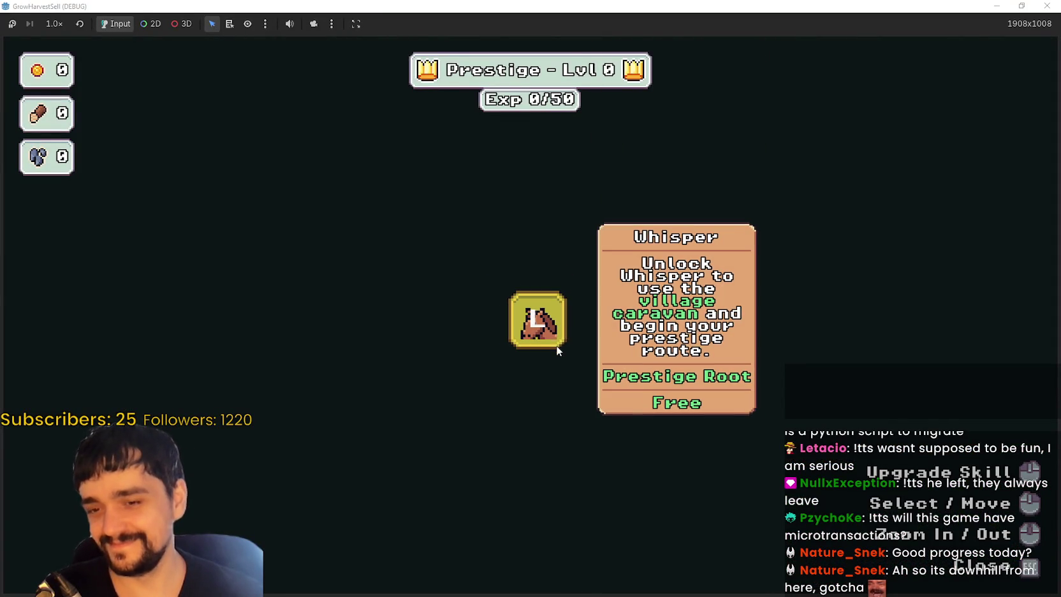
pyautogui.click(539, 337)
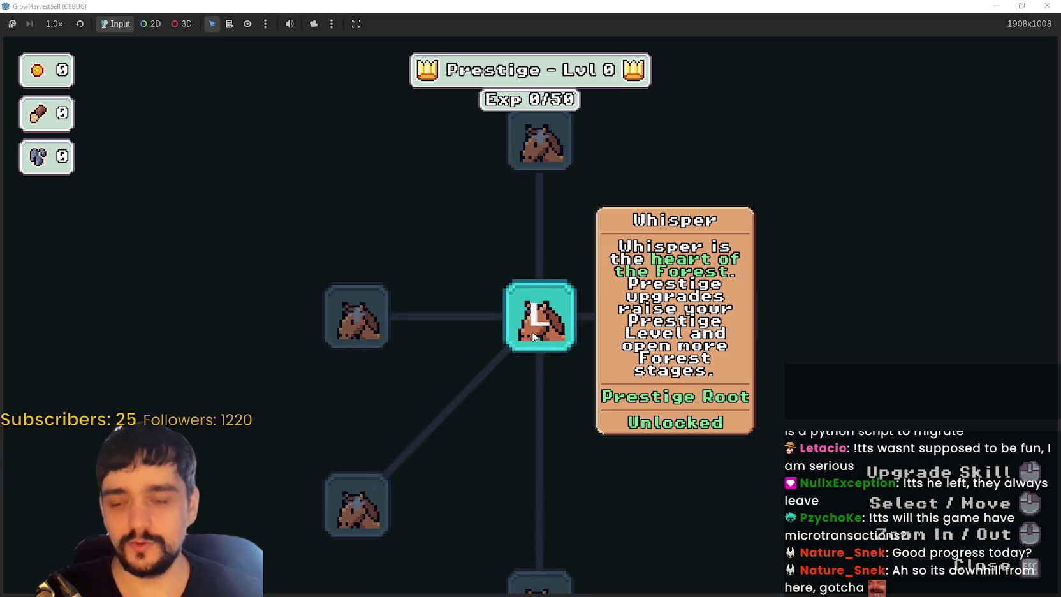
pyautogui.press('Escape')
pyautogui.press('d')
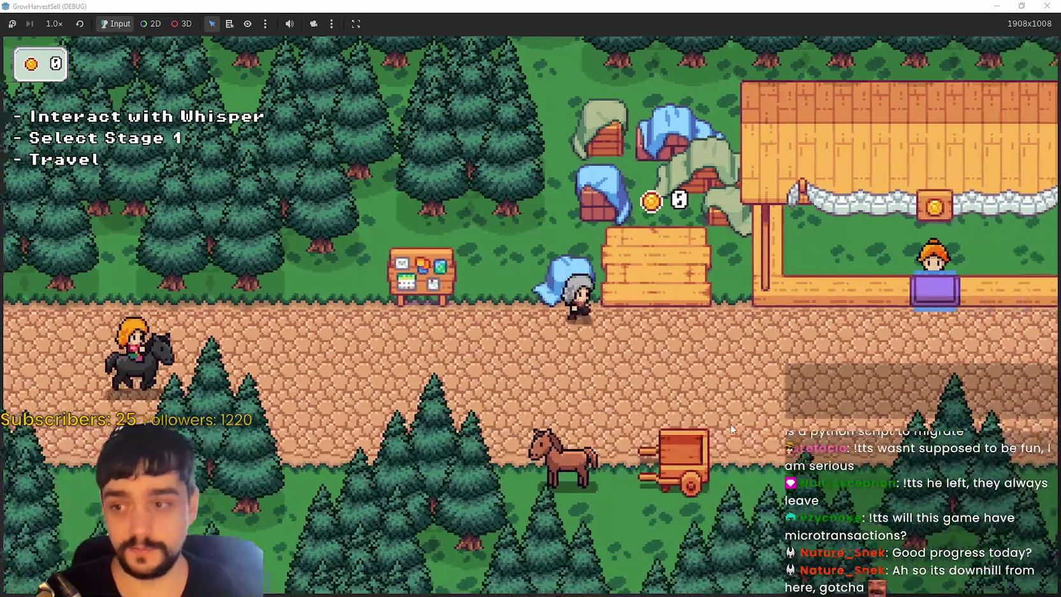
pyautogui.press('s')
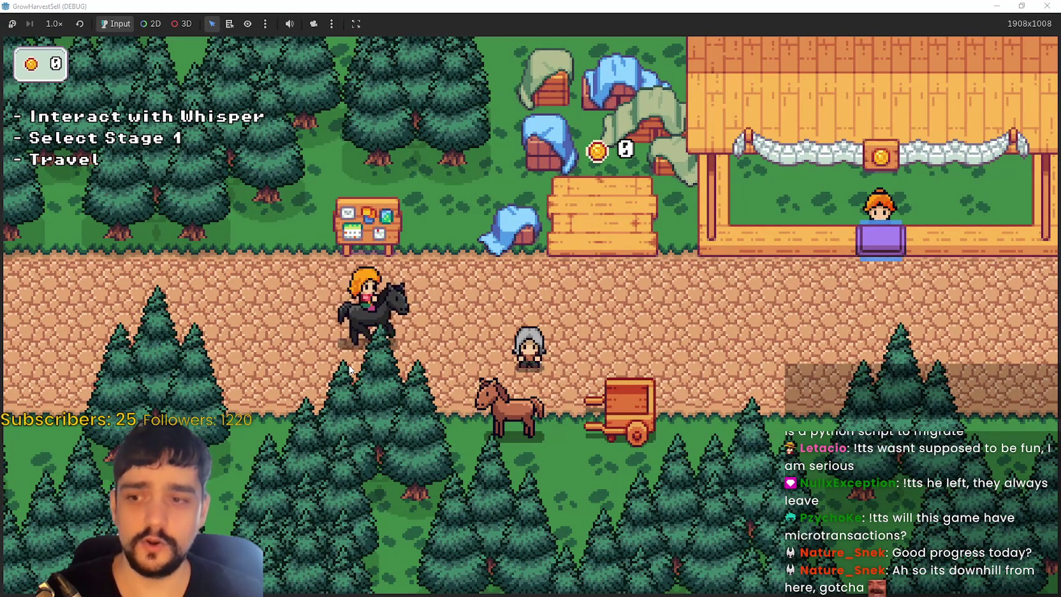
# - Walk to the caravan horse and travel to forest Stage 1
pyautogui.press('d')
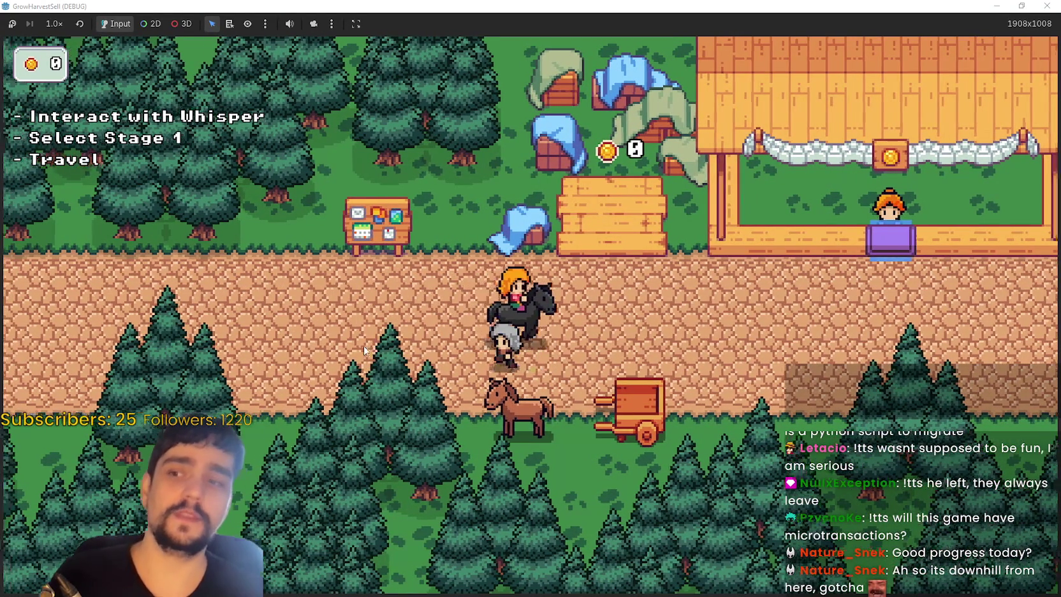
pyautogui.press('d')
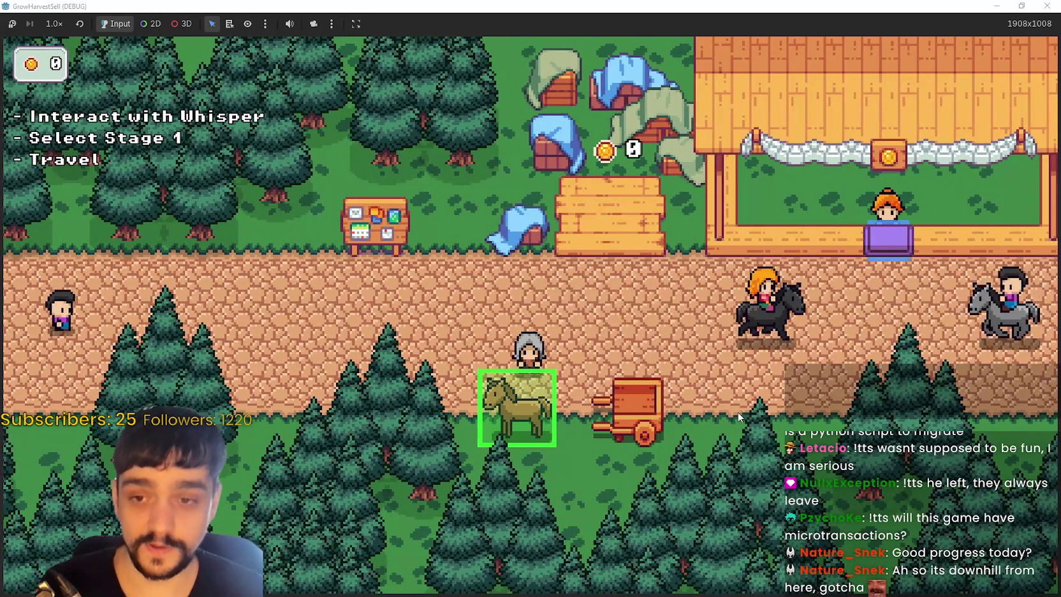
pyautogui.press('e')
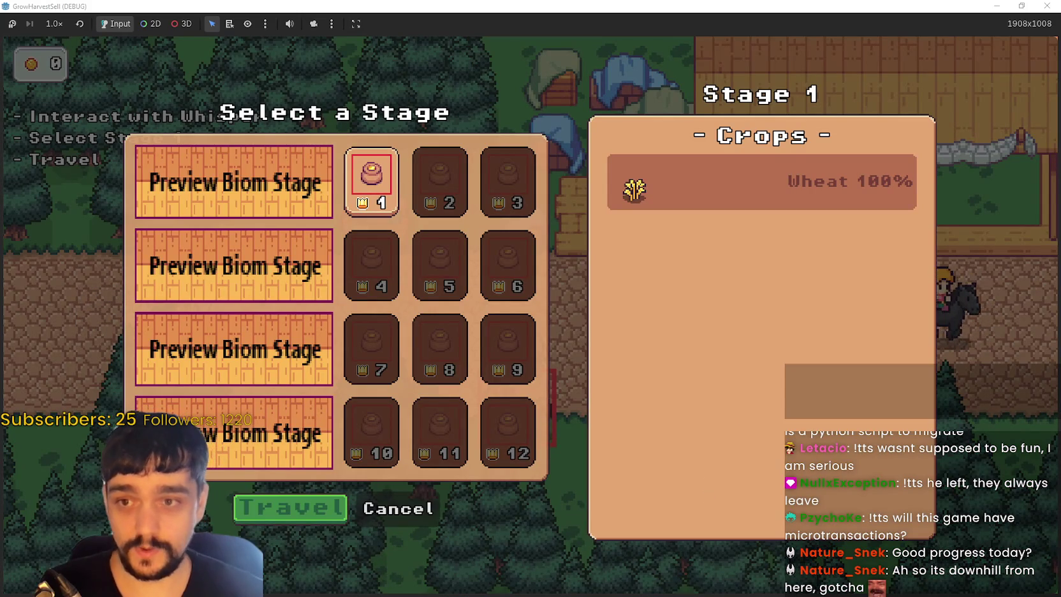
pyautogui.click(294, 510)
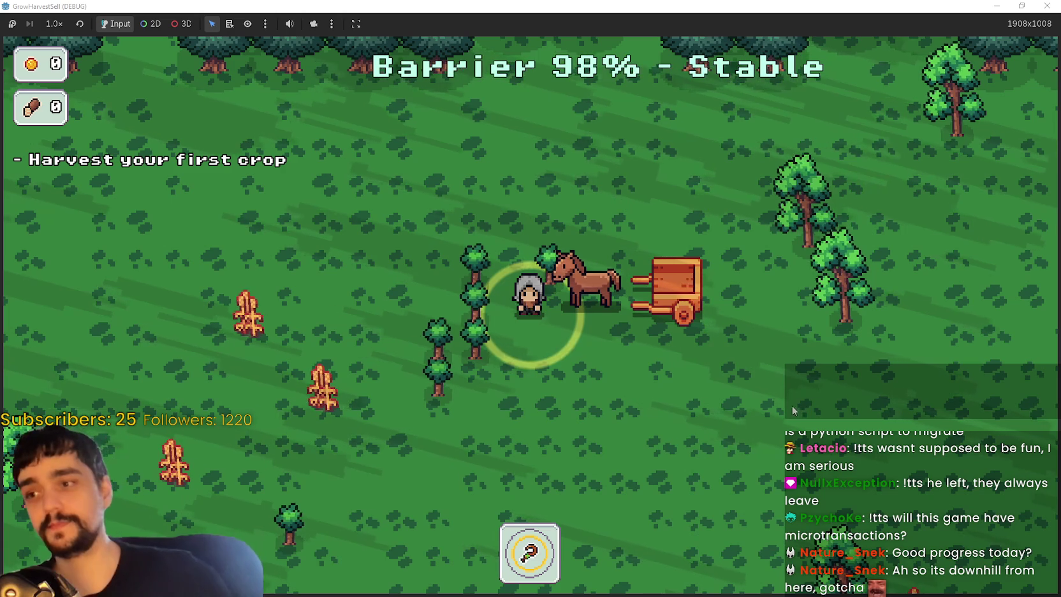
# - Harvest wheat crops and load them into the cart until it is full
pyautogui.press('s')
pyautogui.press('a')
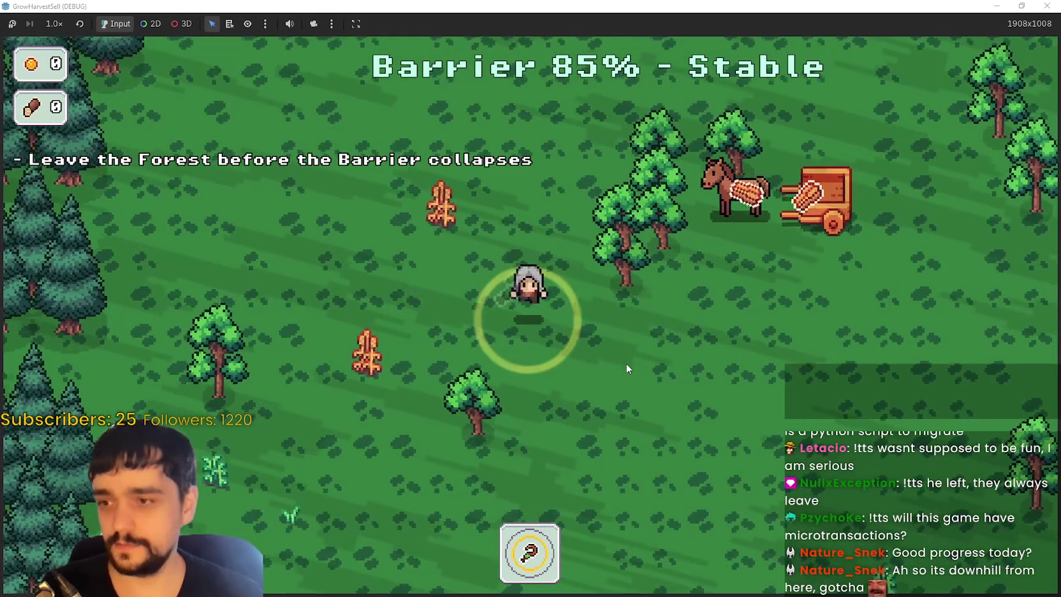
pyautogui.press('a')
pyautogui.press('w')
pyautogui.press('a')
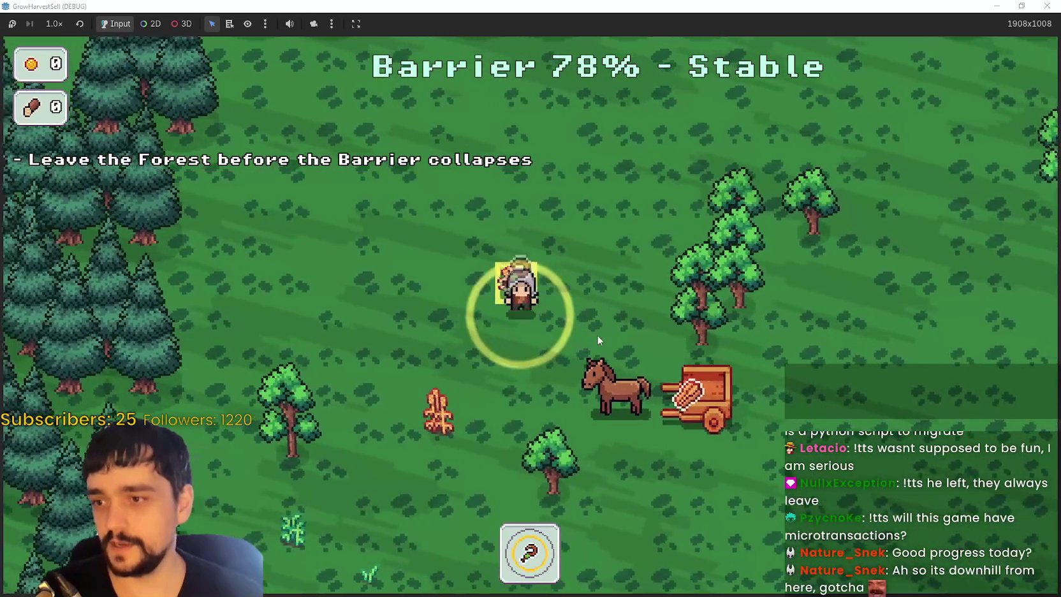
pyautogui.press('s')
pyautogui.press('a')
pyautogui.press('s')
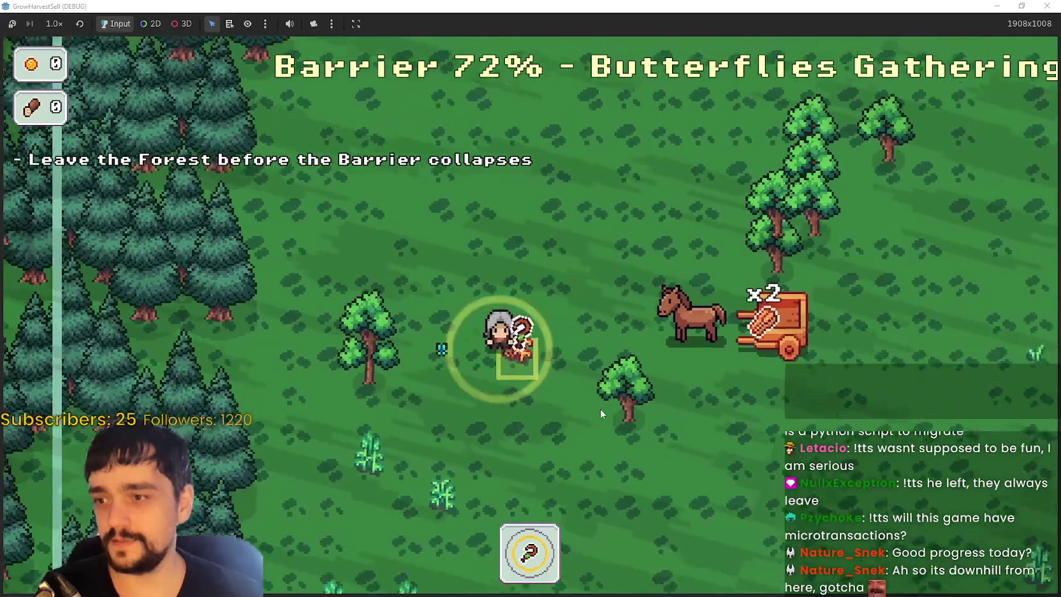
pyautogui.press('s')
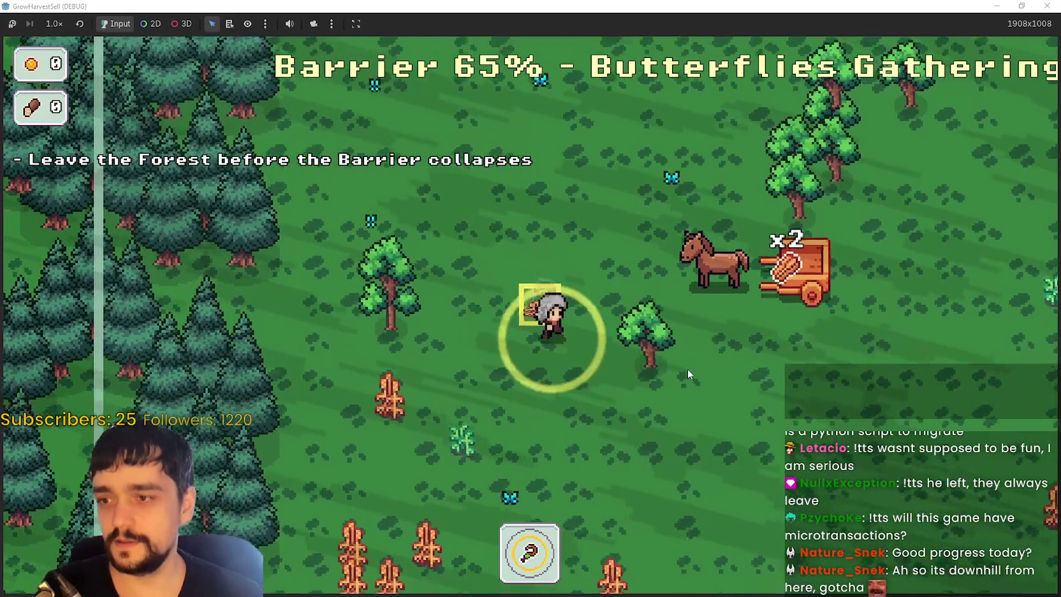
pyautogui.press('a')
pyautogui.press('a')
pyautogui.press('w')
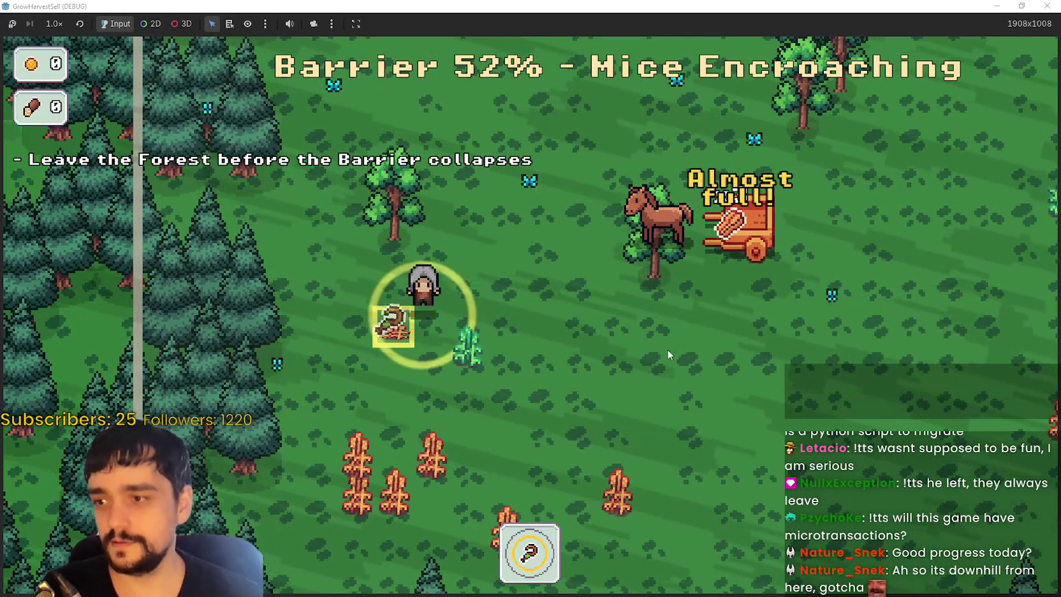
# - Reach the green cliff exit zone to end the stage with 4 crops
pyautogui.press('d')
pyautogui.press('s')
pyautogui.press('d')
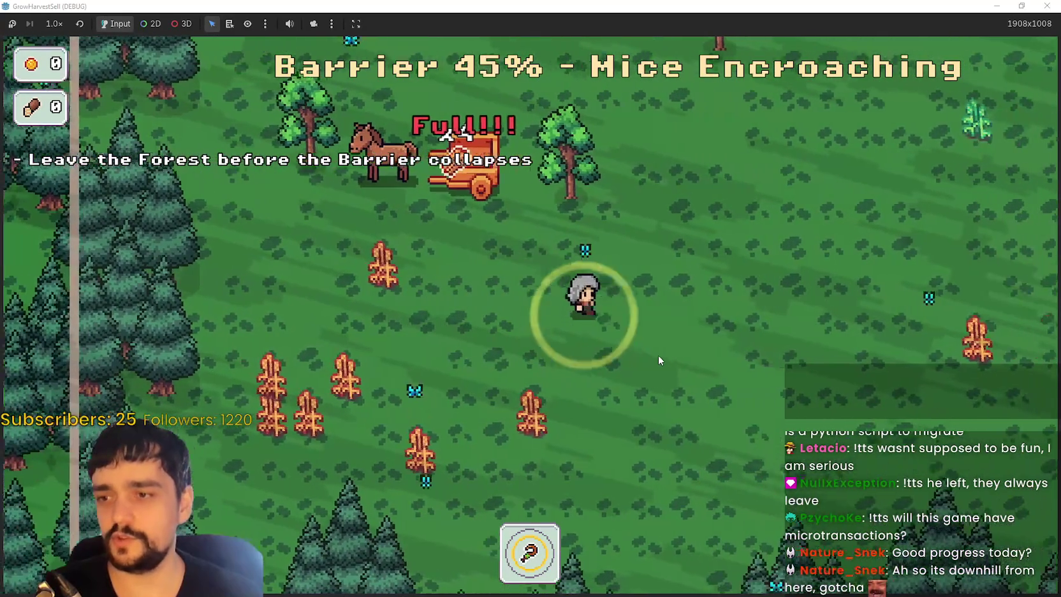
pyautogui.press('d')
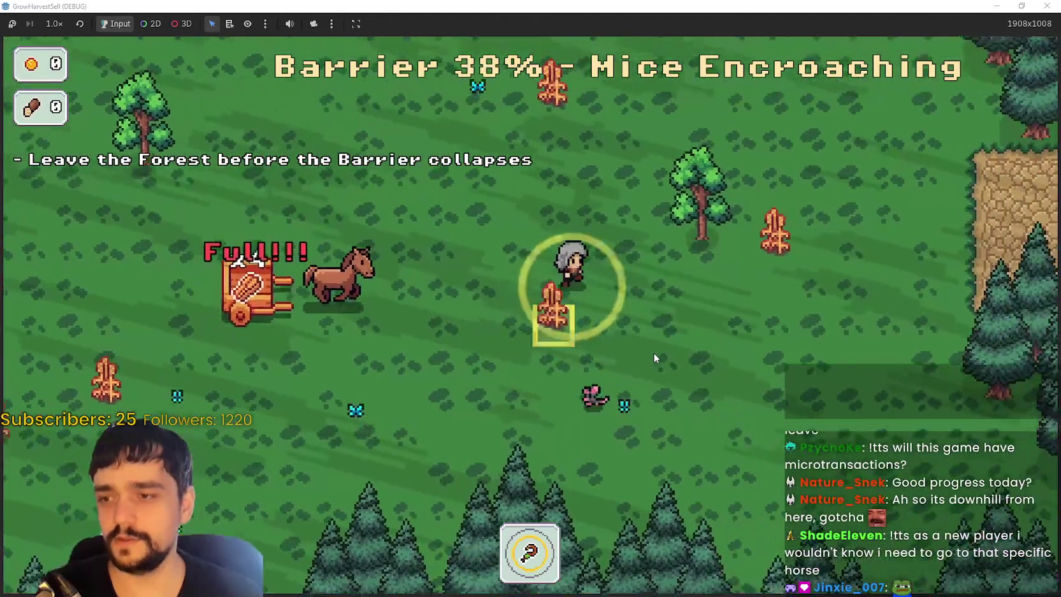
pyautogui.press('w')
pyautogui.press('a')
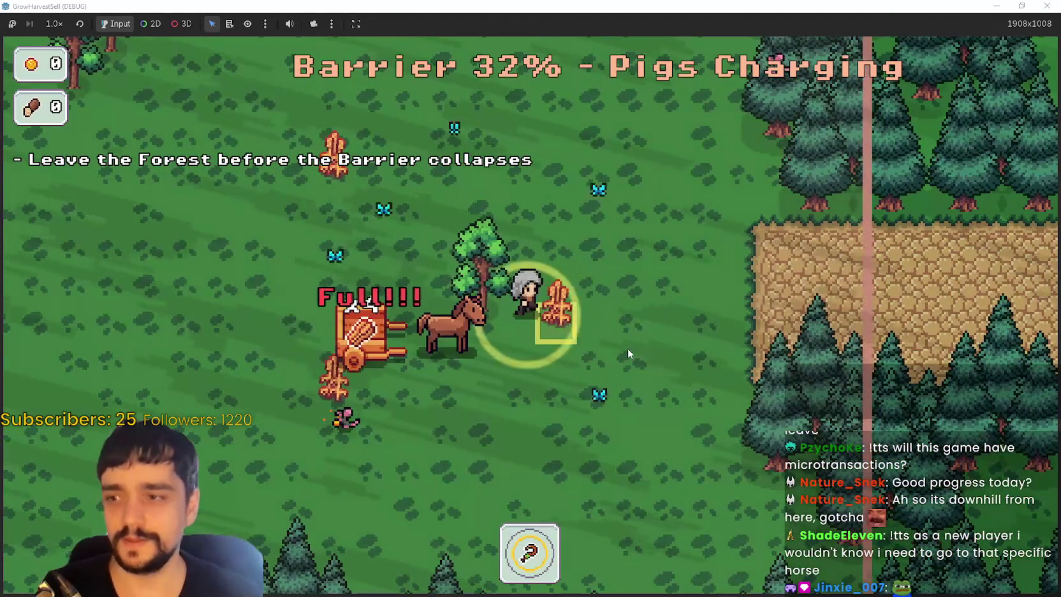
pyautogui.press('d')
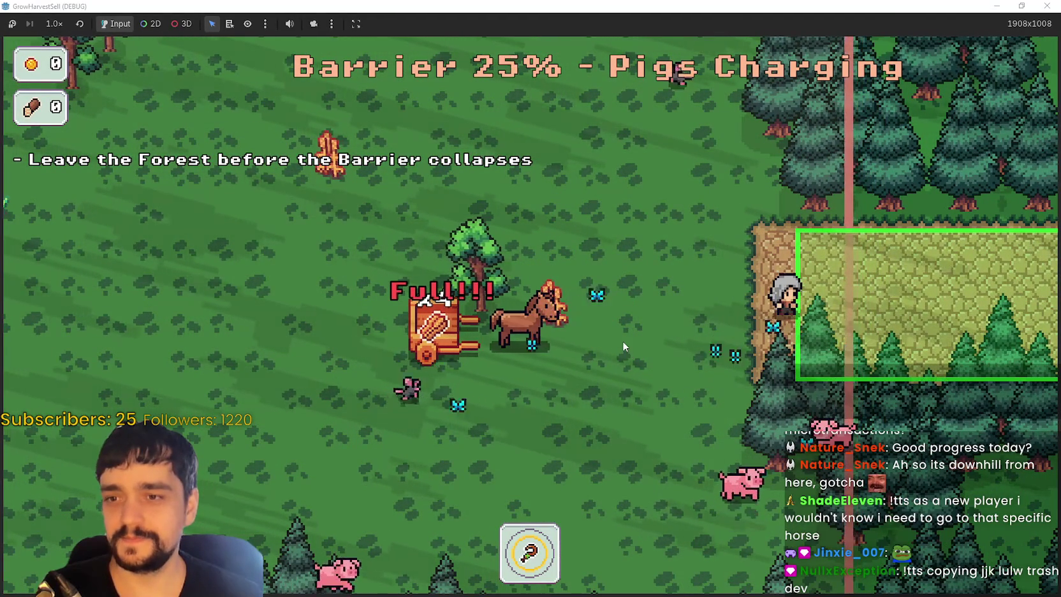
pyautogui.press('a')
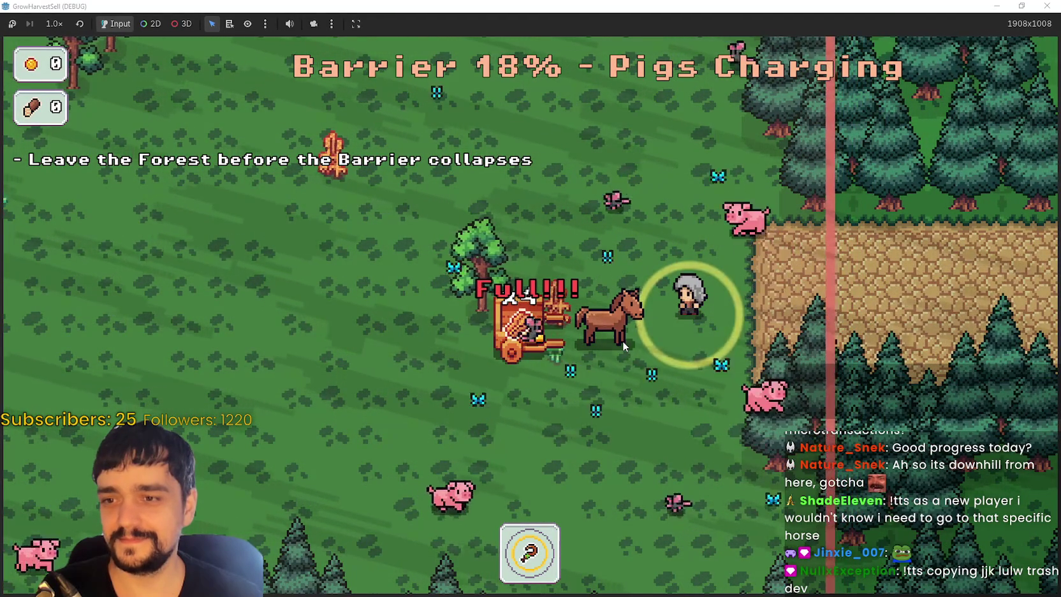
pyautogui.press('w')
pyautogui.press('a')
pyautogui.press('d')
pyautogui.press('d')
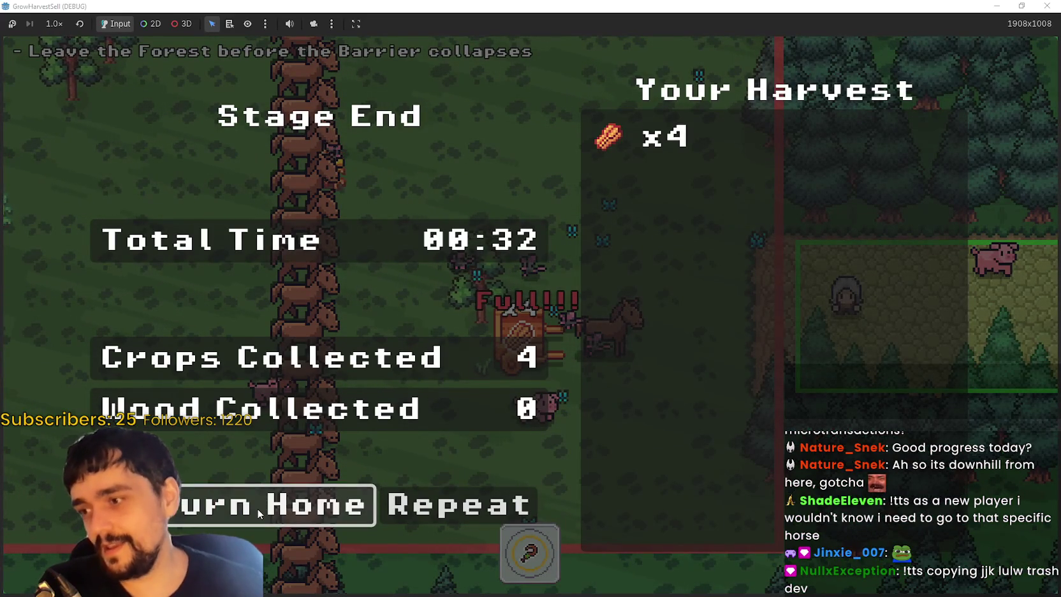
# - Return to the village, gather the four crops from the cart and deliver them to the market stall
pyautogui.click(257, 508)
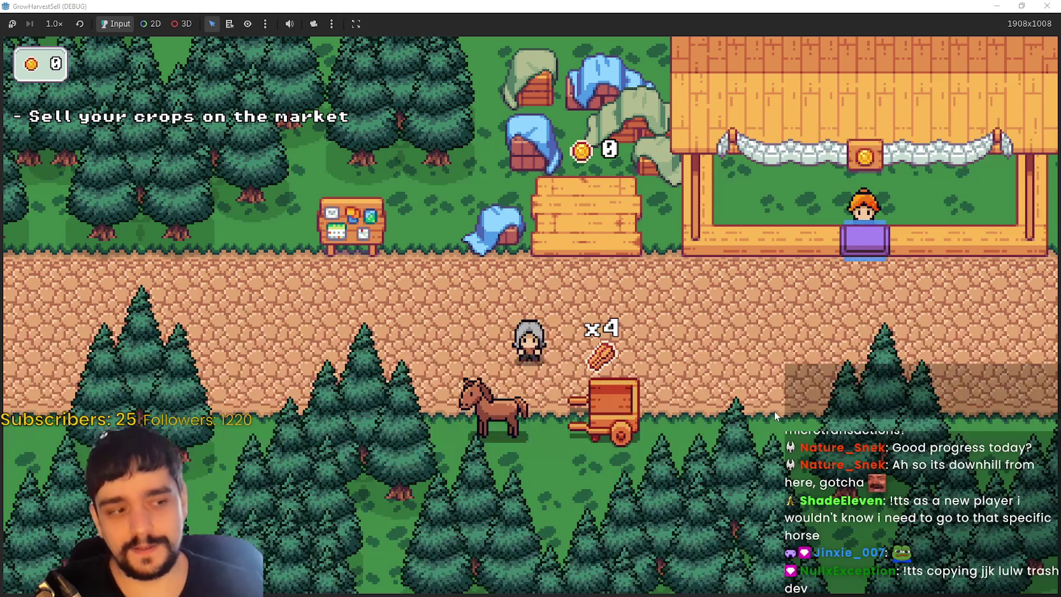
pyautogui.press('a')
pyautogui.press('d')
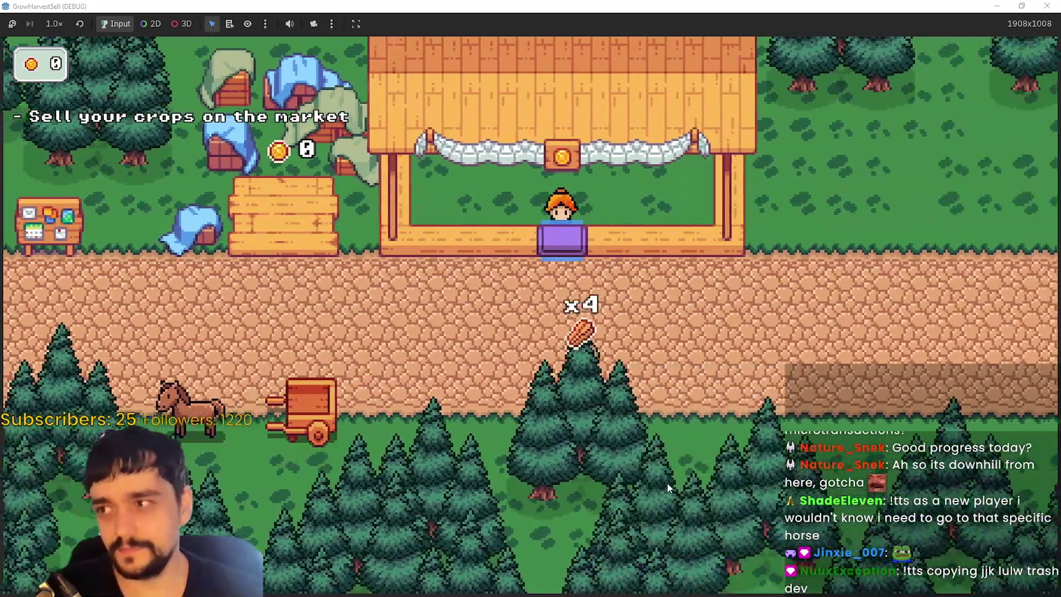
pyautogui.press('w')
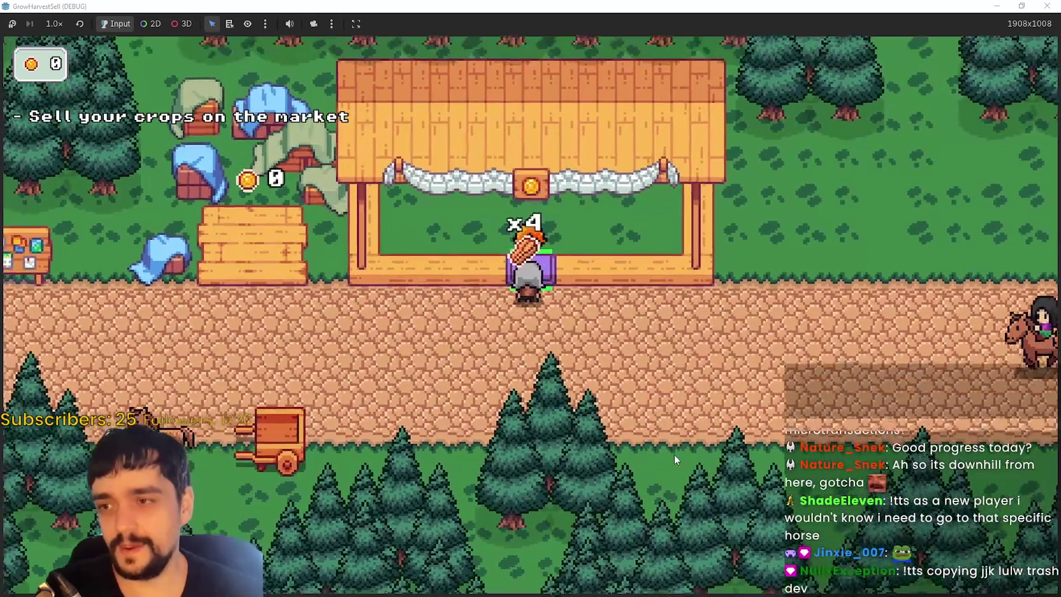
pyautogui.press('e')
pyautogui.press('a')
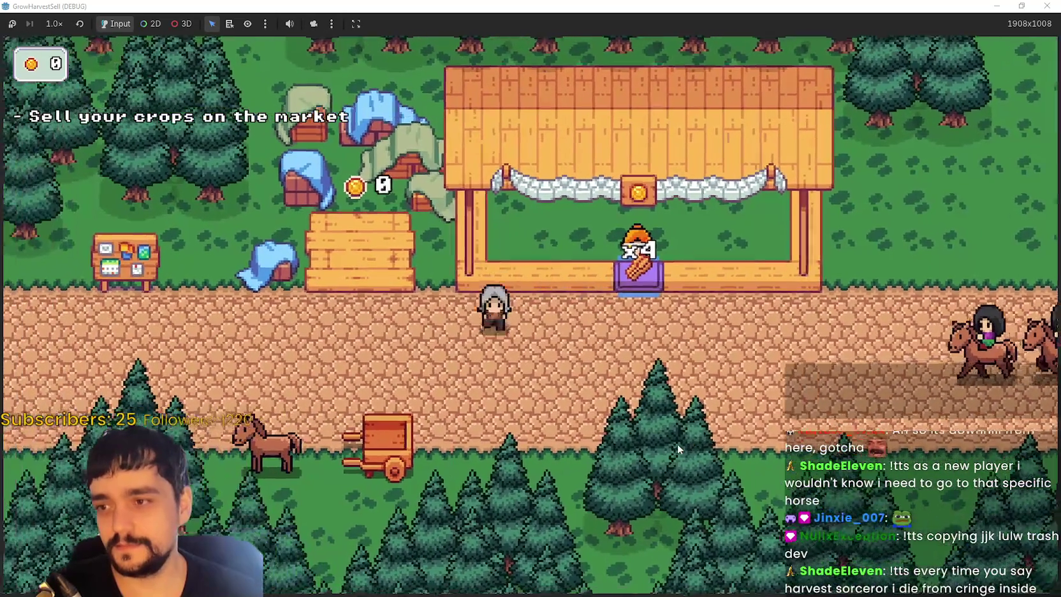
# - Walk left to the bank tile and collect its 20 stored coins into the wallet
pyautogui.press('s')
pyautogui.press('a')
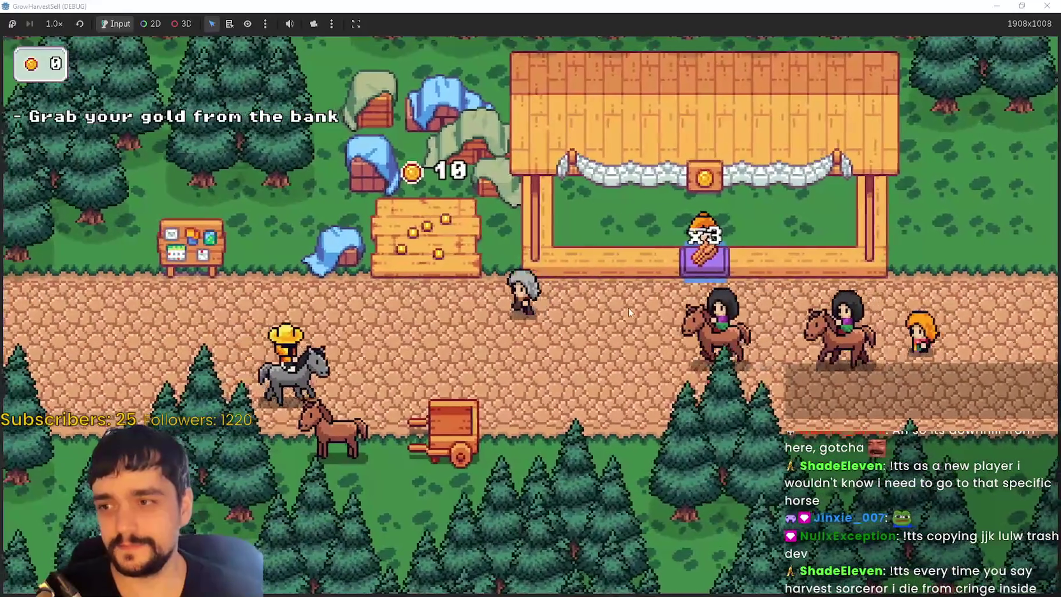
pyautogui.press('w')
pyautogui.press('e')
pyautogui.press('d')
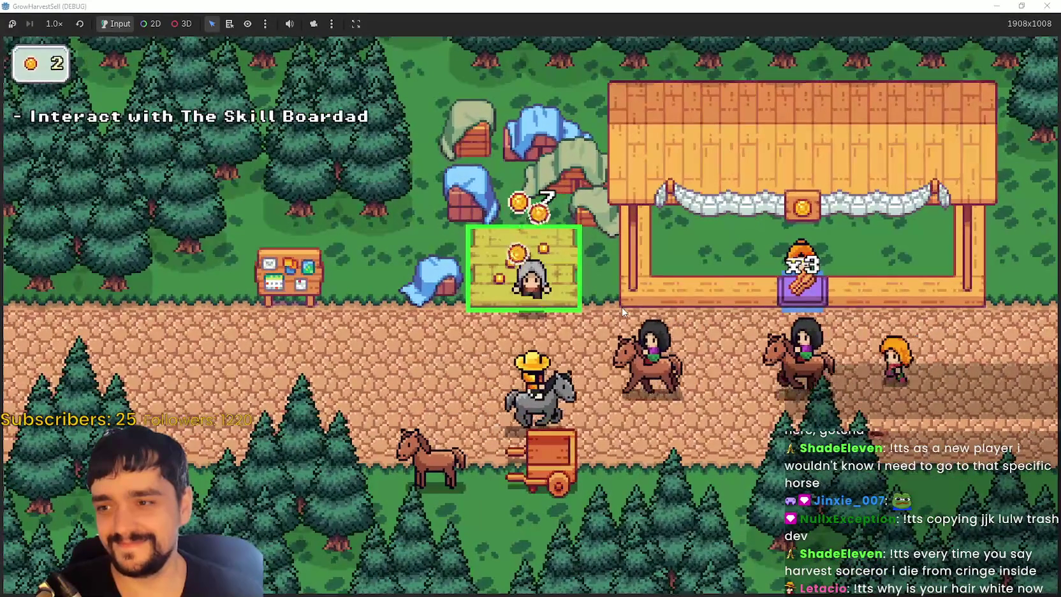
pyautogui.press('d')
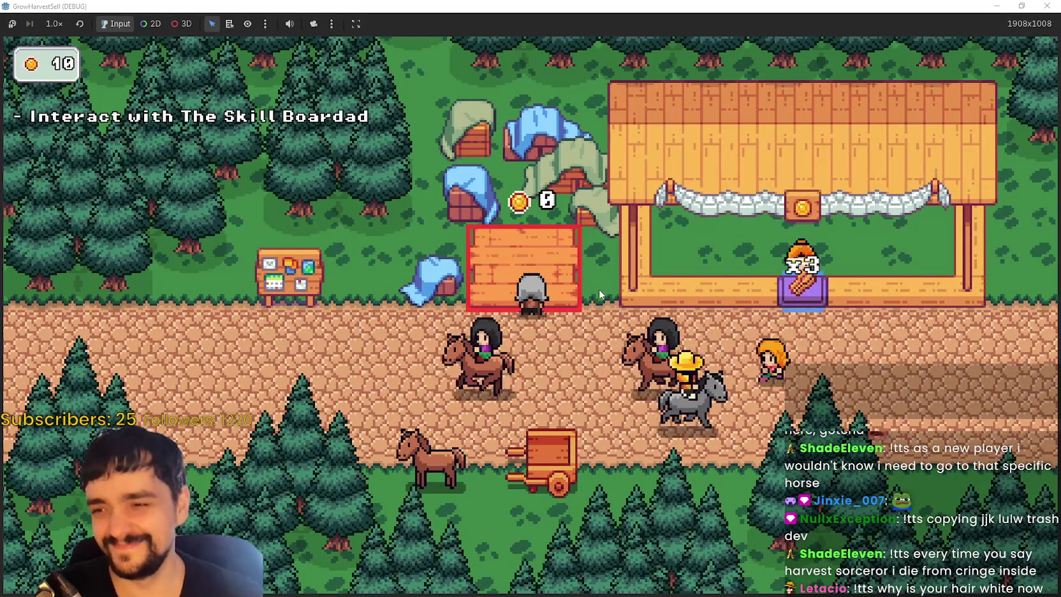
pyautogui.press('w')
pyautogui.press('d')
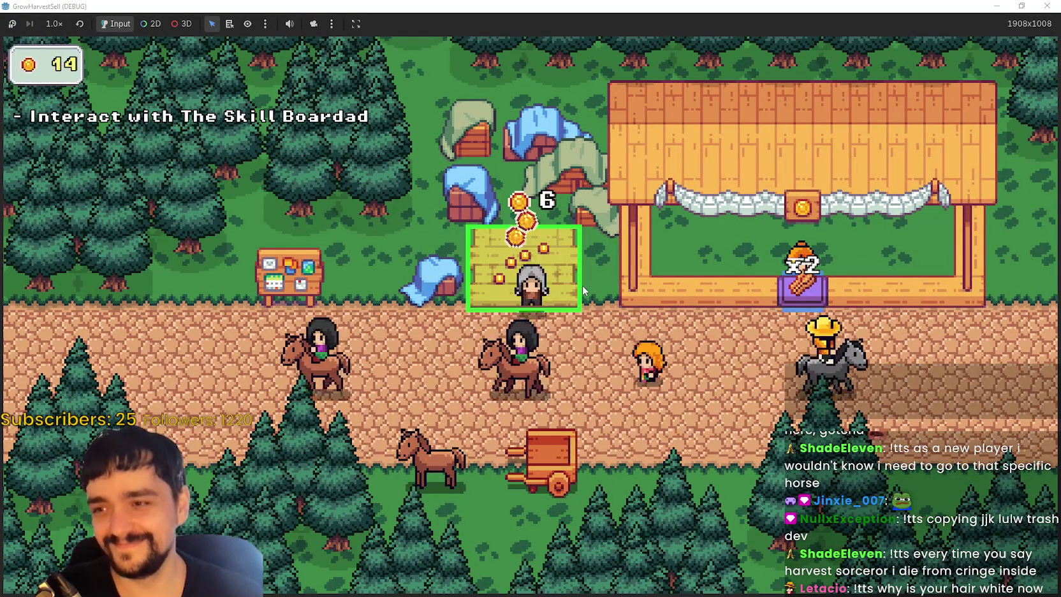
pyautogui.press('d')
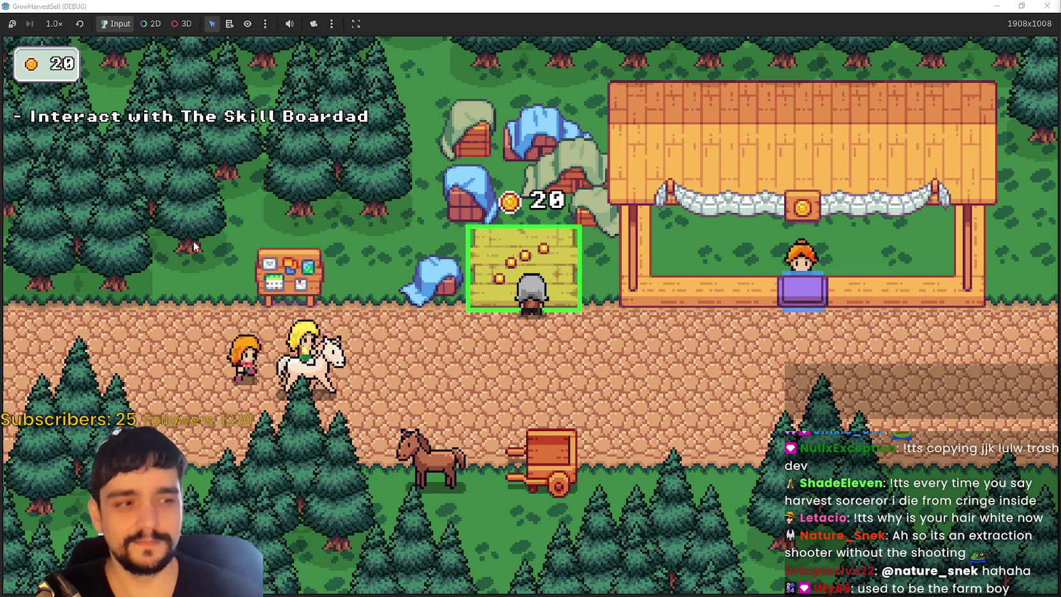
pyautogui.press('e')
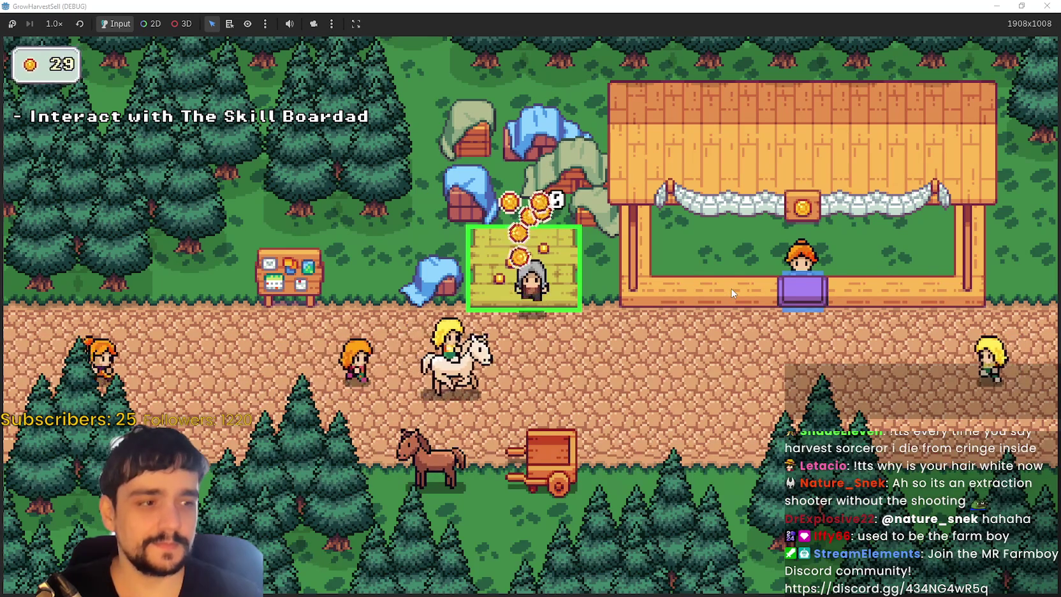
pyautogui.press('a')
pyautogui.press('s')
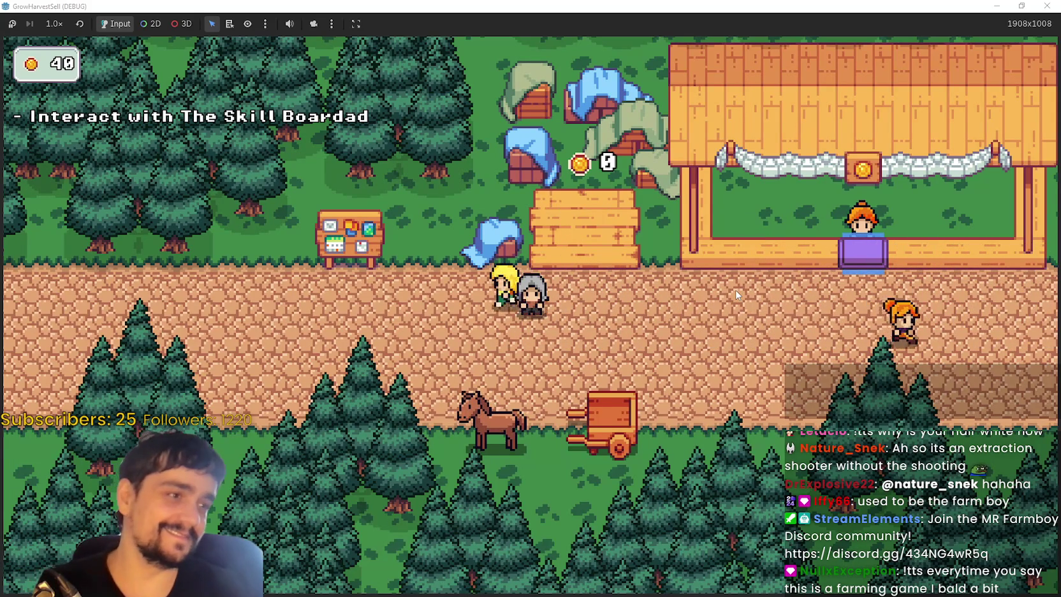
# - Walk the player back and forth along the road, then up to the Skill Board
pyautogui.press('d')
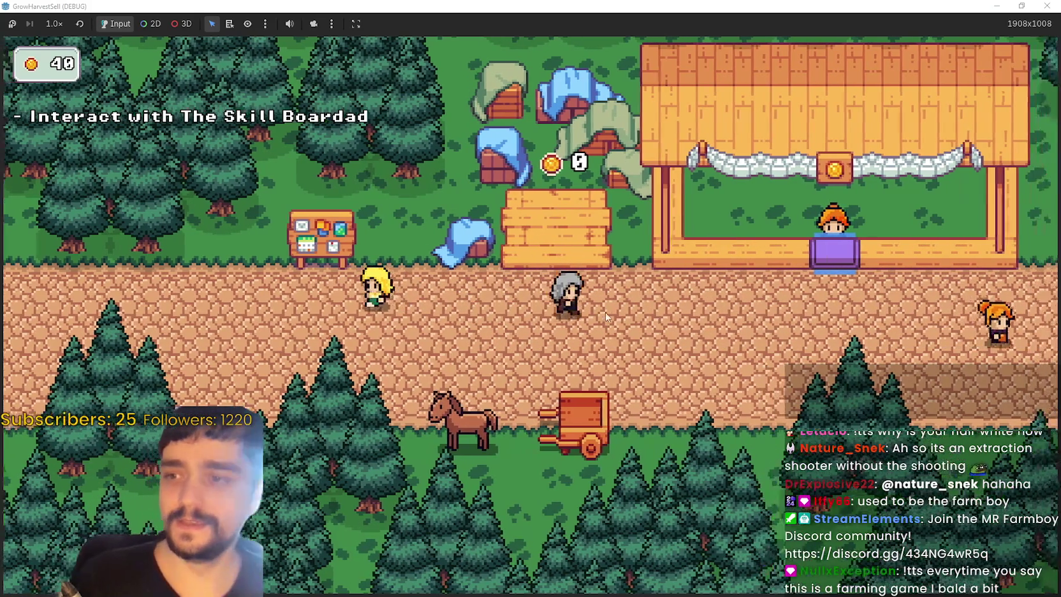
pyautogui.press('a')
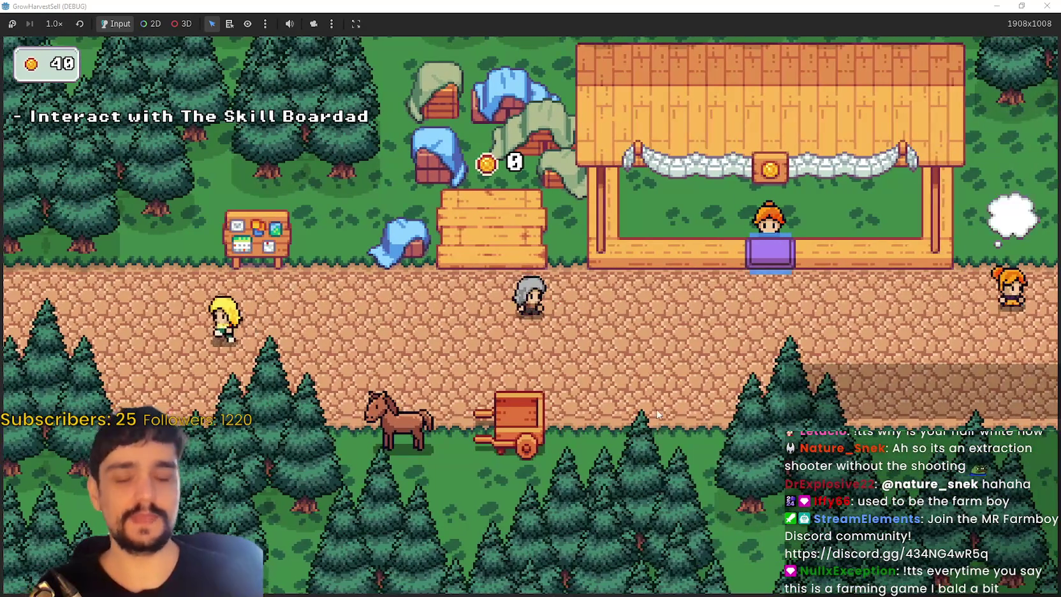
pyautogui.press('d')
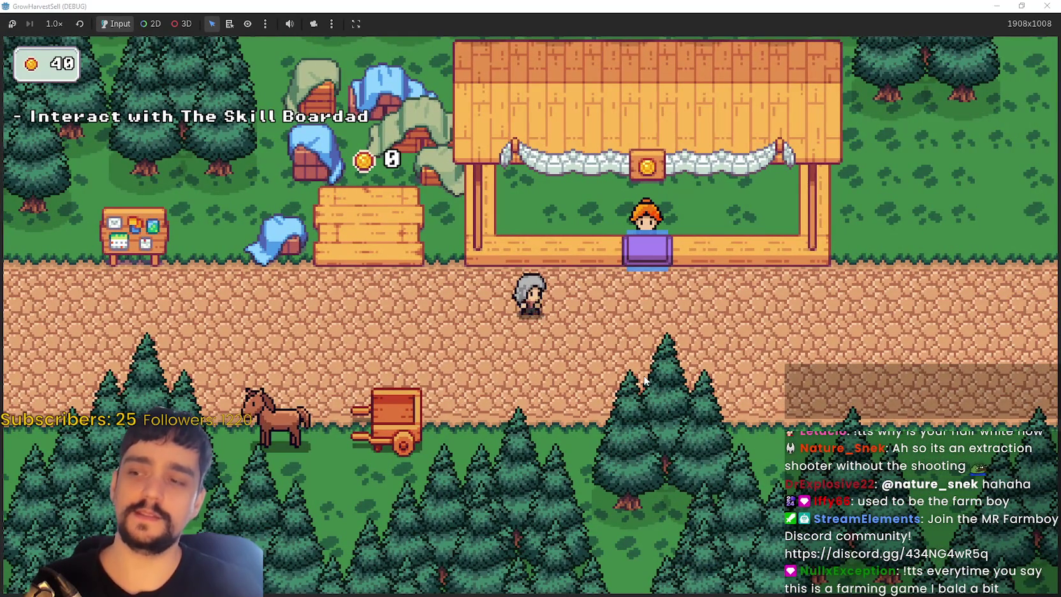
pyautogui.press('a')
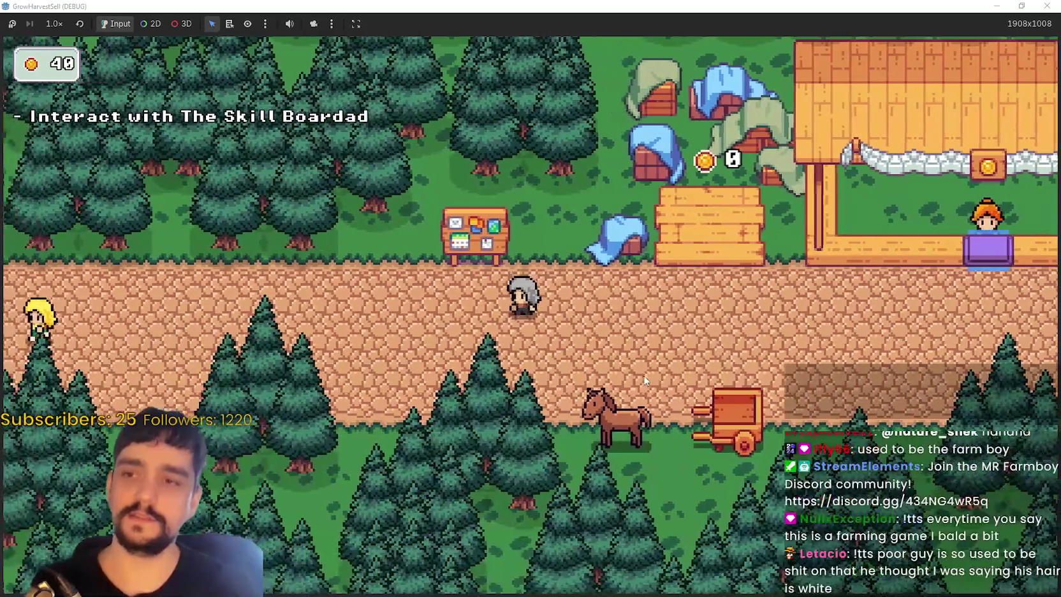
pyautogui.press('d')
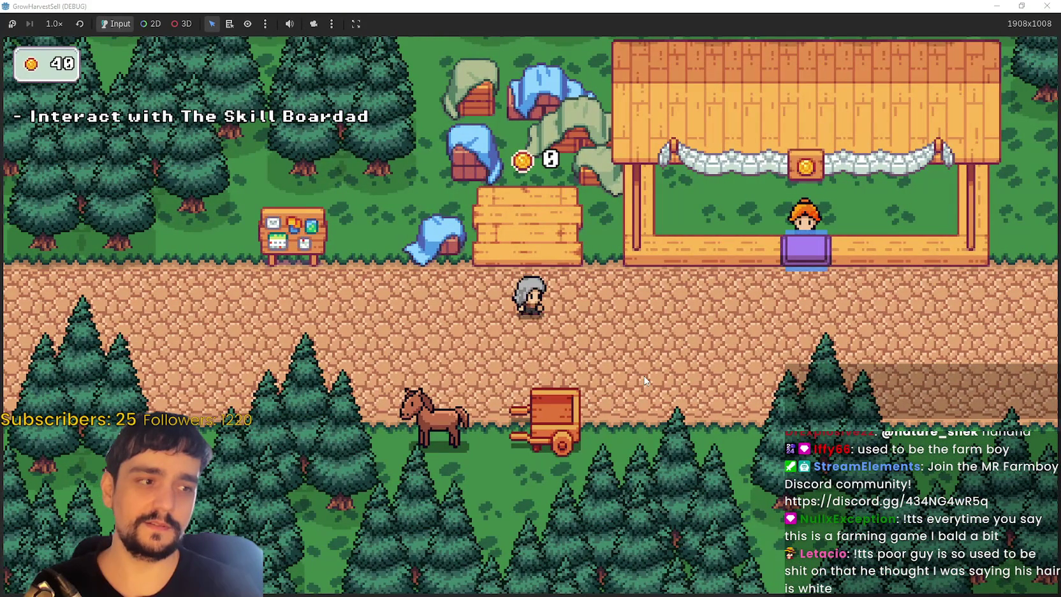
pyautogui.press('w')
pyautogui.press('a')
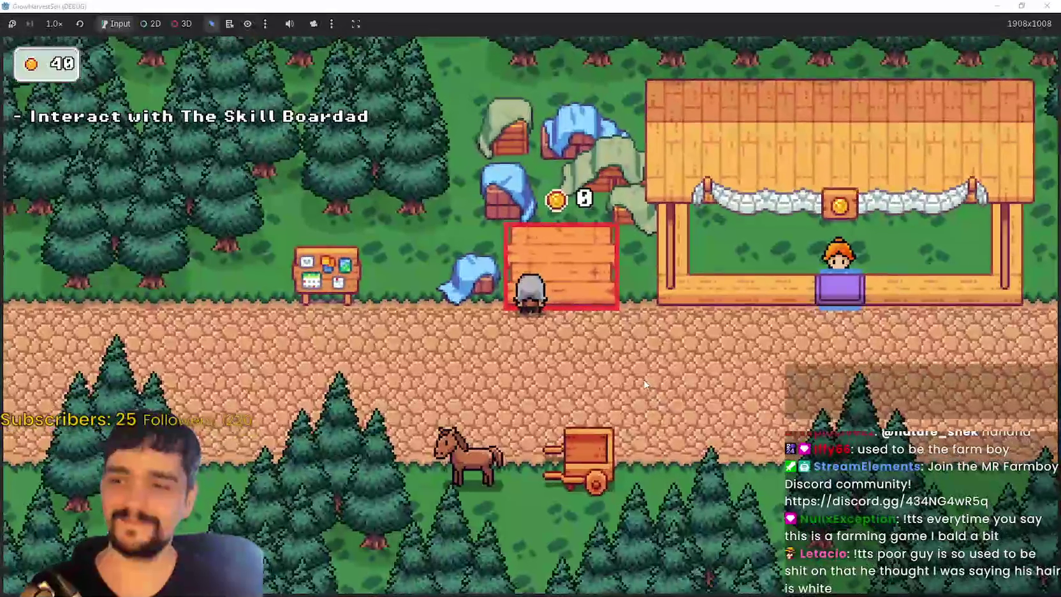
# - Buy the right, upper and left Prestige skill nodes at the Skill Board, then close the tree
pyautogui.press('e')
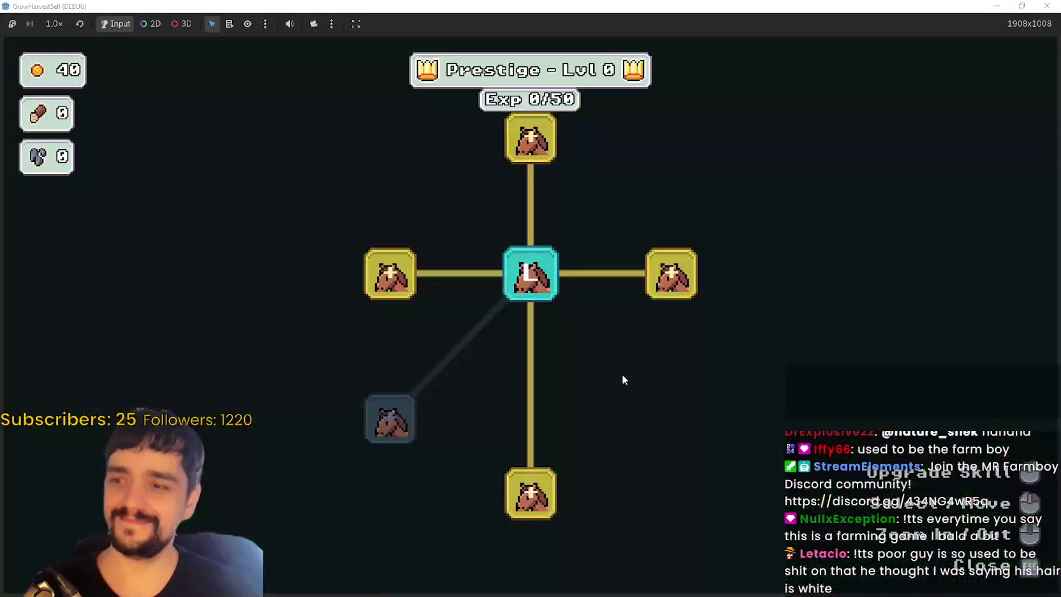
pyautogui.click(675, 282)
pyautogui.scroll(-2, 675, 282)
pyautogui.click(668, 218)
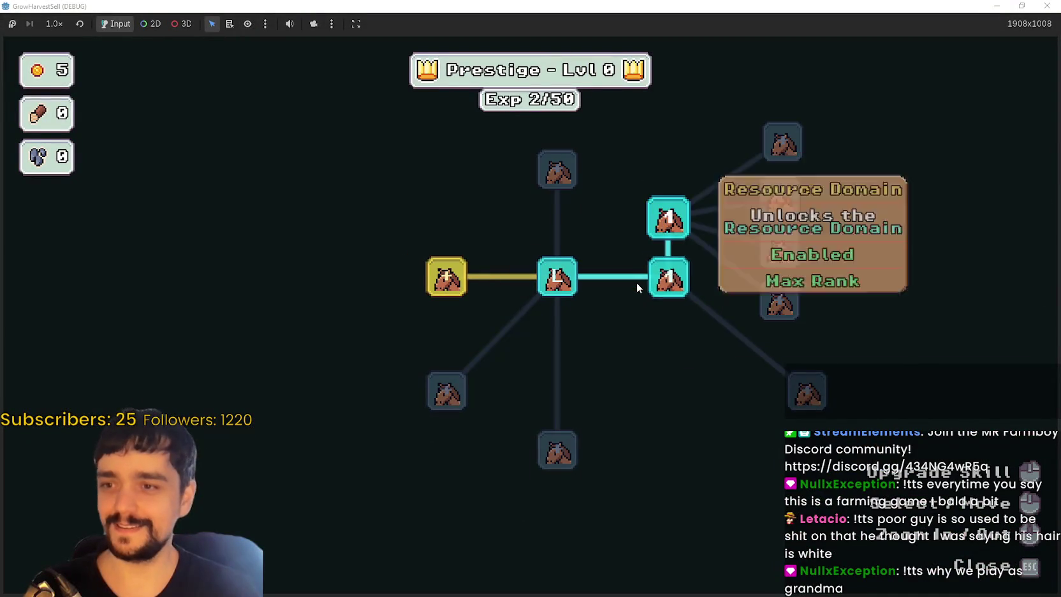
pyautogui.scroll(-2, 637, 283)
pyautogui.click(495, 278)
pyautogui.press('Escape')
# - Walk the player right and then left along the village path
pyautogui.press('d')
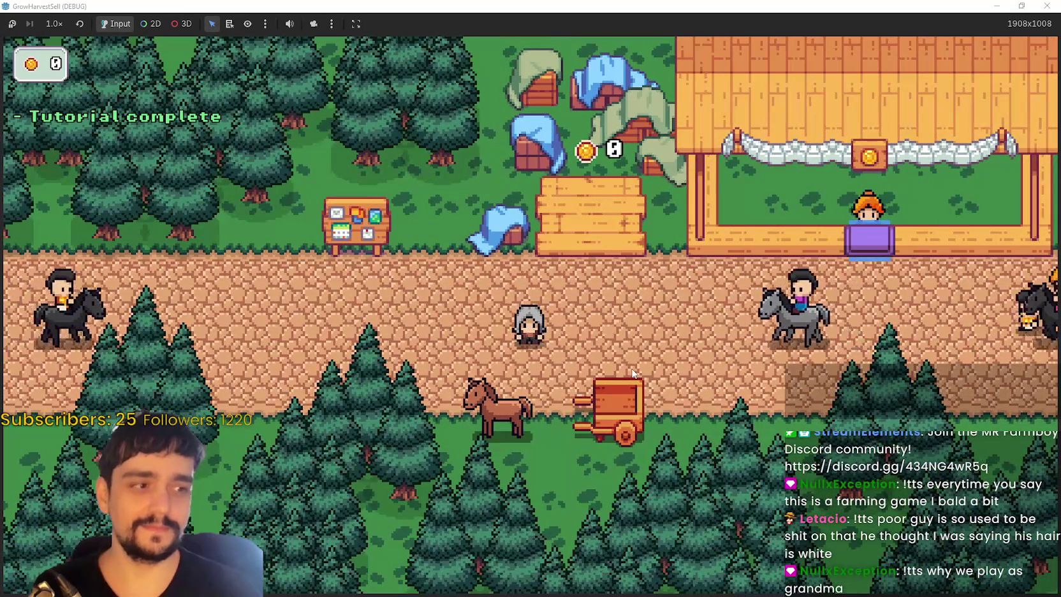
pyautogui.press('a')
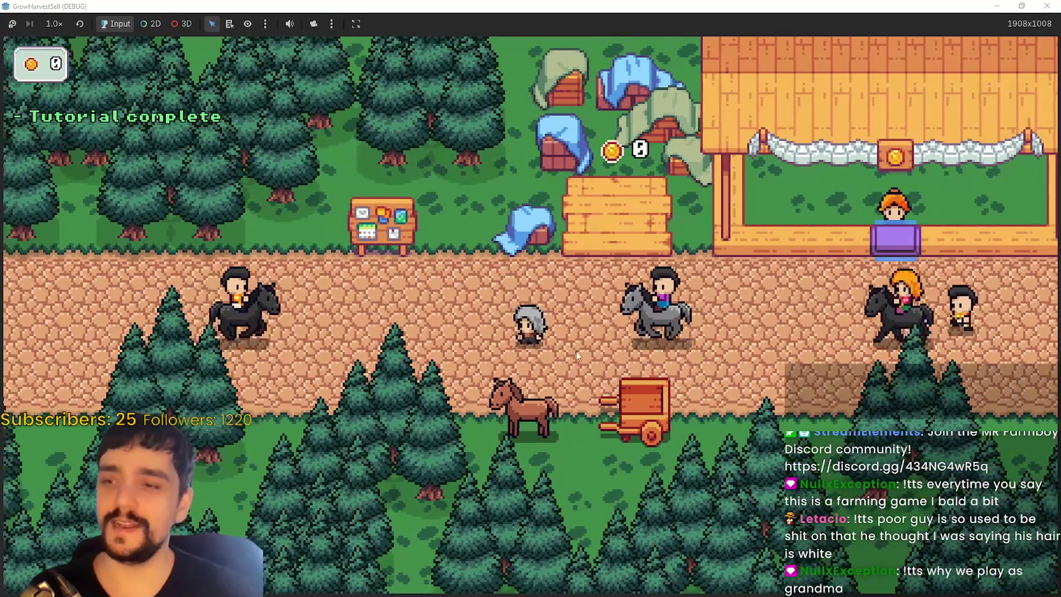
pyautogui.press('a')
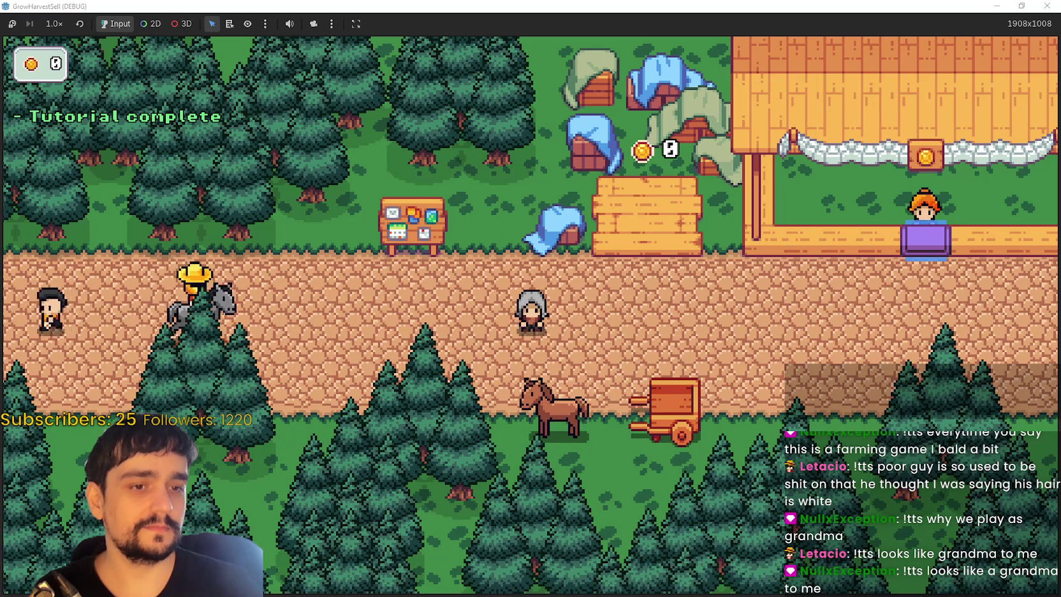
# - Move the Discord image viewer with the character sketch to the centre of the screen
pyautogui.moveTo(1060, 58)
pyautogui.mouseDown()
pyautogui.moveTo(733, 52)
pyautogui.moveTo(626, 31)
pyautogui.mouseUp()
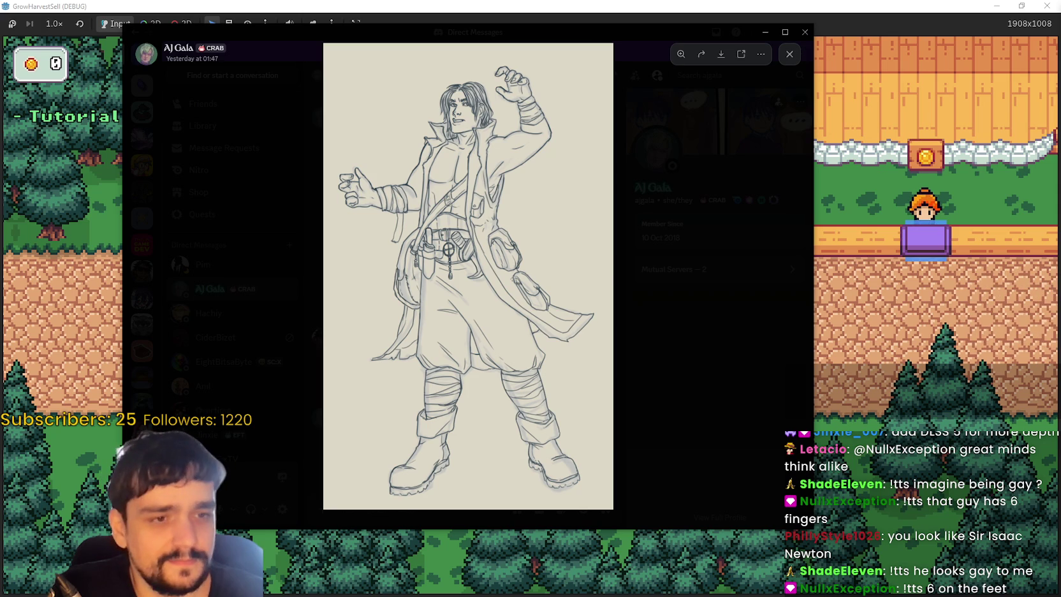
# - Bring the browser with the Imgur DLSS comparison forward and move it up and left
pyautogui.hotkey('alt', 'Tab')
pyautogui.moveTo(875, 122); pyautogui.dragTo(804, 53)
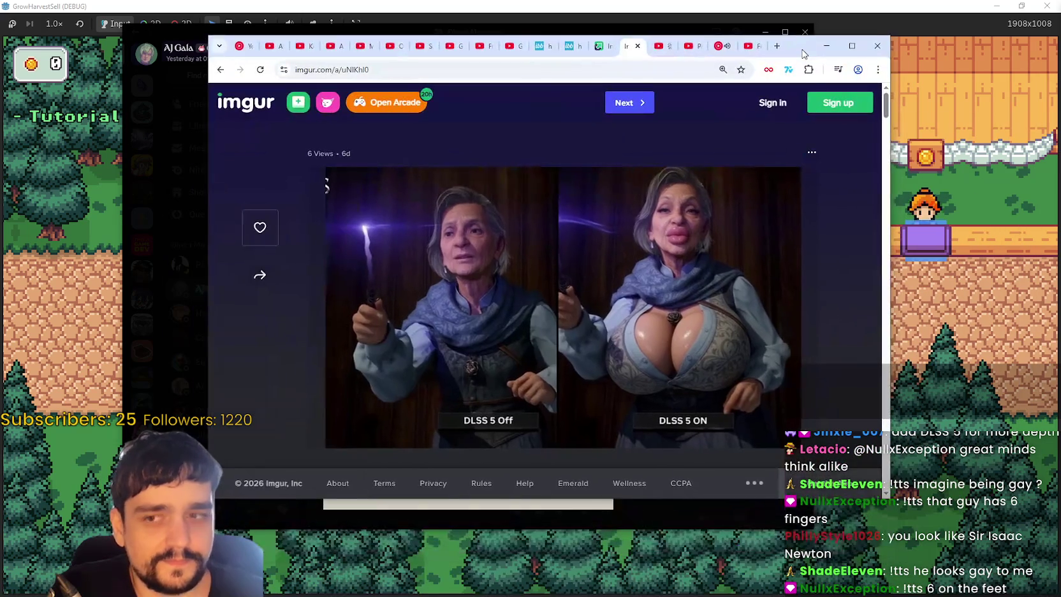
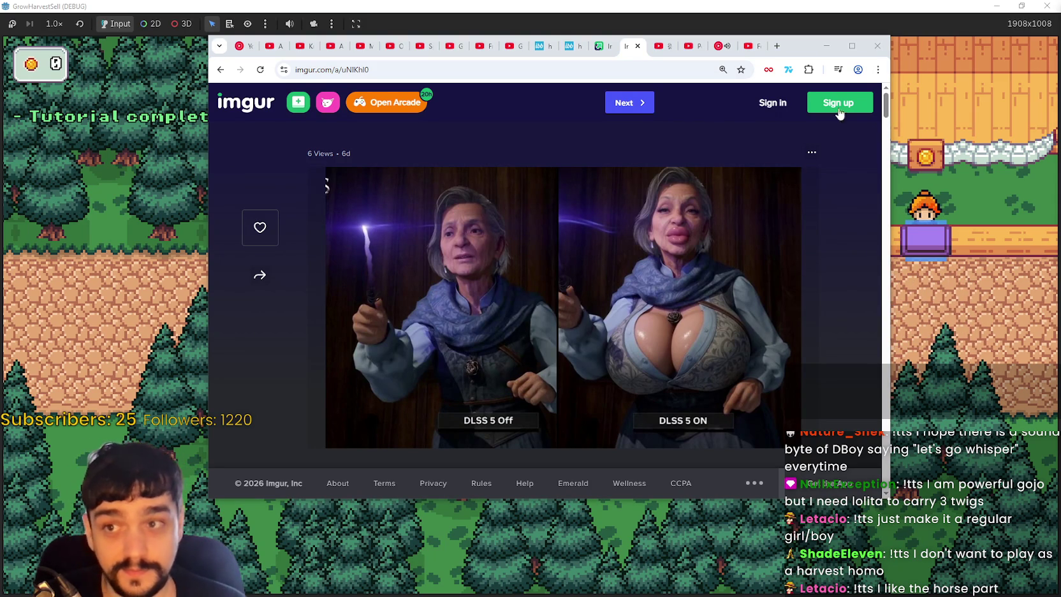
# - Close the imgur page over the game and walk the grey-haired player up toward the stalls
pyautogui.click(827, 46)
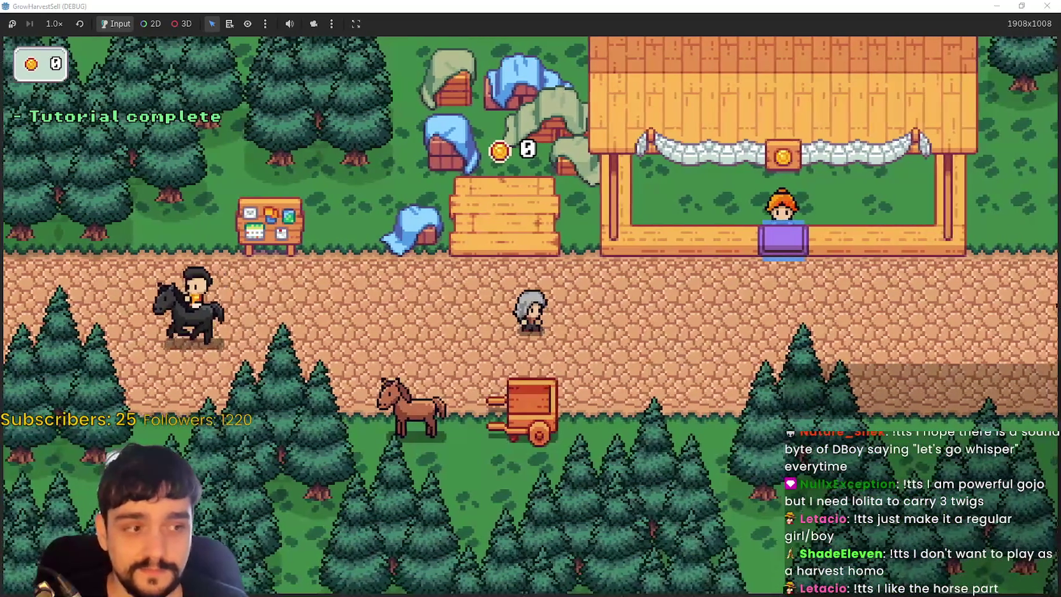
pyautogui.press('w')
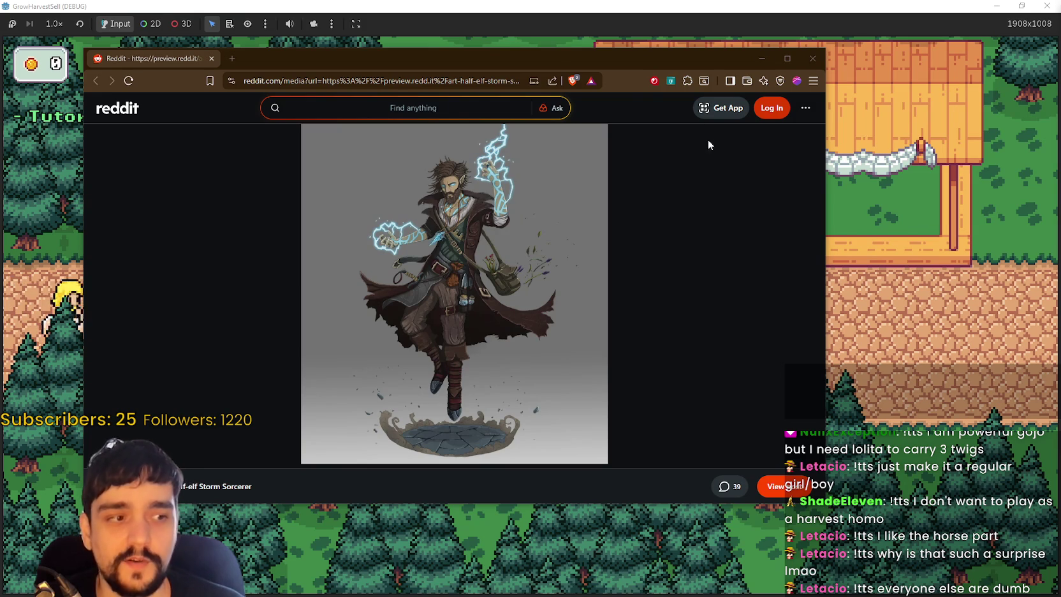
# - Shrink the Reddit Storm Sorcerer art window and shift it right beside the GrowHarvestSell game
pyautogui.moveTo(562, 60); pyautogui.dragTo(683, 25)
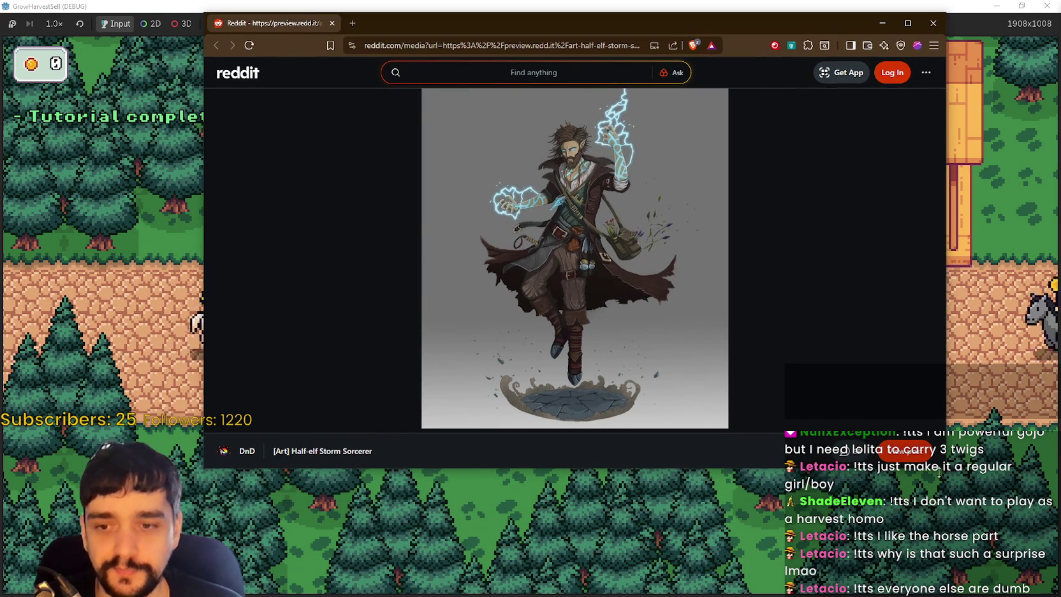
pyautogui.hotkey('alt', 'Tab')
pyautogui.hotkey('alt', 'Tab')
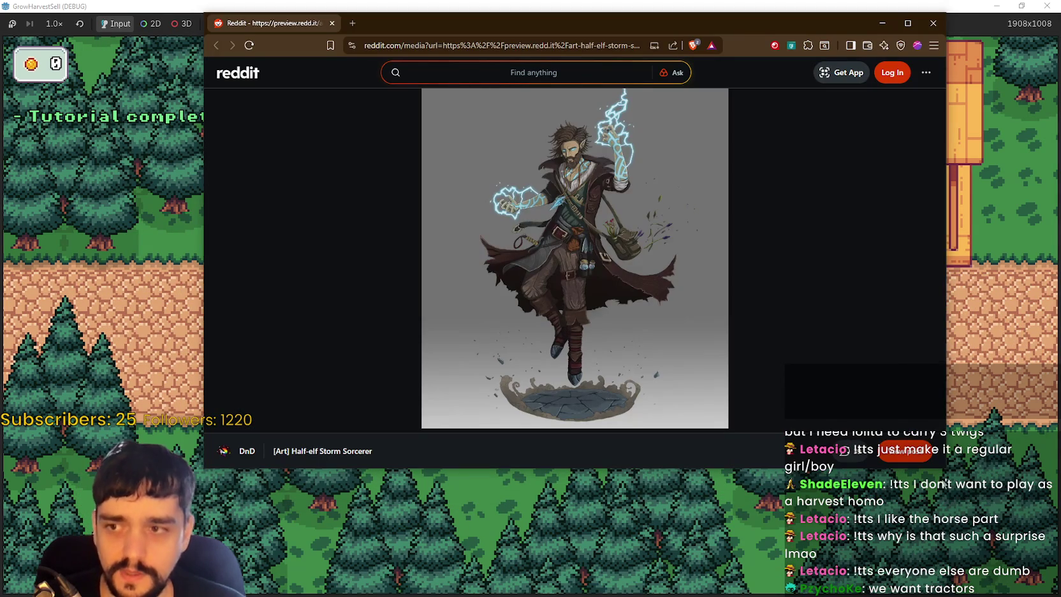
pyautogui.moveTo(942, 471)
pyautogui.mouseDown()
pyautogui.moveTo(834, 499)
pyautogui.moveTo(697, 579)
pyautogui.mouseUp()
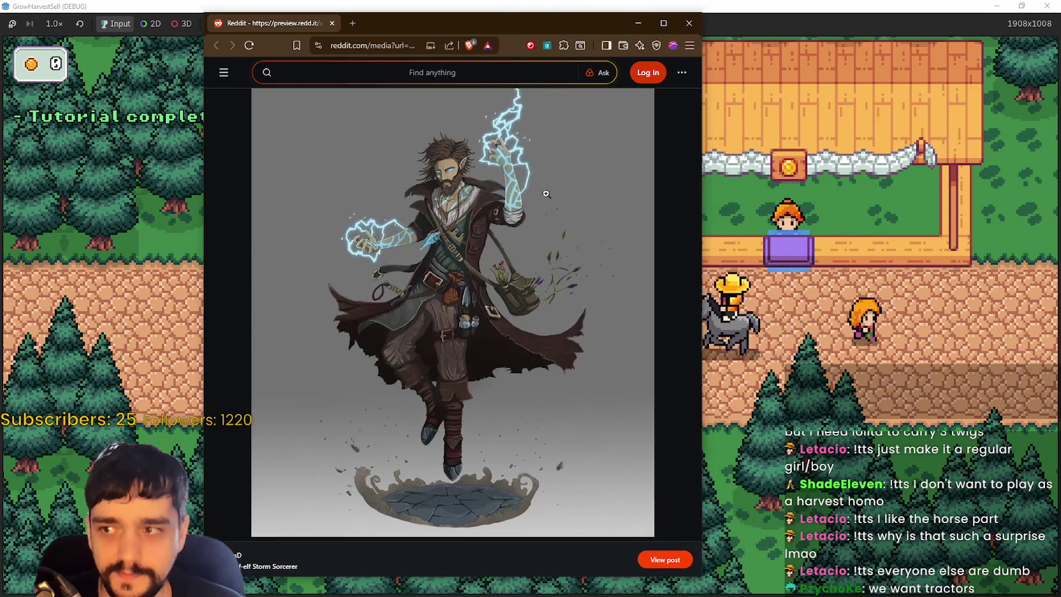
pyautogui.moveTo(486, 23); pyautogui.dragTo(678, 16)
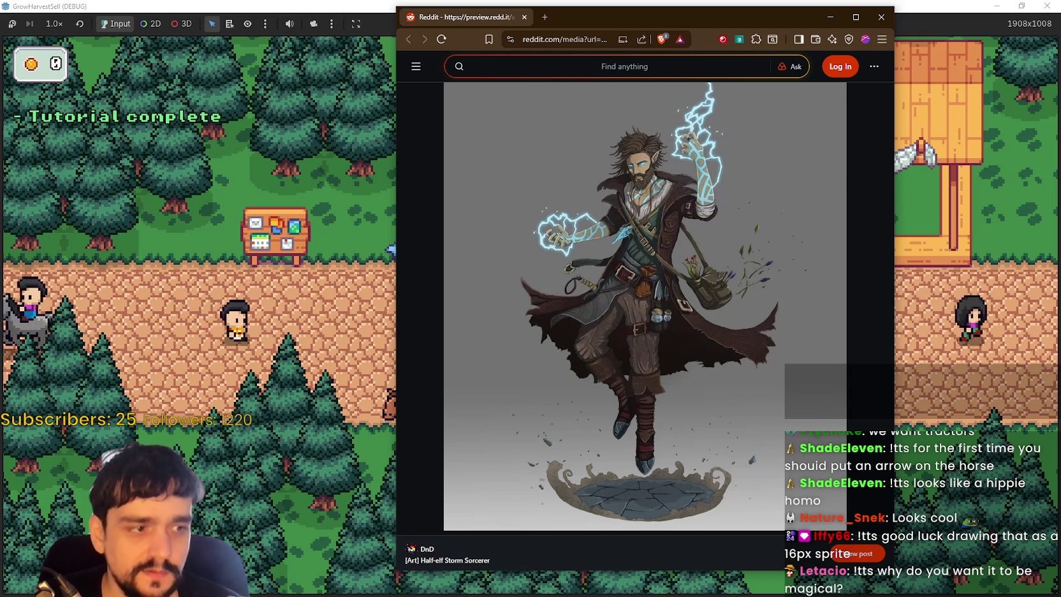
# - Close the Reddit window and travel from the cart to Stage 1 of The Forest
pyautogui.click(234, 266)
pyautogui.press('e')
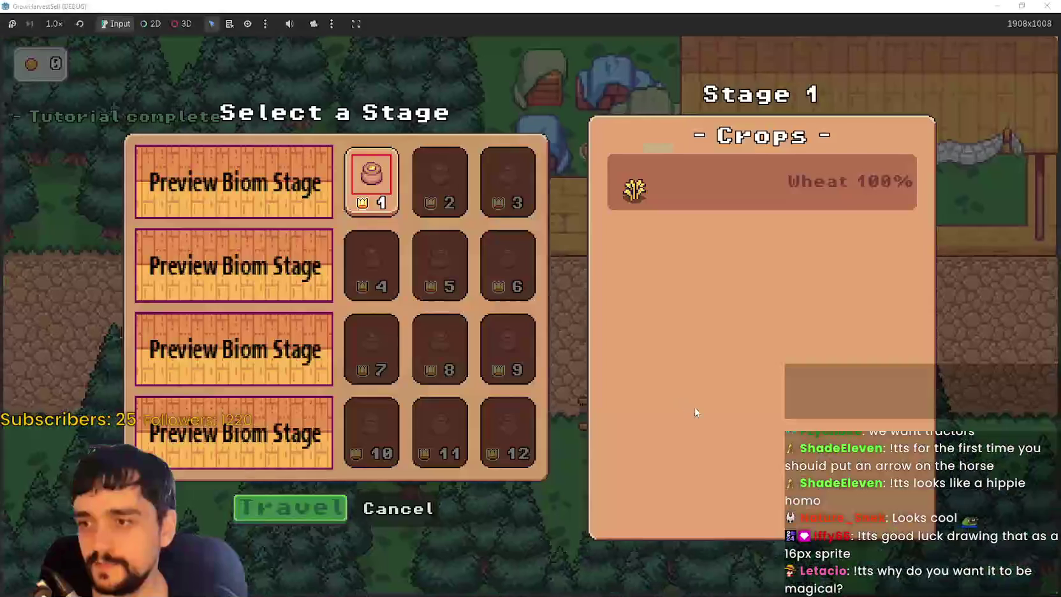
pyautogui.click(303, 504)
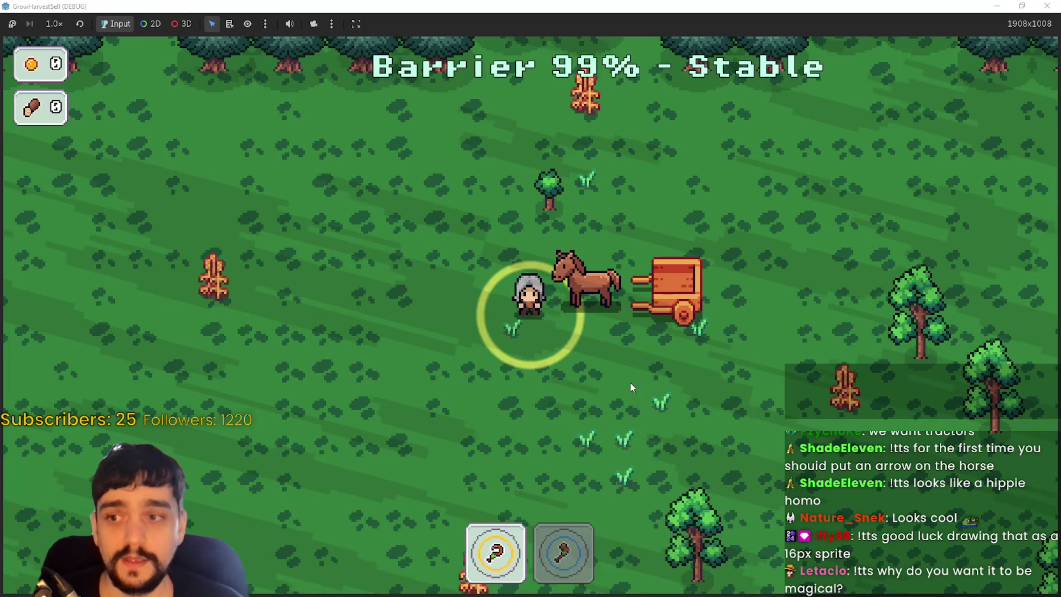
# - Walk left, harvest the wheat, carry it down and right, then un-maximize the game window
pyautogui.press('a')
pyautogui.press('a')
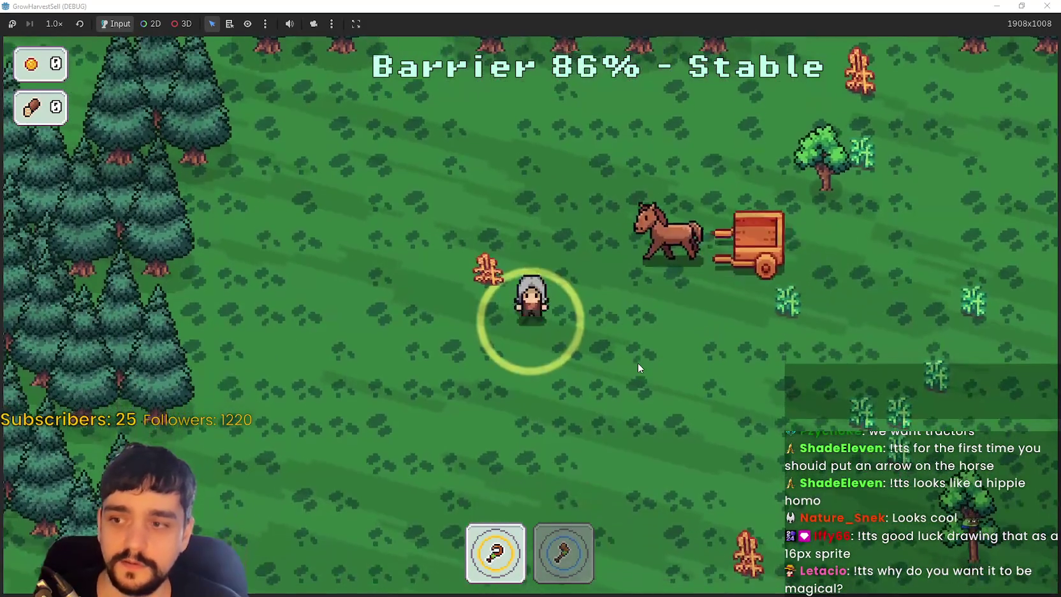
pyautogui.press('e')
pyautogui.press('s')
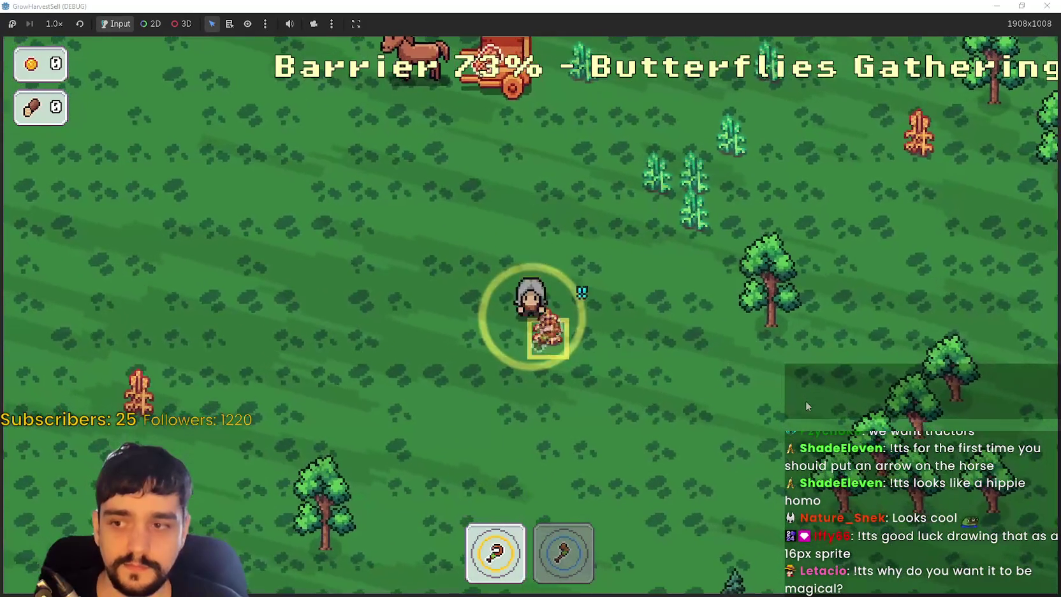
pyautogui.press('d')
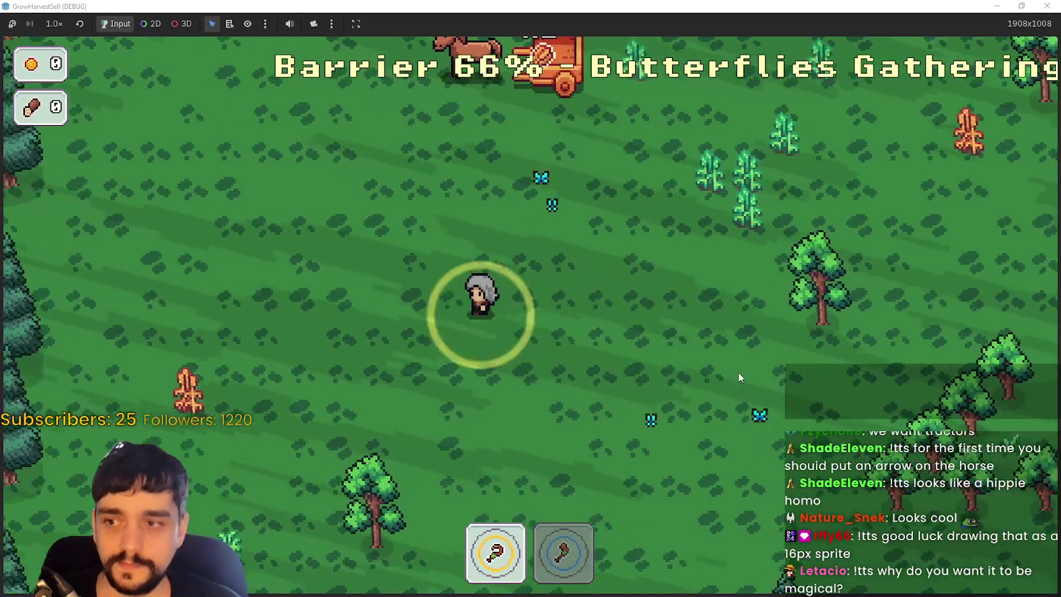
pyautogui.doubleClick(943, 5)
# - Stop the game and uncomment the direction-based gather block, lines 56–64, in interact.gd, then save
pyautogui.press('F8')
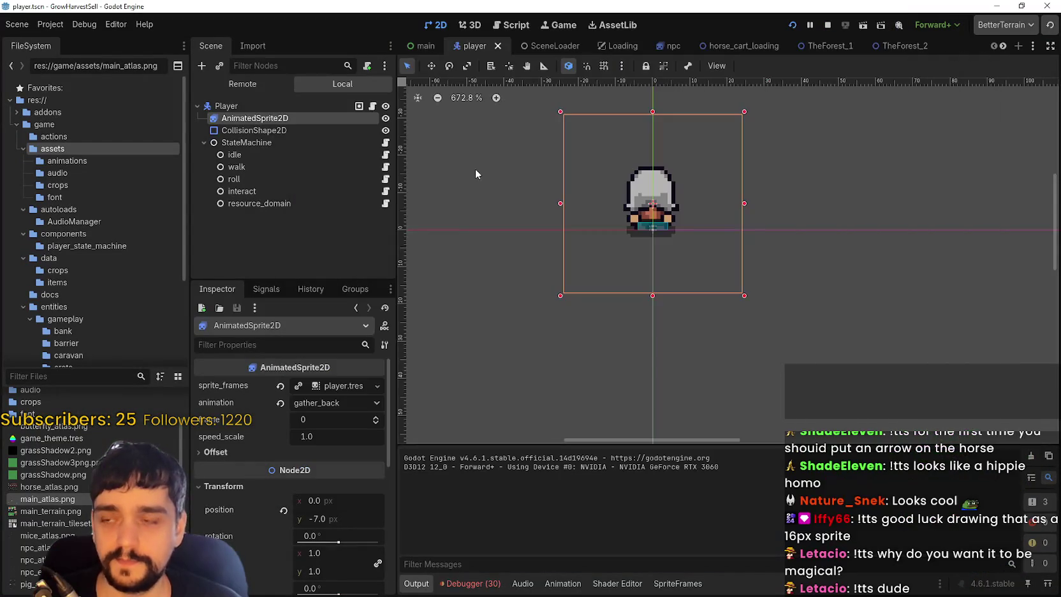
pyautogui.click(384, 192)
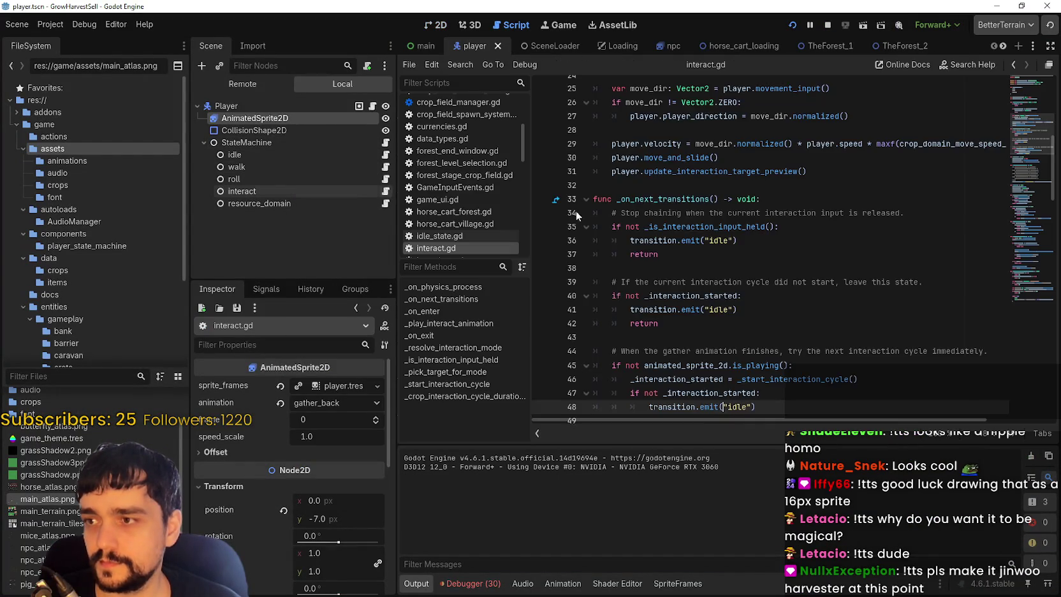
pyautogui.scroll(-3, 841, 308)
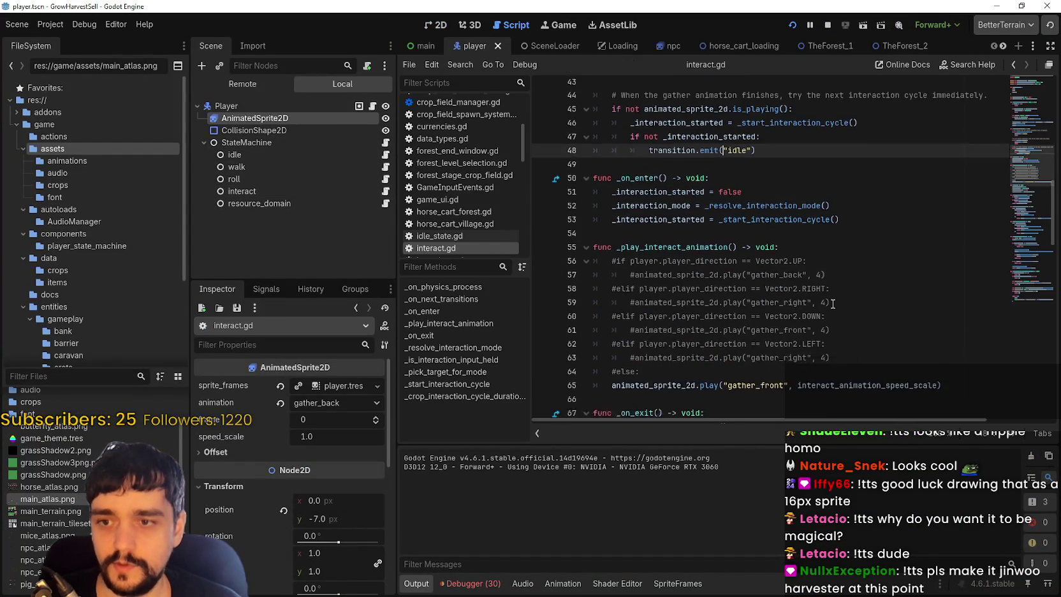
pyautogui.click(883, 322)
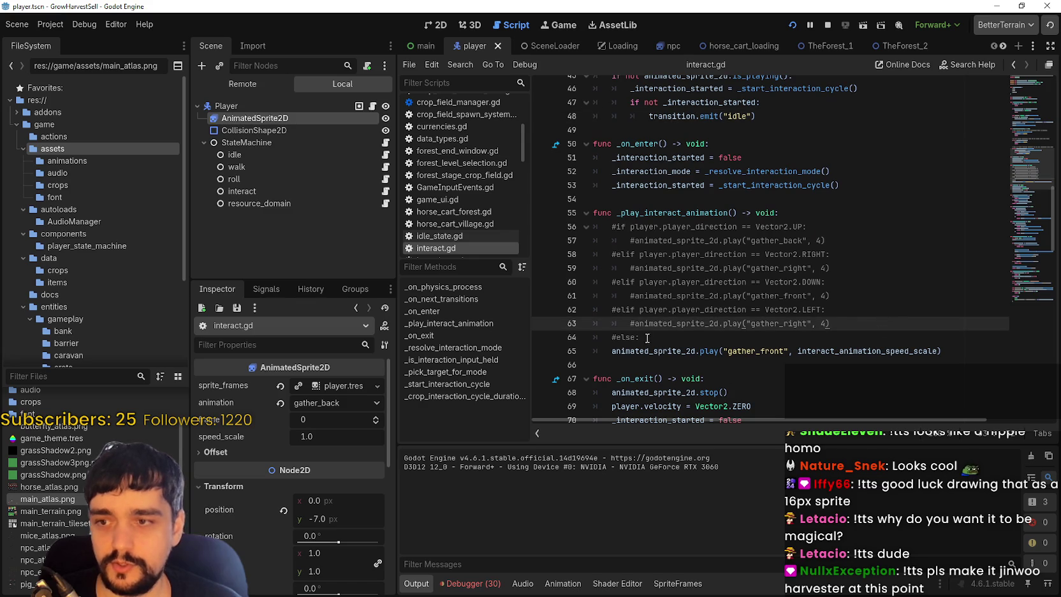
pyautogui.moveTo(647, 338); pyautogui.dragTo(546, 231)
pyautogui.hotkey('ctrl', 'k')
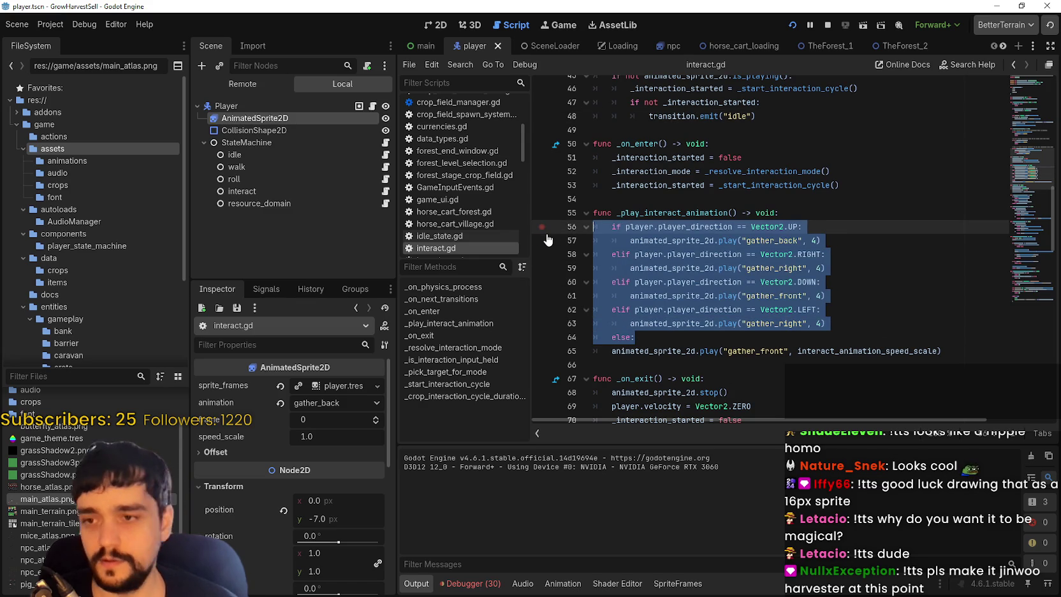
pyautogui.click(614, 351)
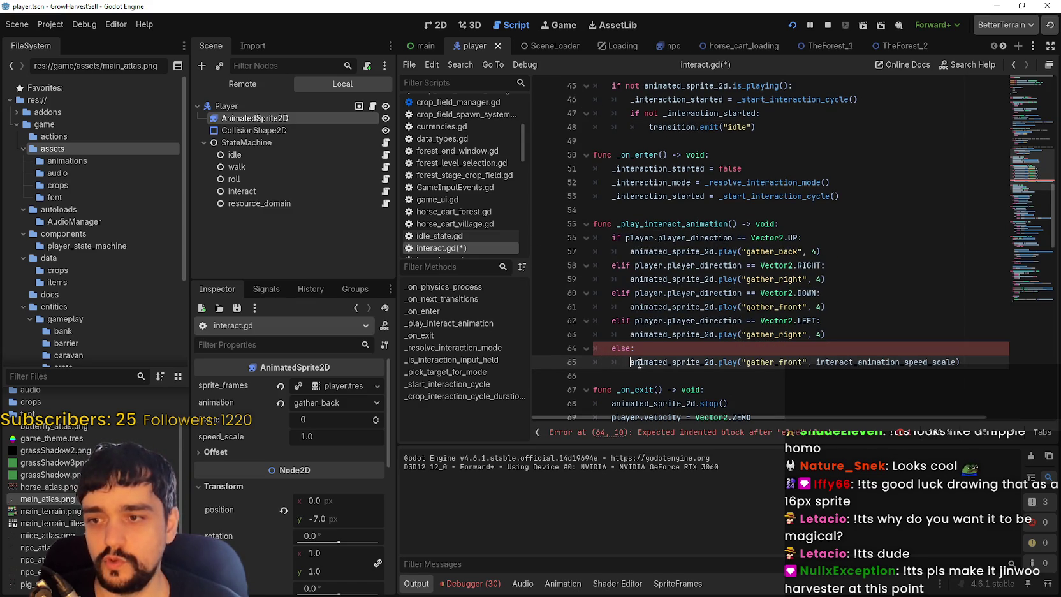
pyautogui.hotkey('ctrl', 's')
# - Glance at resource_domain_state.gd and come back to interact.gd
pyautogui.scroll(-2, 778, 273)
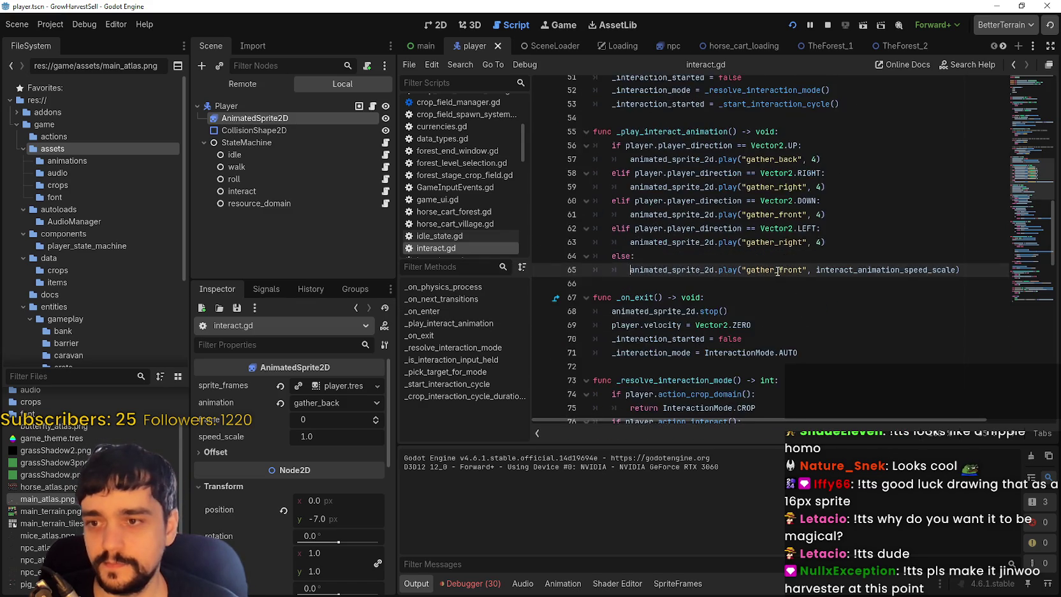
pyautogui.scroll(-2, 778, 273)
pyautogui.scroll(2, 609, 278)
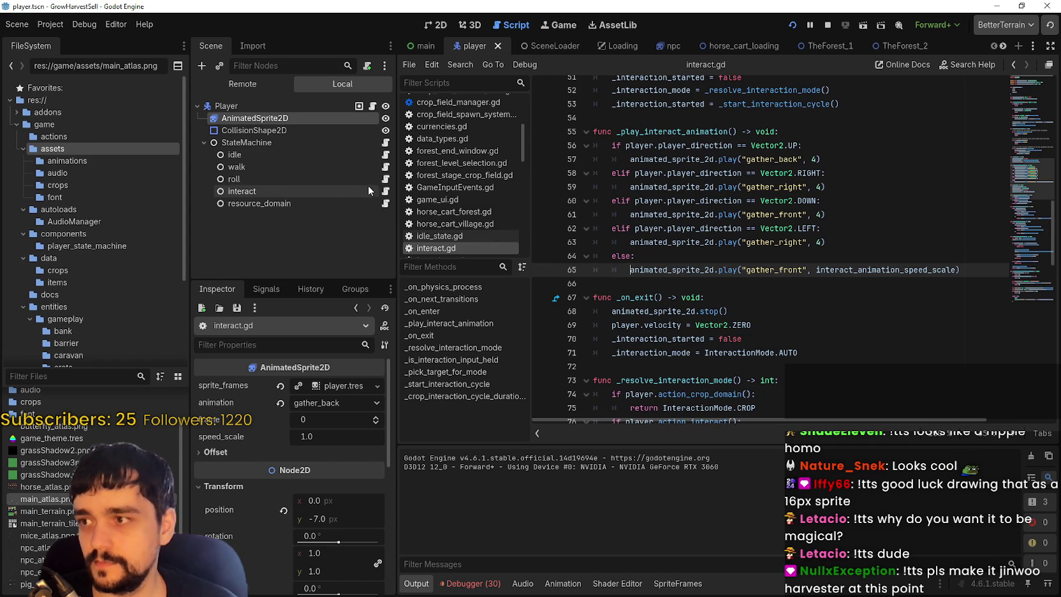
pyautogui.click(385, 204)
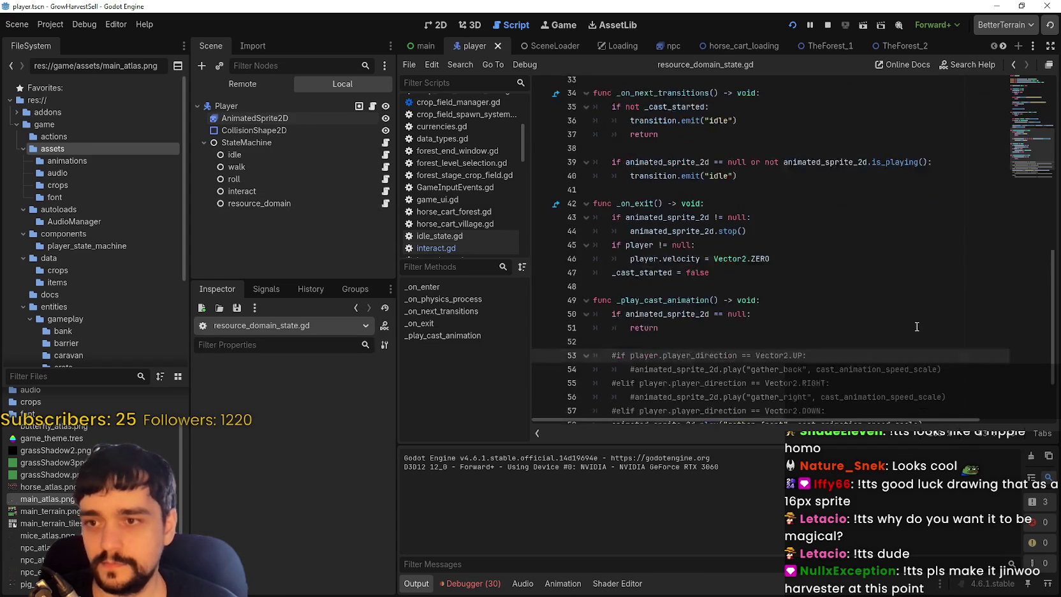
pyautogui.click(385, 191)
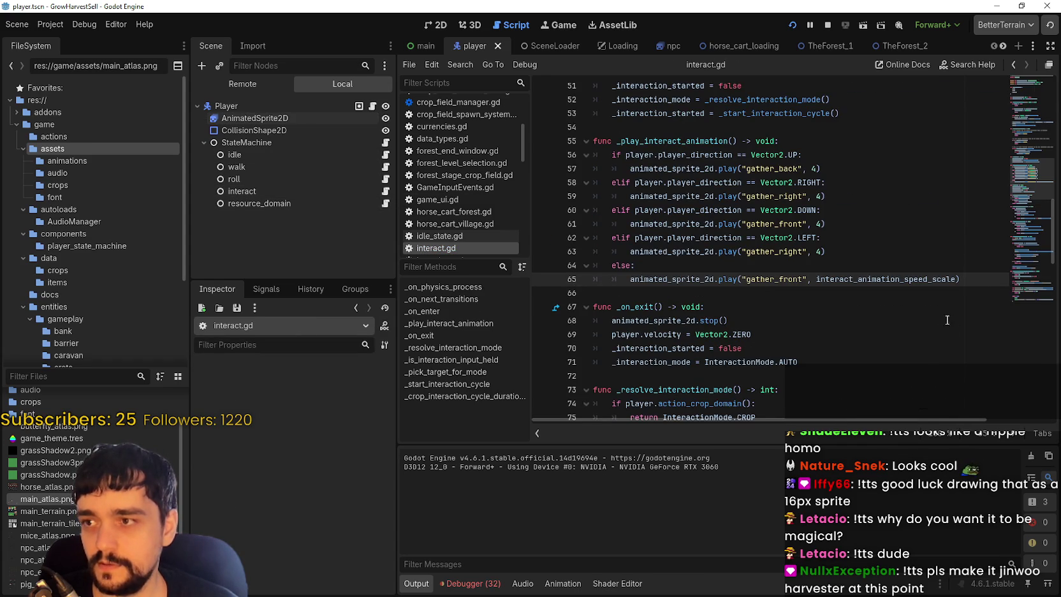
# - Dedent the gather_front call on line 65 and comment out lines 56–64 again
pyautogui.click(667, 265)
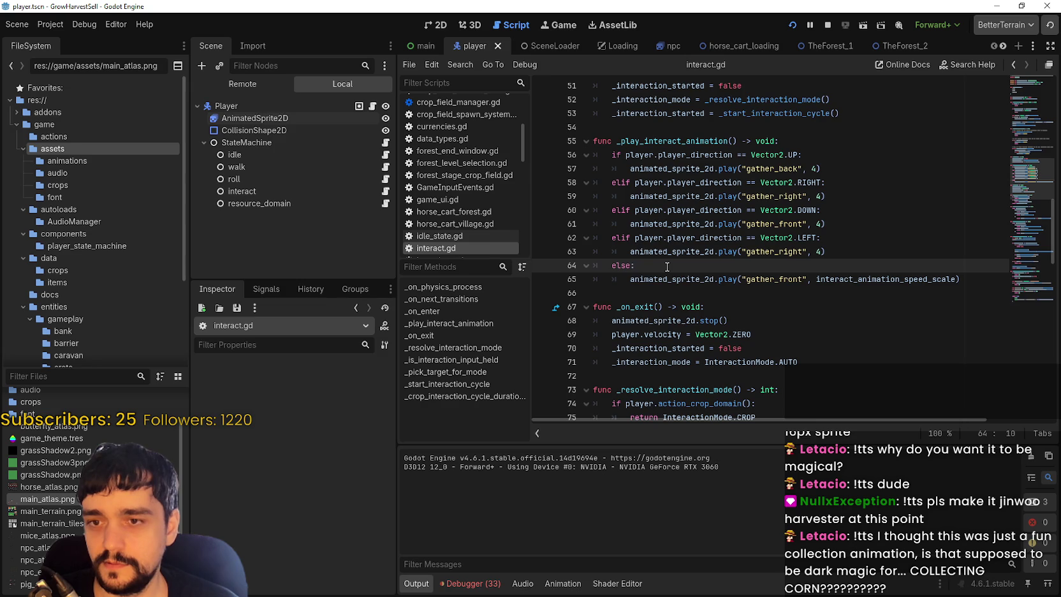
pyautogui.press('Down')
pyautogui.hotkey('shift', 'Tab')
pyautogui.press('Up')
pyautogui.press('End')
pyautogui.hotkey('shift', 'Up')
pyautogui.hotkey('shift', 'Up')
pyautogui.hotkey('shift', 'Up')
pyautogui.hotkey('shift', 'Home')
pyautogui.hotkey('shift', 'Home')
pyautogui.hotkey('ctrl', 'k')
pyautogui.click(667, 267)
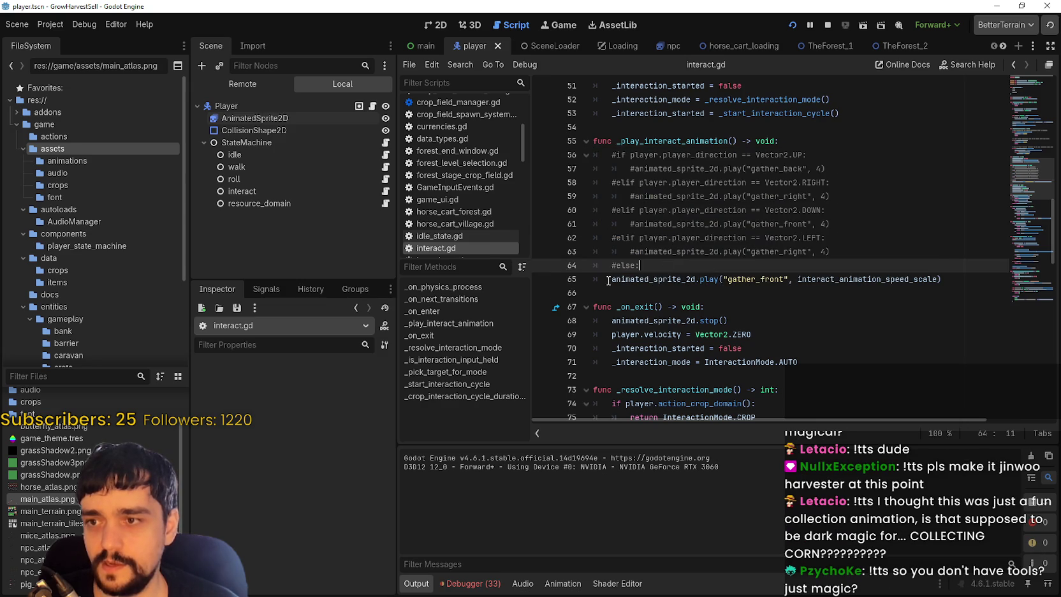
# - Add a pass line under the _play_interact_animation function header
pyautogui.click(609, 280)
pyautogui.click(828, 141)
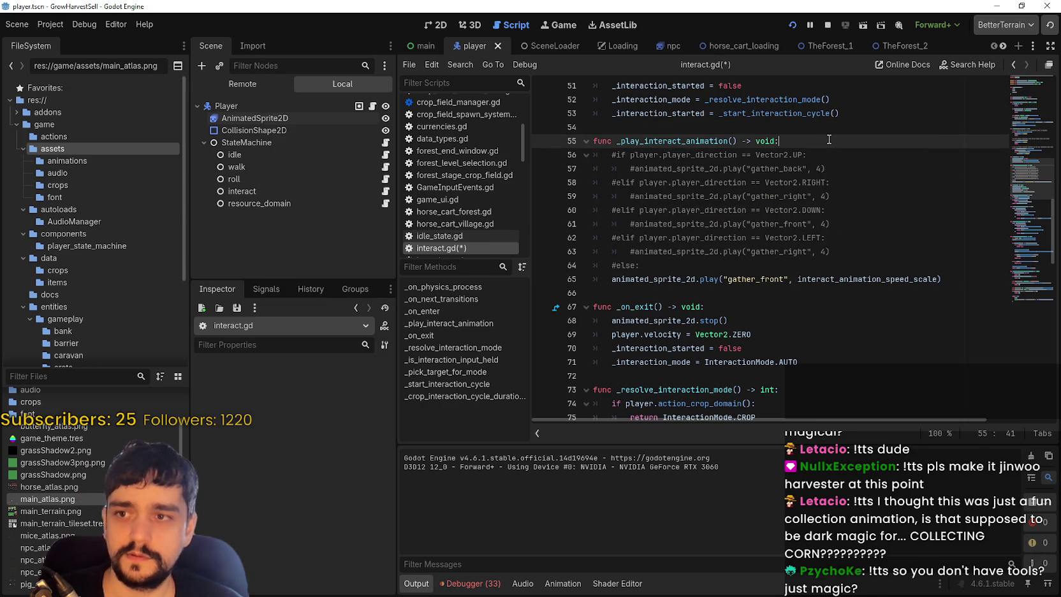
pyautogui.press('Return')
pyautogui.write('pass')
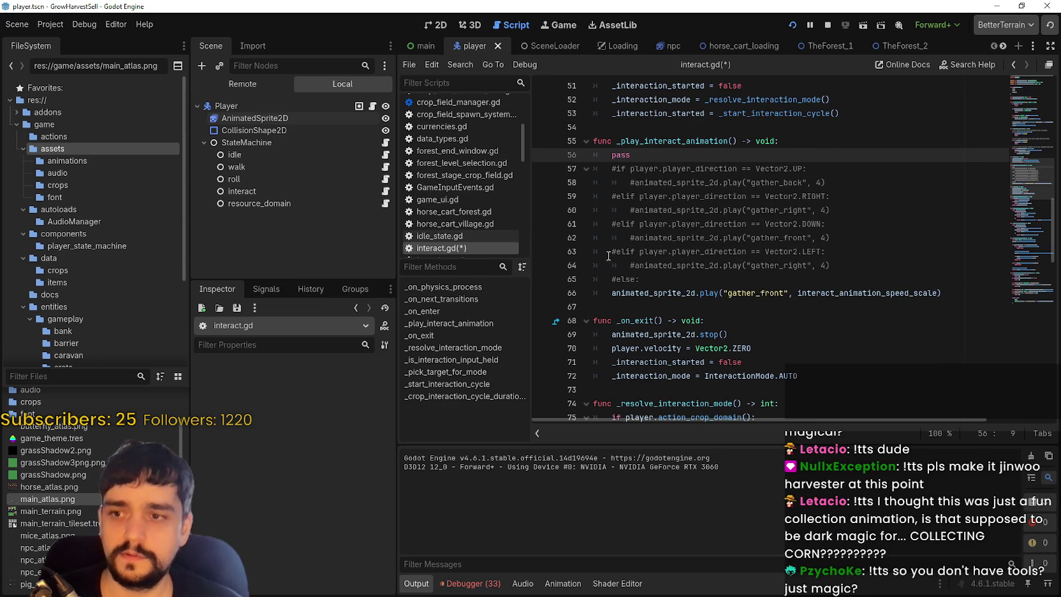
pyautogui.click(605, 294)
# - Comment out gather_front, save interact.gd, and uncomment the LEFT and else cast branches in resource_domain_state.gd
pyautogui.write('#')
pyautogui.hotkey('ctrl', 's')
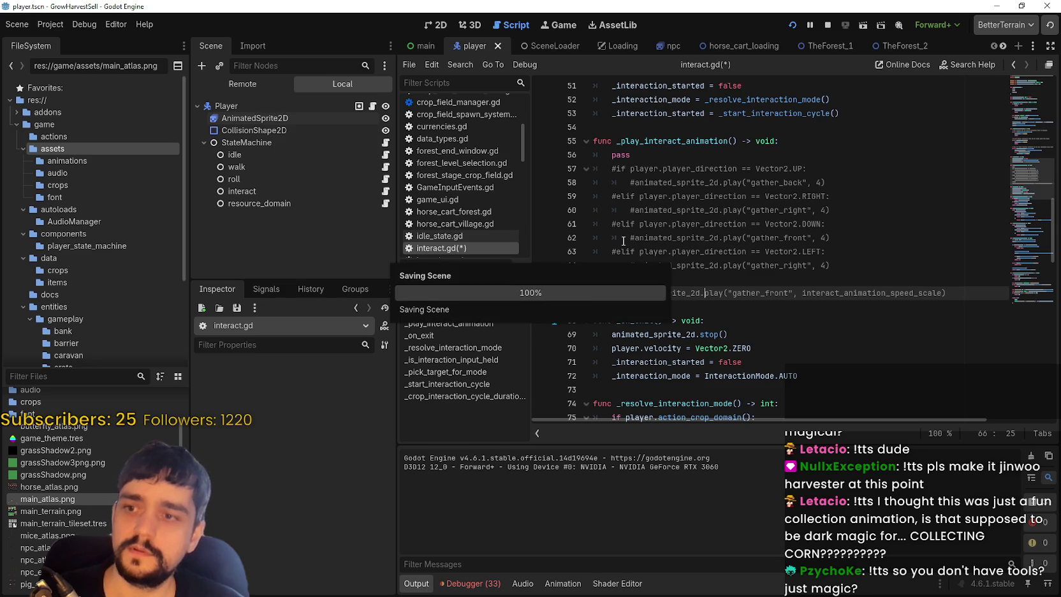
pyautogui.click(386, 203)
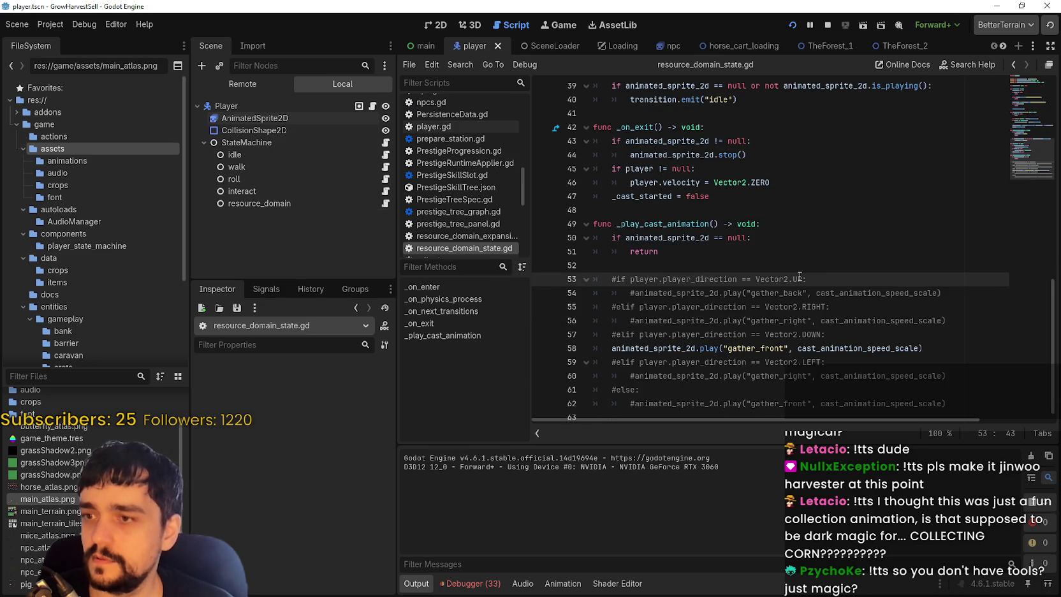
pyautogui.moveTo(946, 392)
pyautogui.mouseDown()
pyautogui.moveTo(598, 272)
pyautogui.moveTo(576, 254)
pyautogui.mouseUp()
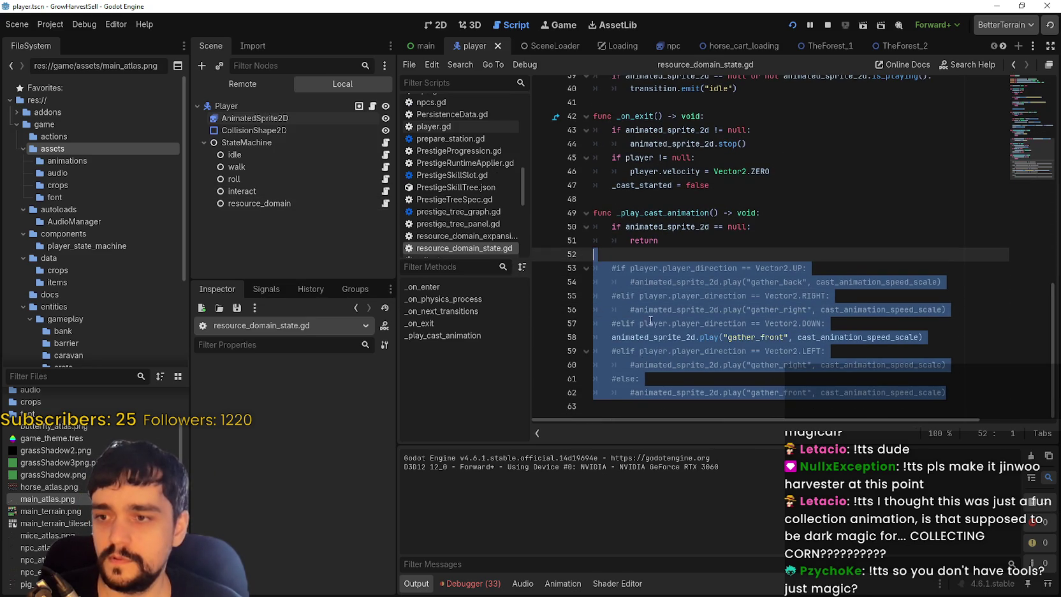
pyautogui.click(641, 350)
pyautogui.moveTo(947, 393)
pyautogui.mouseDown()
pyautogui.moveTo(641, 379)
pyautogui.moveTo(605, 352)
pyautogui.moveTo(576, 350)
pyautogui.mouseUp()
pyautogui.hotkey('ctrl', 'k')
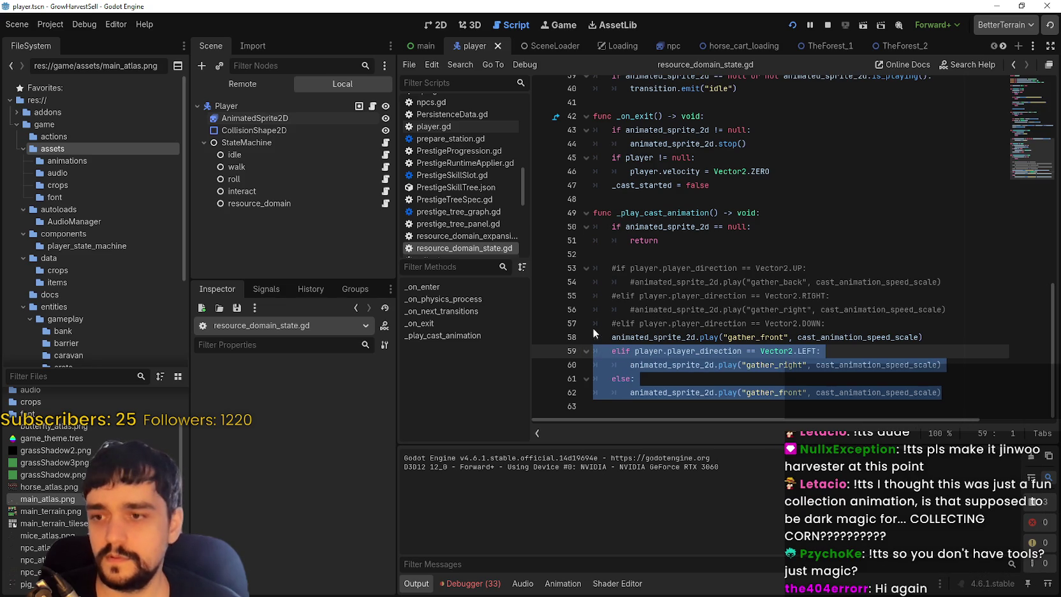
# - Uncomment the remaining direction checks in _play_cast_animation, fix line 57's indentation, and run the game
pyautogui.click(828, 323)
pyautogui.moveTo(828, 334)
pyautogui.mouseDown()
pyautogui.moveTo(644, 299)
pyautogui.moveTo(574, 257)
pyautogui.mouseUp()
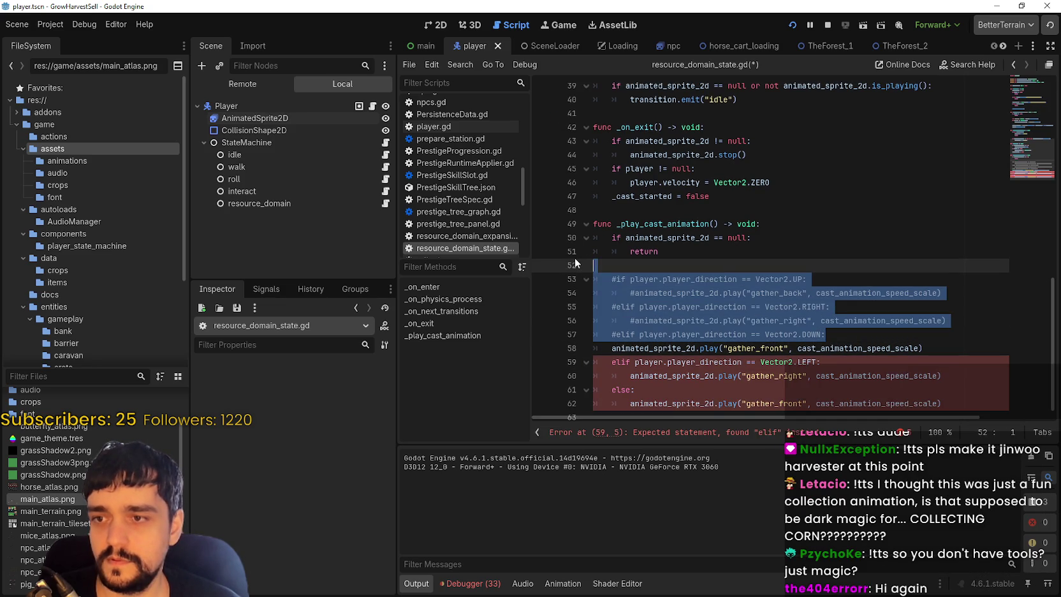
pyautogui.hotkey('ctrl', 'k')
pyautogui.click(657, 272)
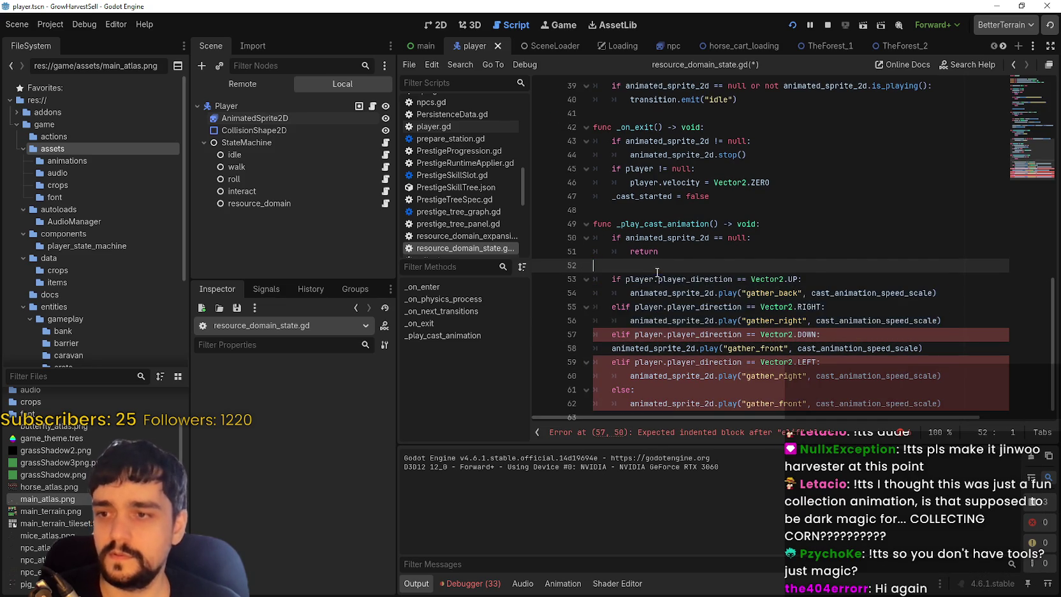
pyautogui.press('BackSpace')
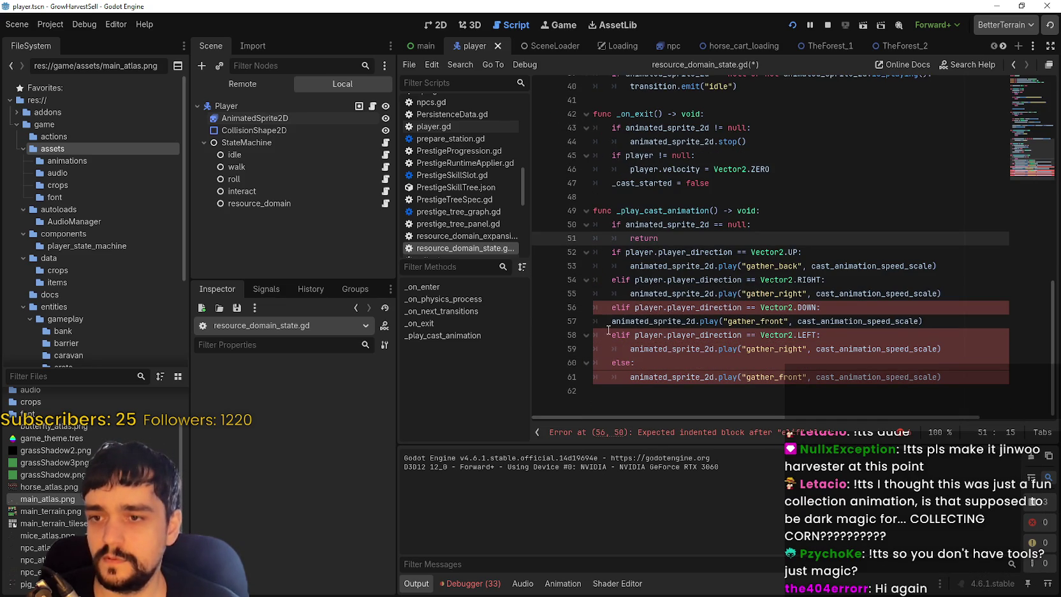
pyautogui.click(608, 322)
pyautogui.scroll(1, 600, 350)
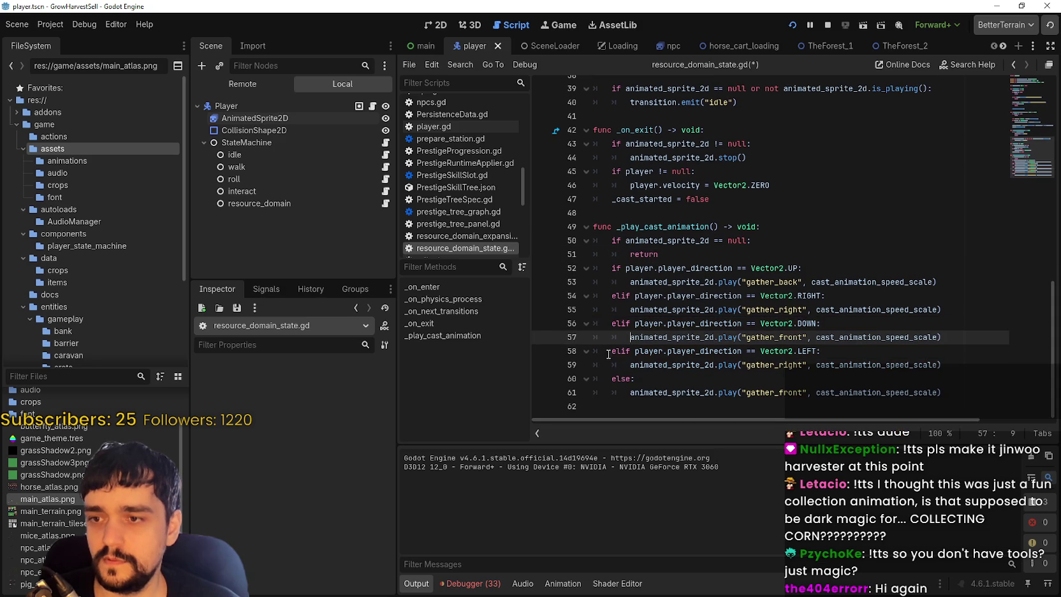
pyautogui.click(683, 379)
pyautogui.press('F5')
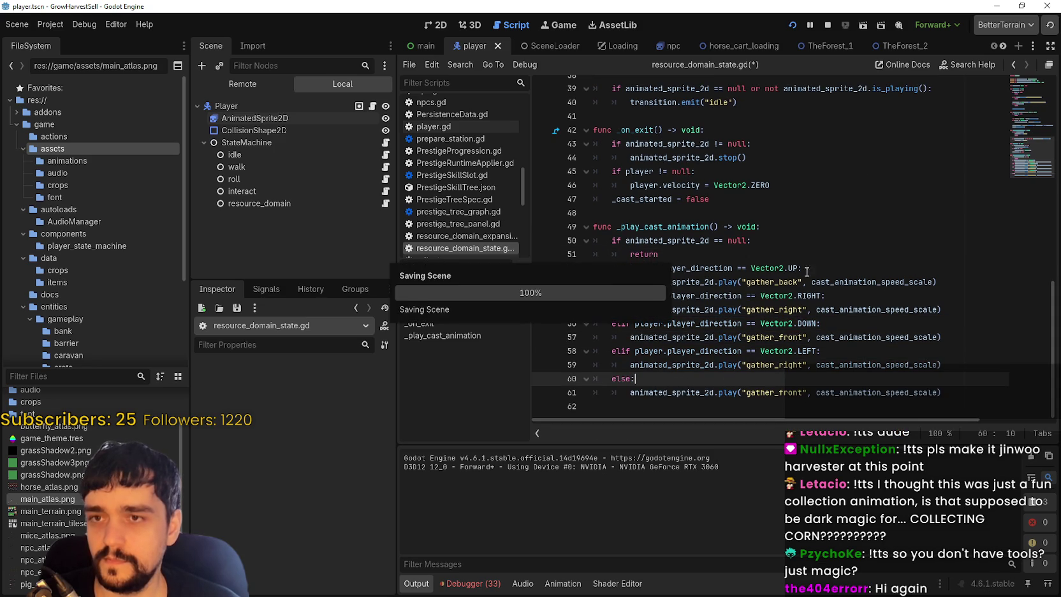
# - Travel to forest Stage 1 and walk through the corn, harvesting it with the scythe
pyautogui.press('w')
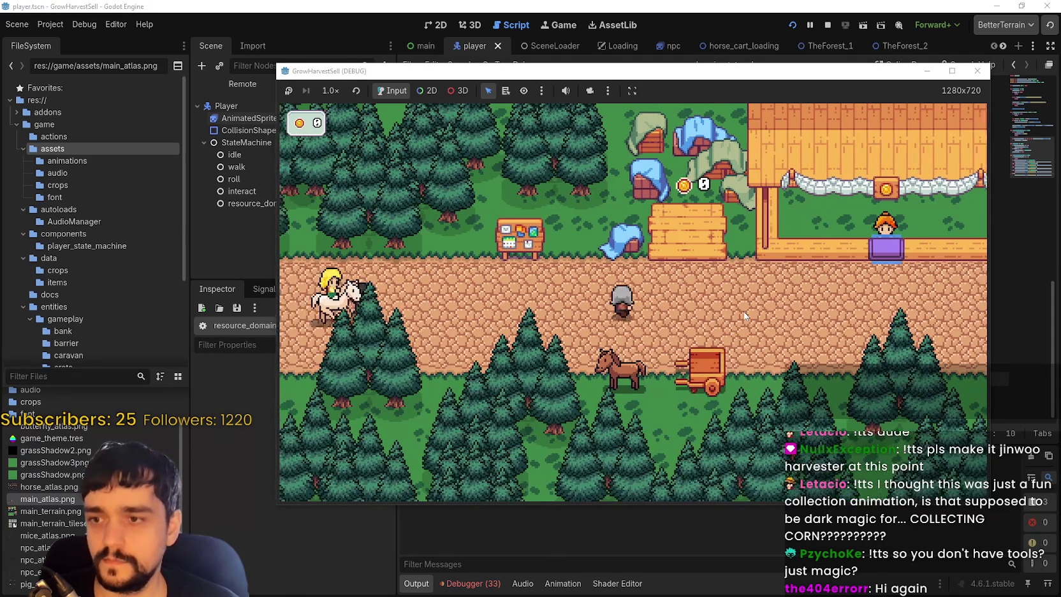
pyautogui.press('s')
pyautogui.press('e')
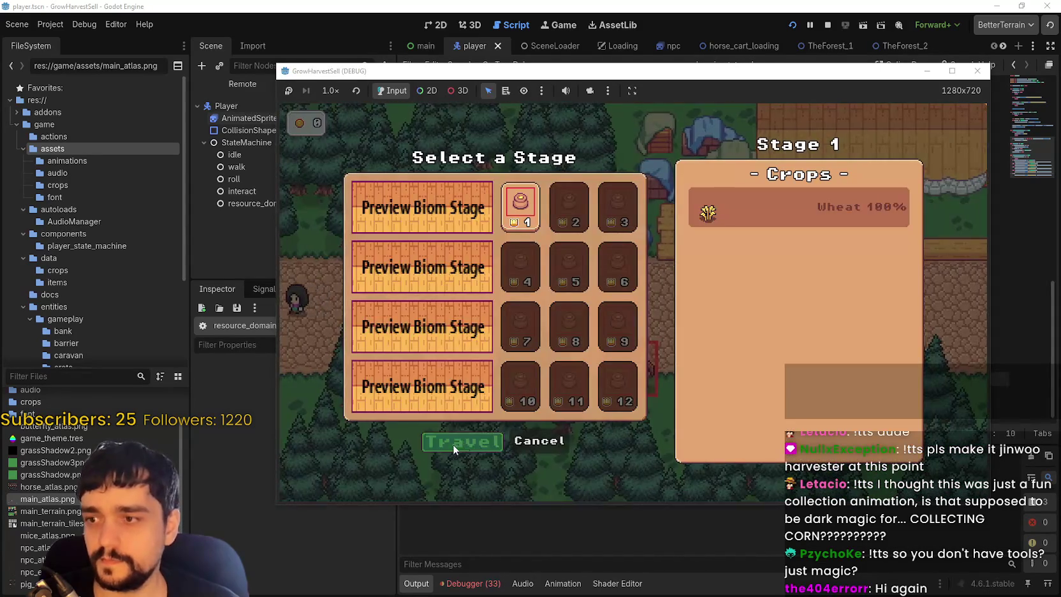
pyautogui.click(454, 440)
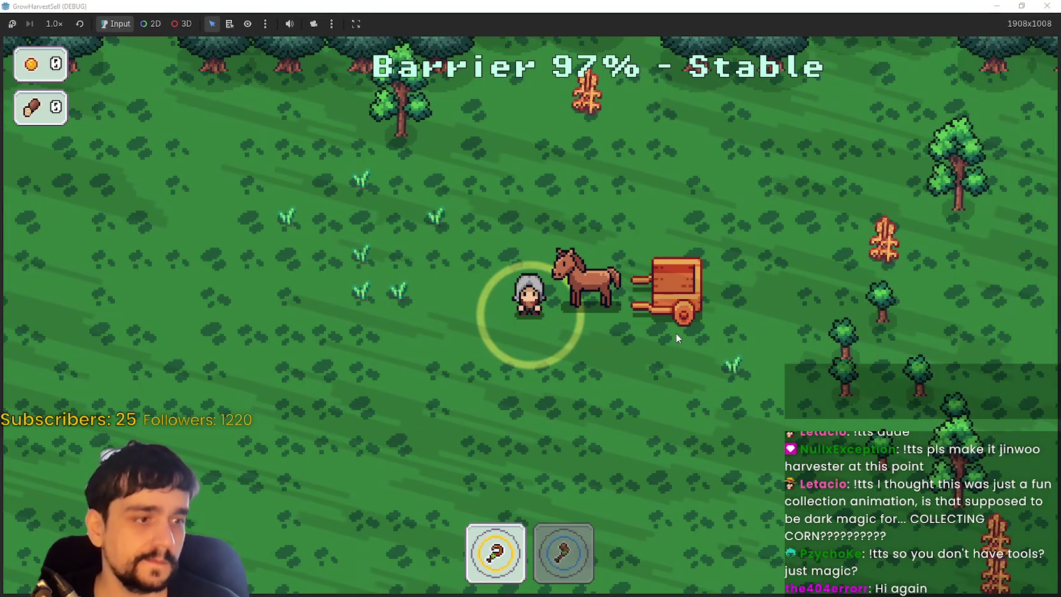
pyautogui.press('d')
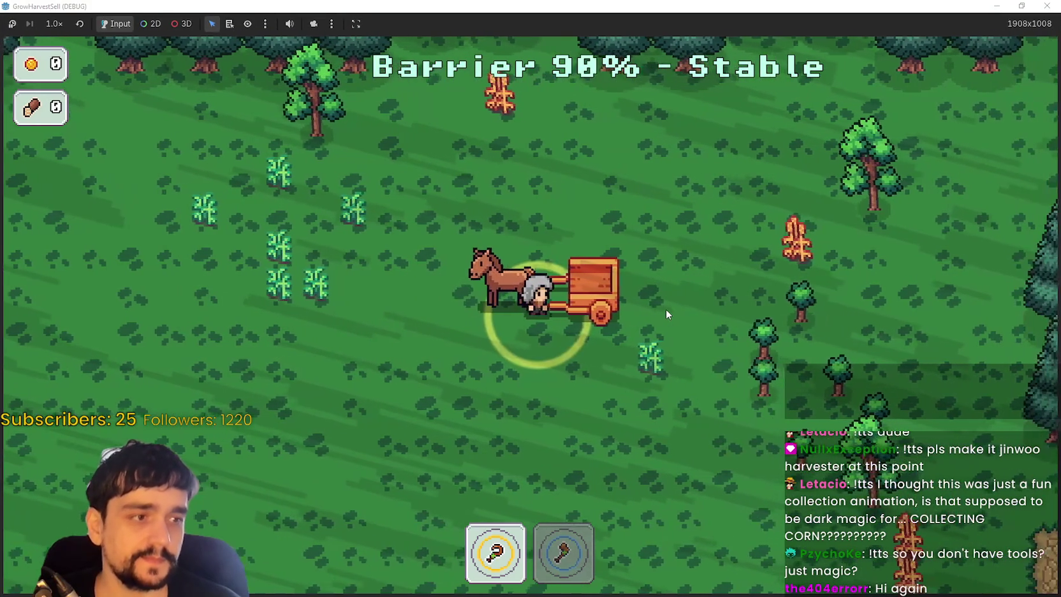
pyautogui.press('w')
pyautogui.press('a')
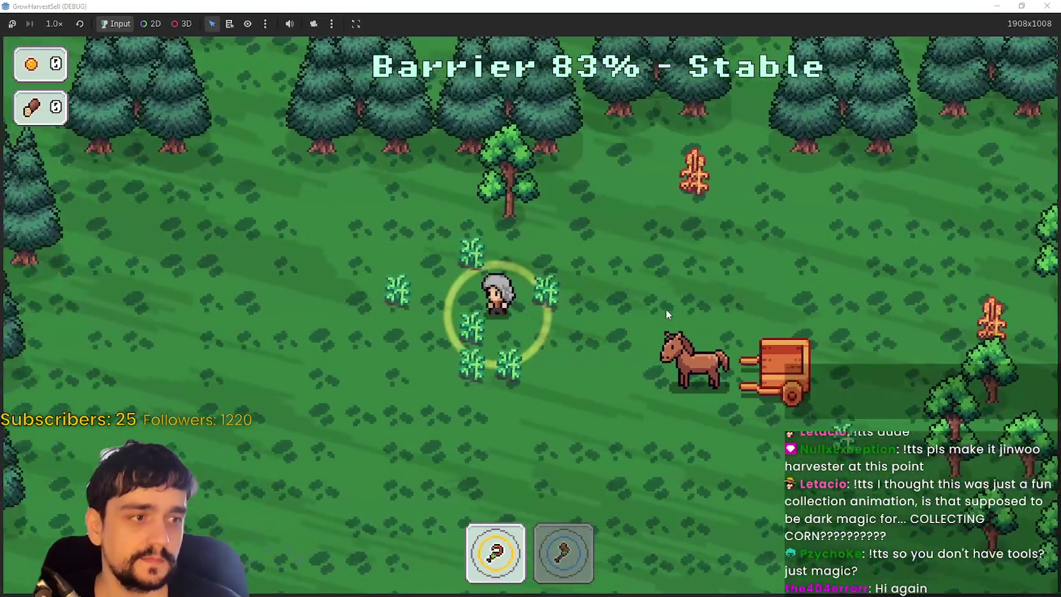
pyautogui.press('s')
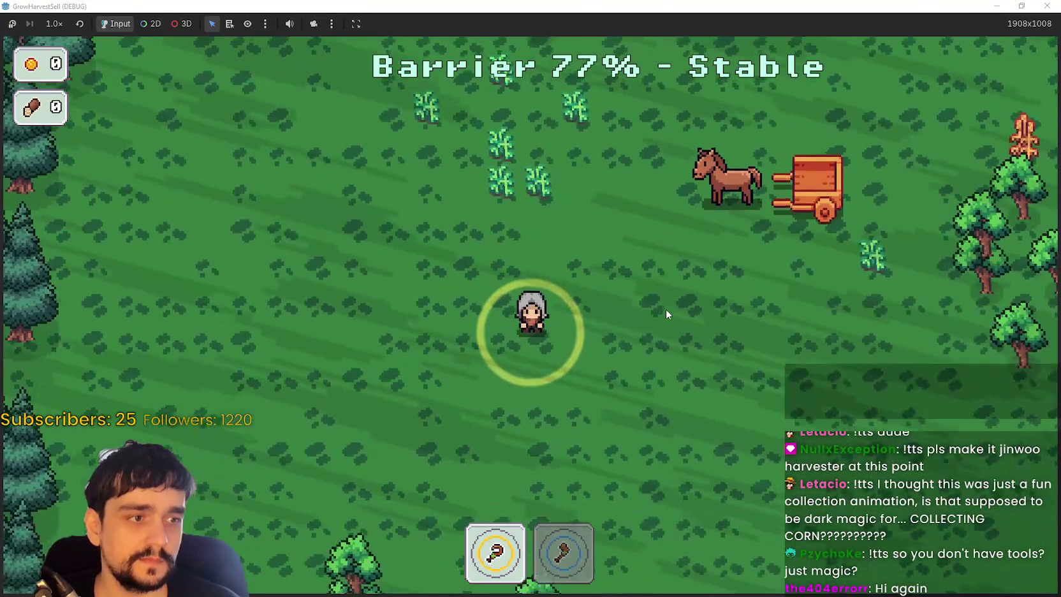
pyautogui.press('a')
pyautogui.press('w')
pyautogui.press('d')
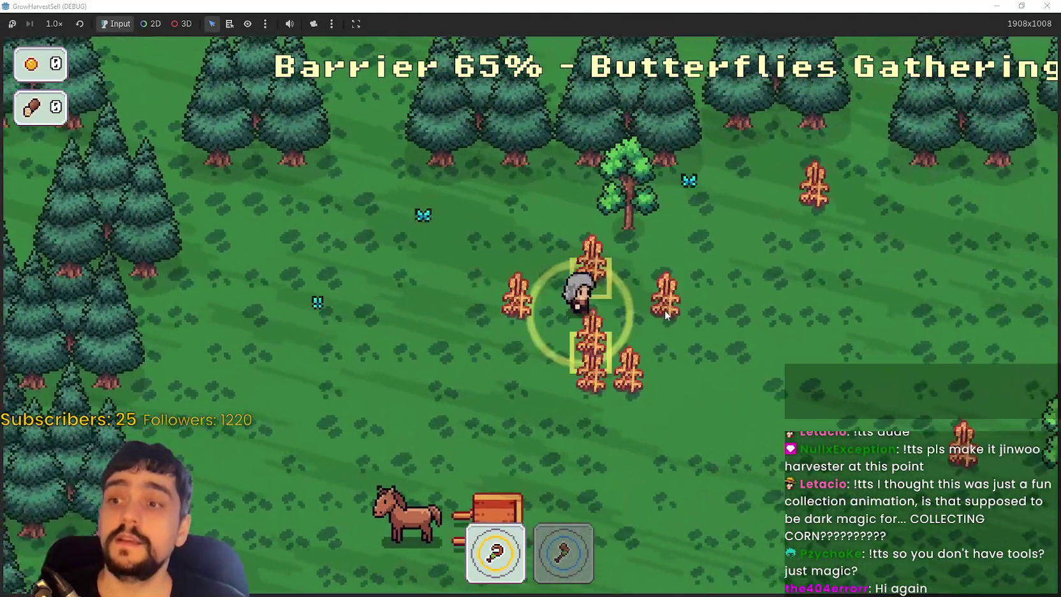
pyautogui.press('s')
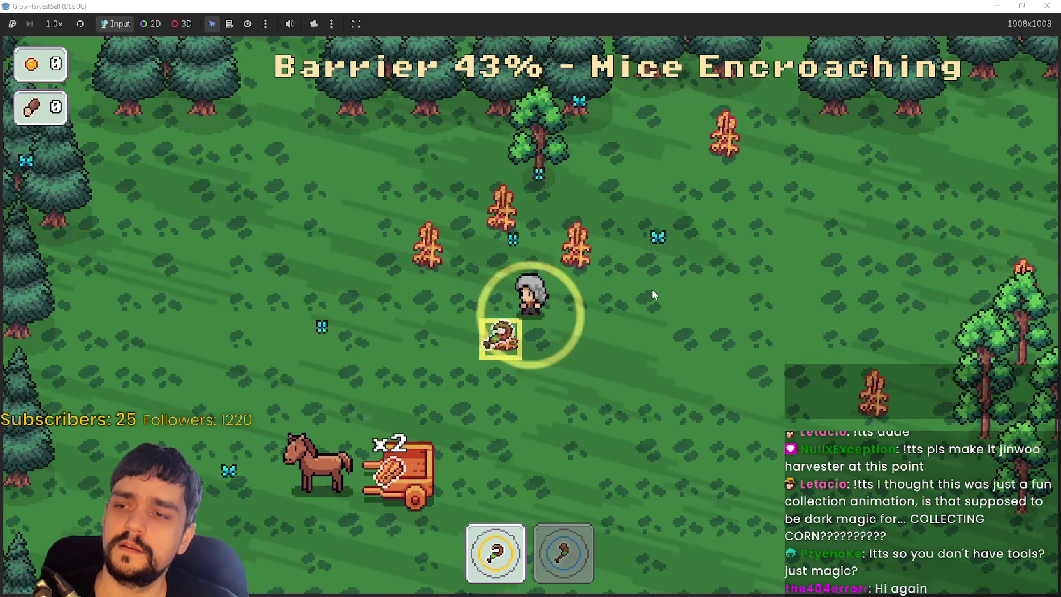
# - Chop trees with the axe, reach the goal zone for Stage End with 3 crops, and return to the editor
pyautogui.press('2')
pyautogui.press('w')
pyautogui.press('a')
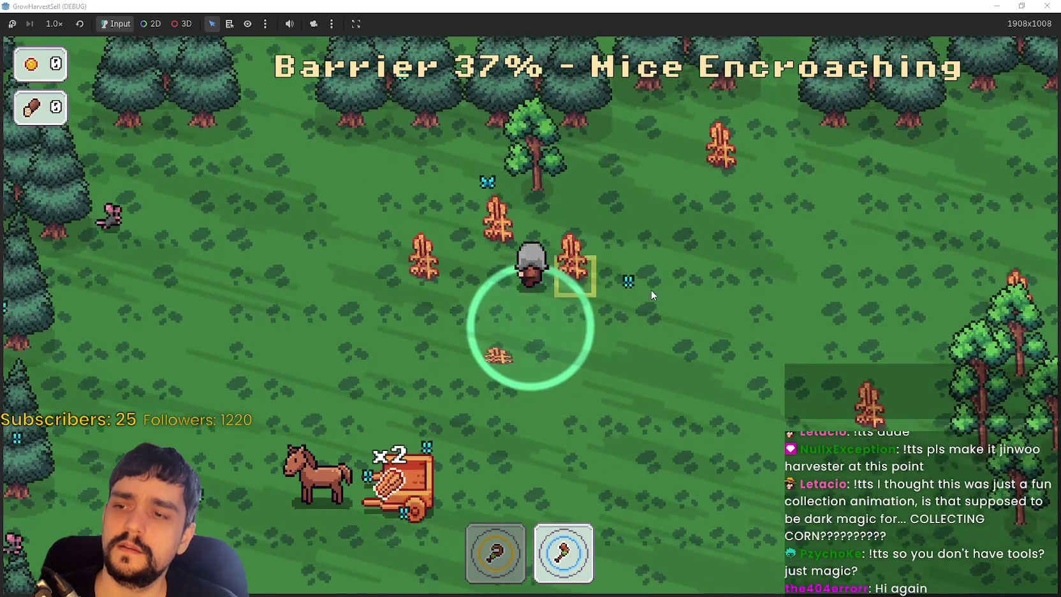
pyautogui.press('s')
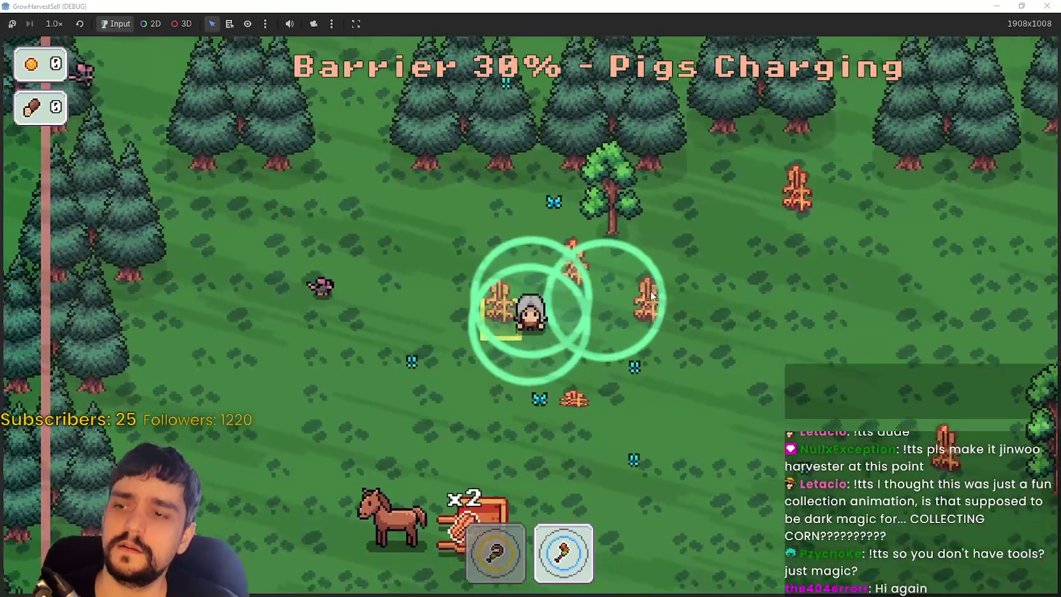
pyautogui.press('d')
pyautogui.press('d')
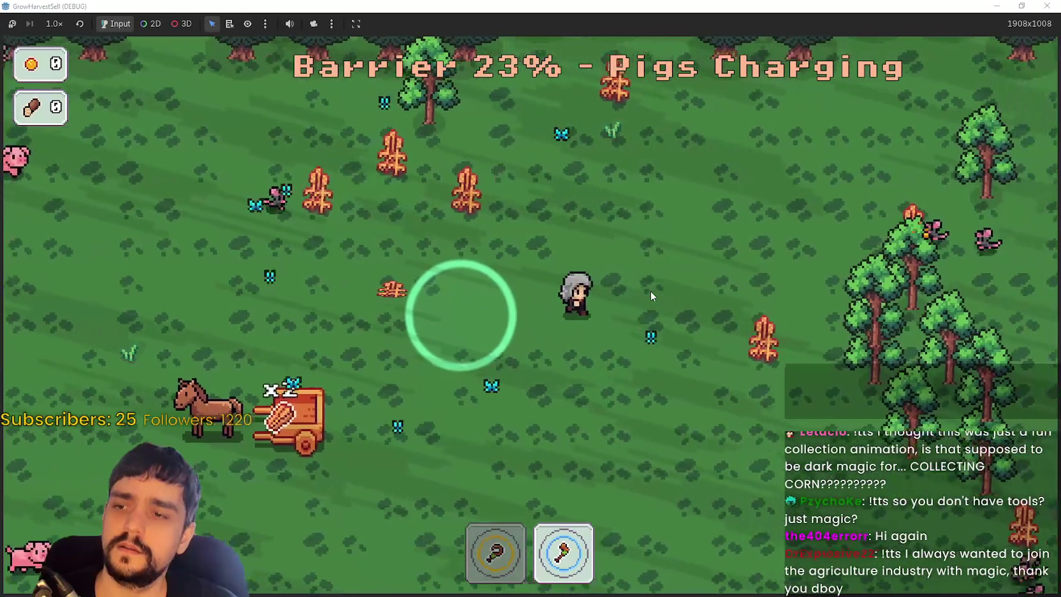
pyautogui.press('1')
pyautogui.press('d')
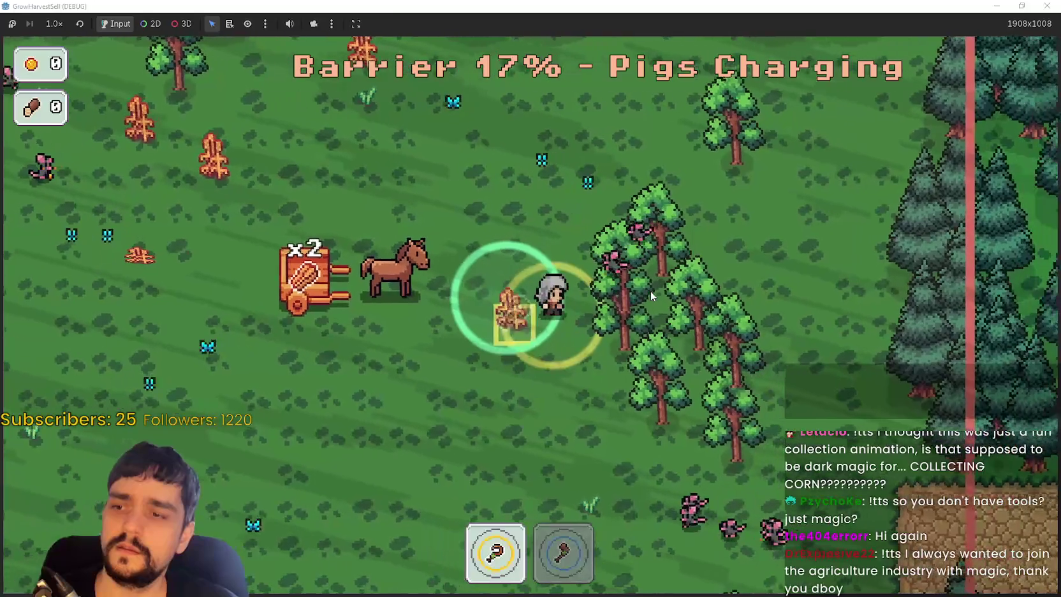
pyautogui.press('s')
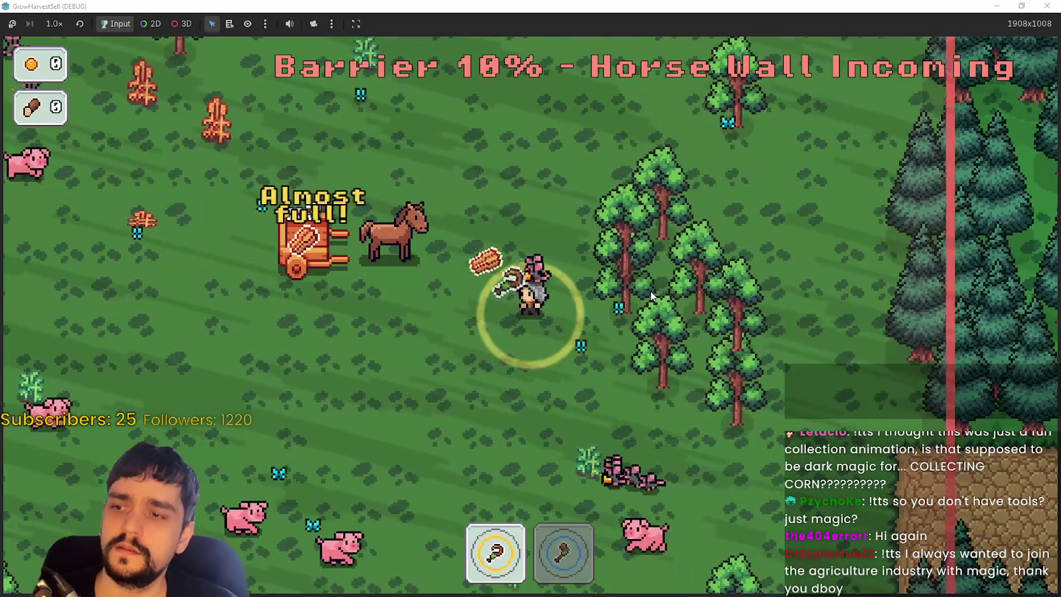
pyautogui.press('s')
pyautogui.press('d')
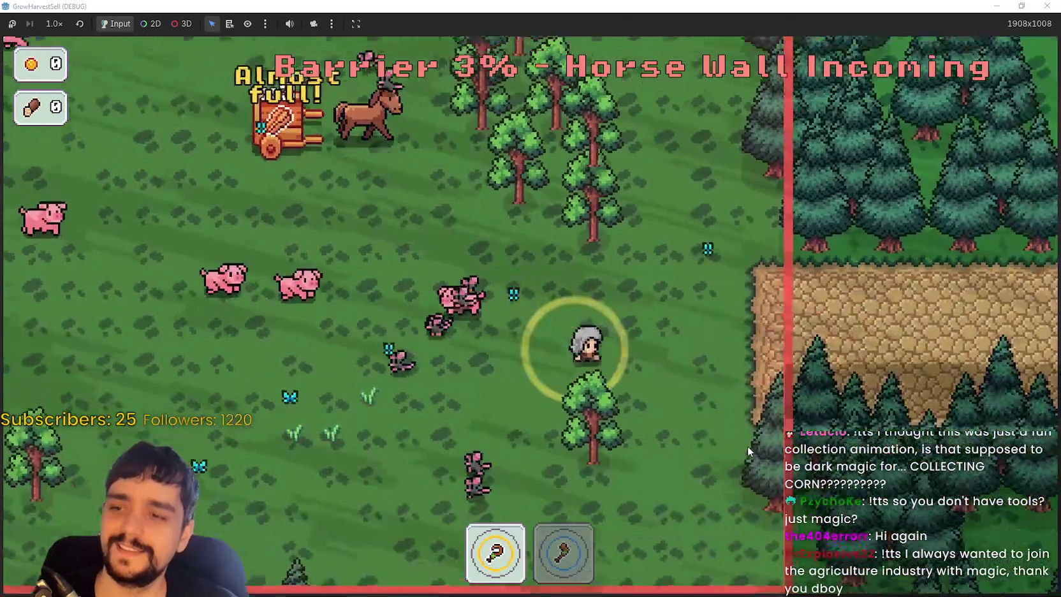
pyautogui.press('d')
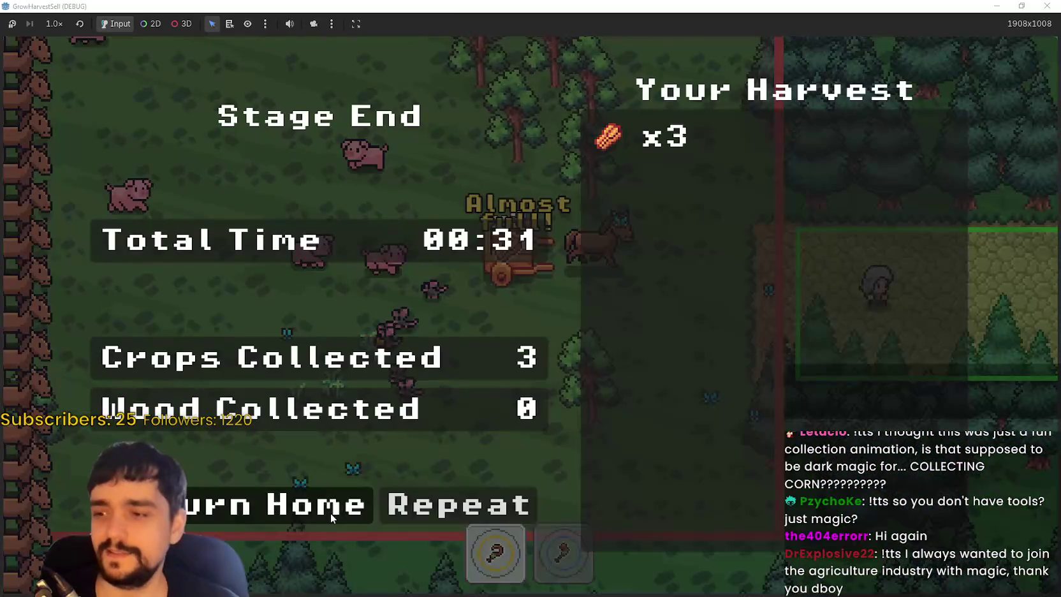
pyautogui.hotkey('alt', 'Tab')
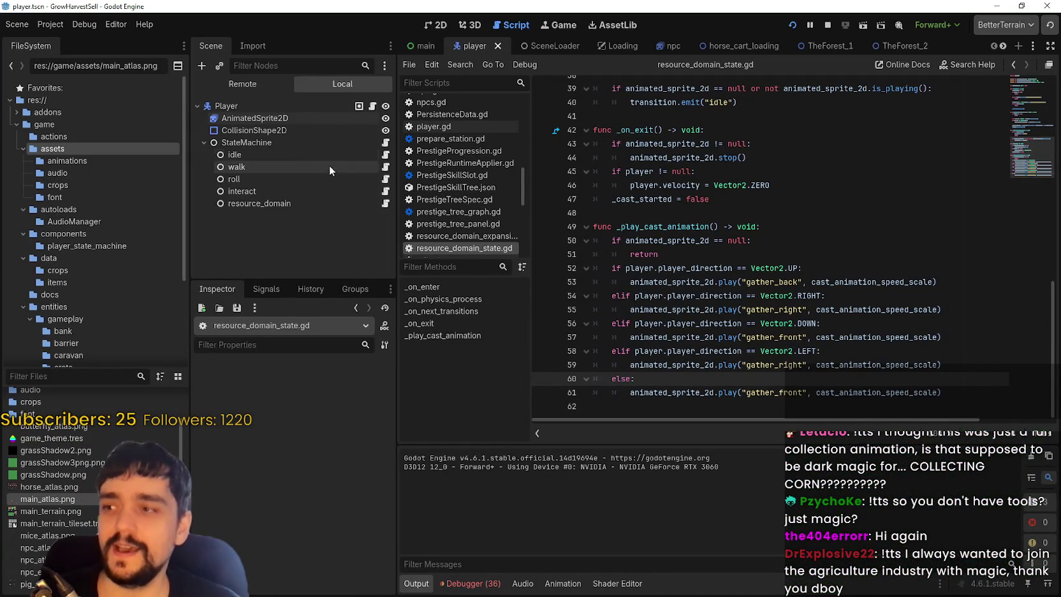
# - Uncomment the direction-based gather branches, lines 57–66, in the interact state's interact.gd script
pyautogui.click(351, 190)
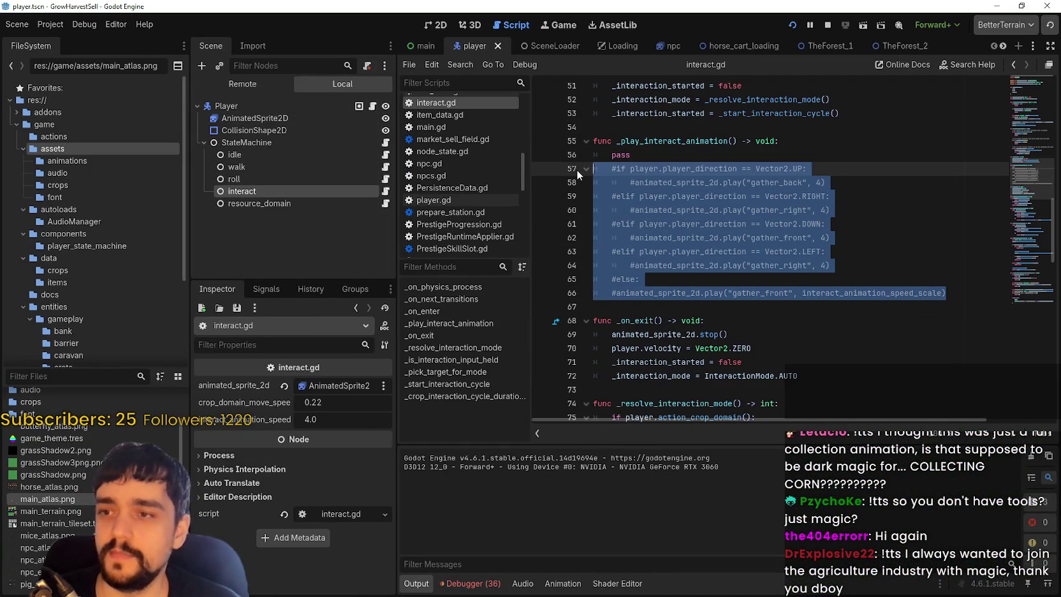
pyautogui.hotkey('ctrl', 'k')
pyautogui.click(614, 294)
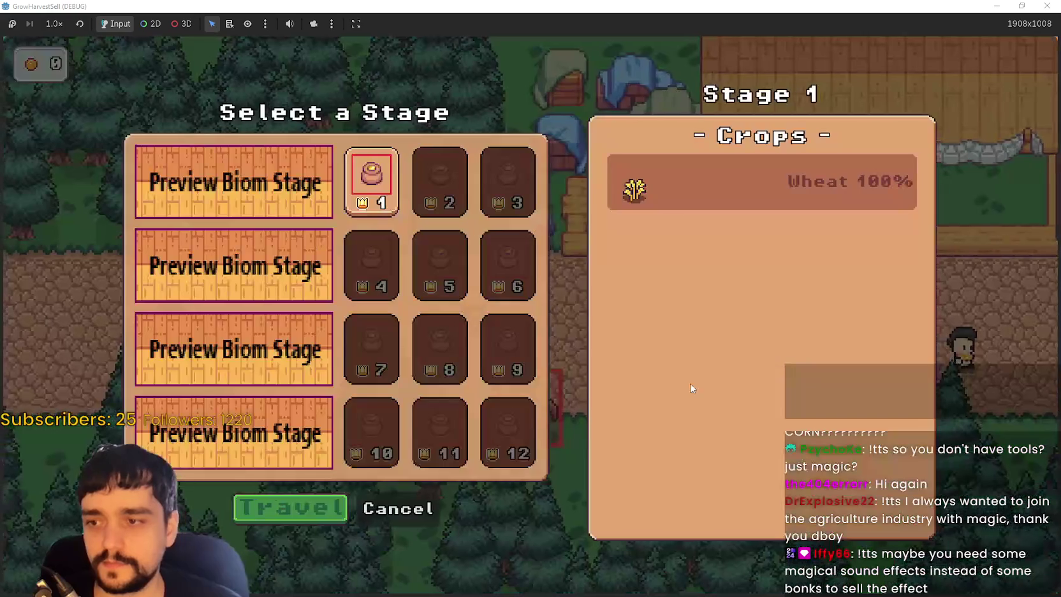
# - Travel to forest Stage 1 and walk around the field gathering crops
pyautogui.click(324, 518)
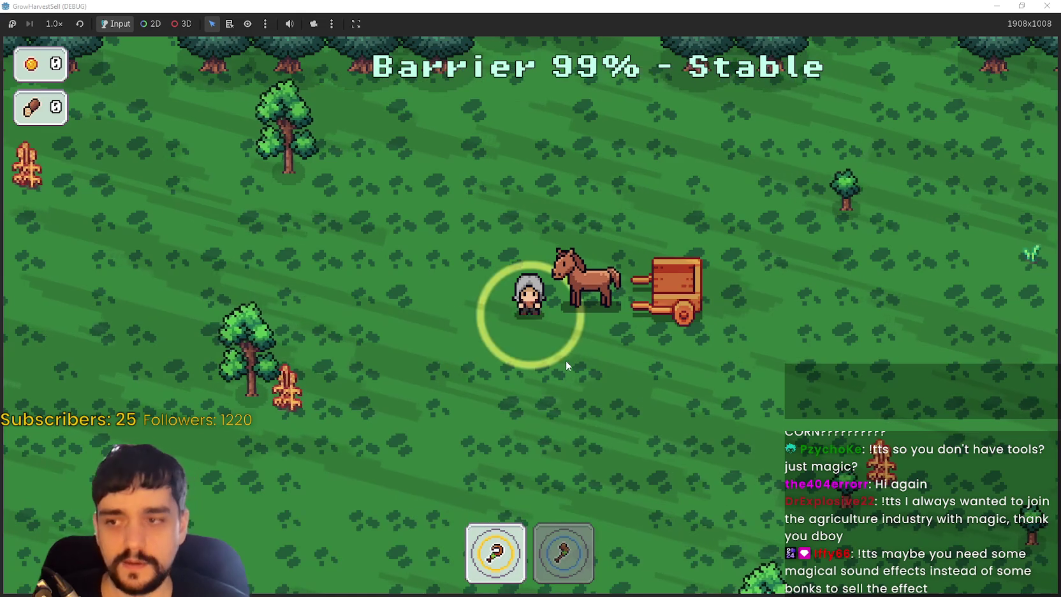
pyautogui.press('s')
pyautogui.press('a')
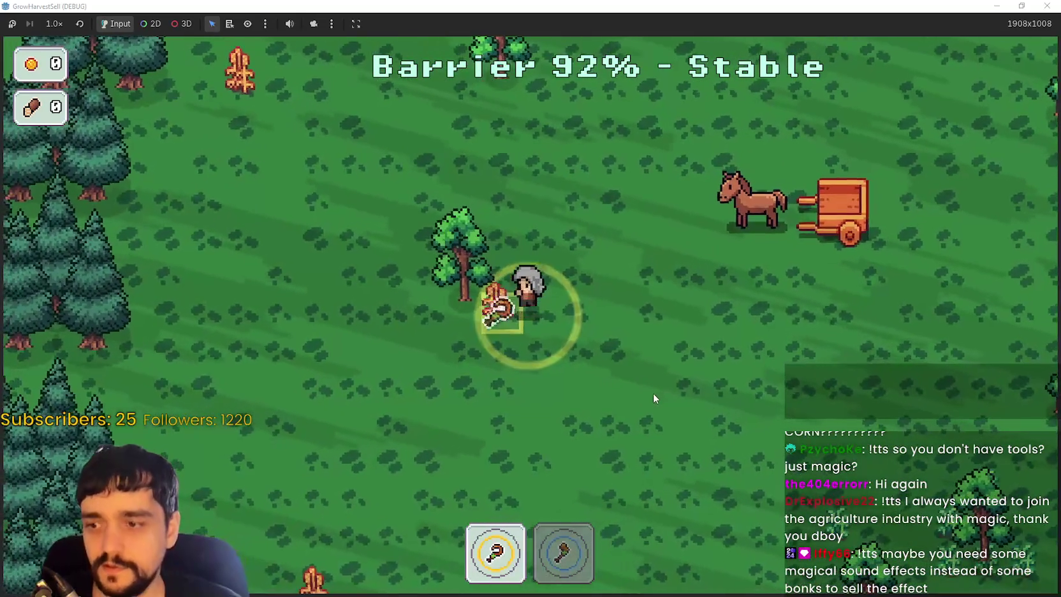
pyautogui.press('d')
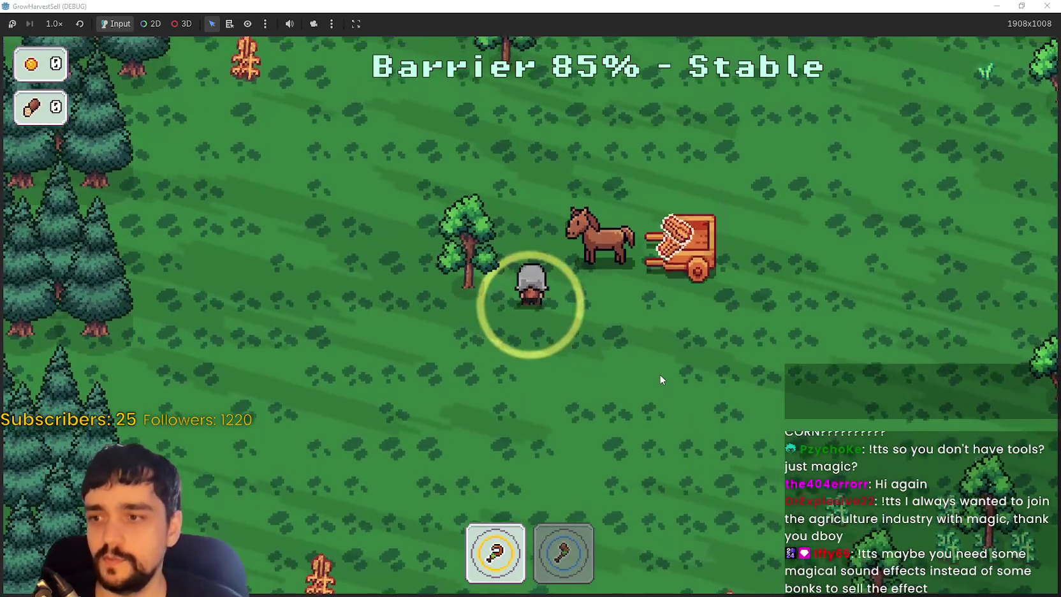
pyautogui.press('s')
pyautogui.press('s')
pyautogui.press('a')
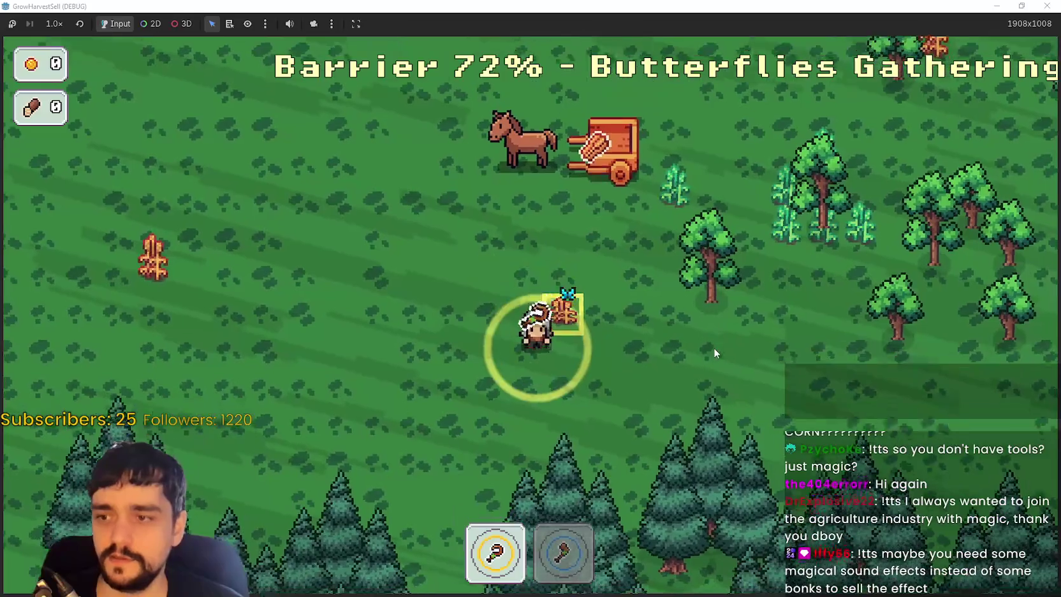
pyautogui.press('s')
pyautogui.press('w')
pyautogui.press('w')
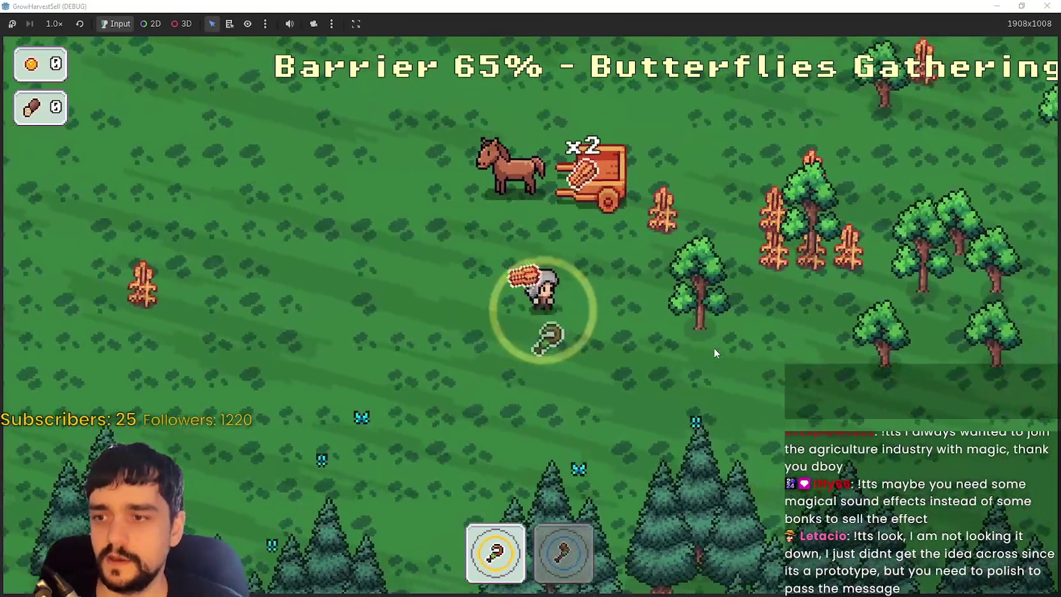
pyautogui.press('d')
pyautogui.press('d')
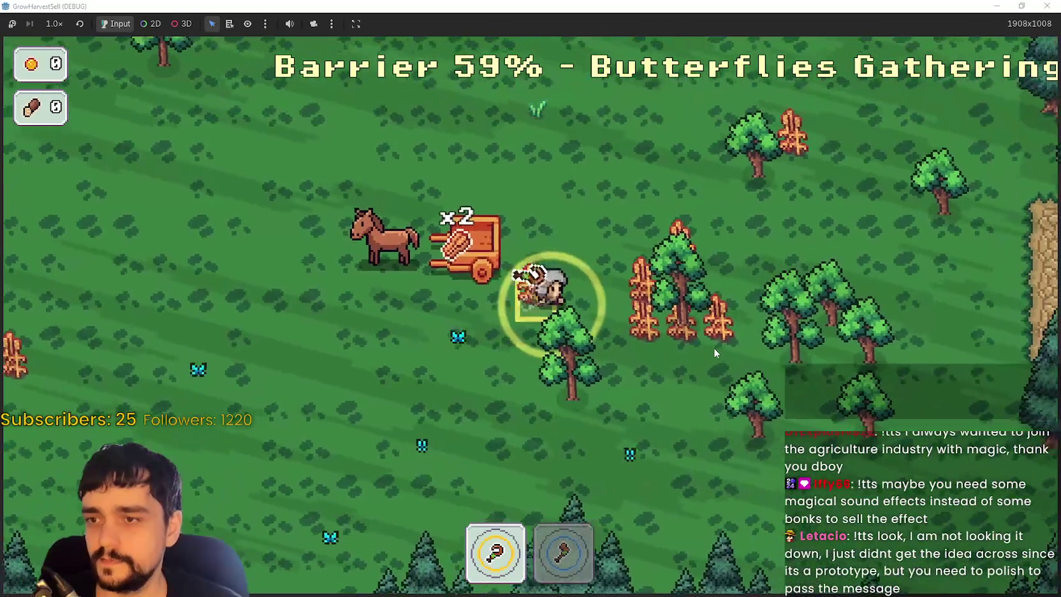
pyautogui.press('d')
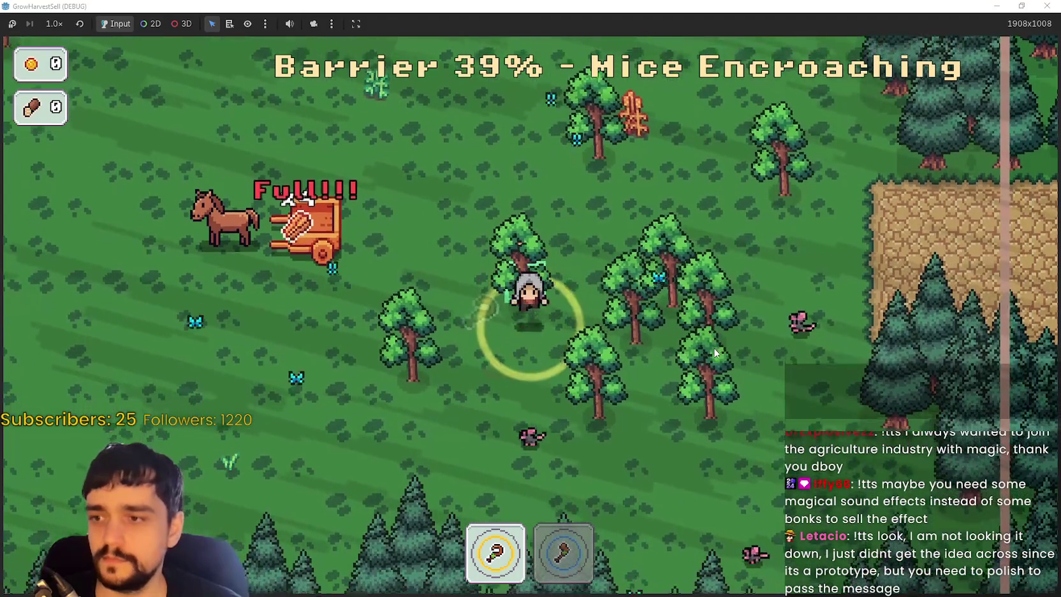
# - Switch to the axe and chop trees across the lower part of the field
pyautogui.press('d')
pyautogui.press('2')
pyautogui.press('a')
pyautogui.press('s')
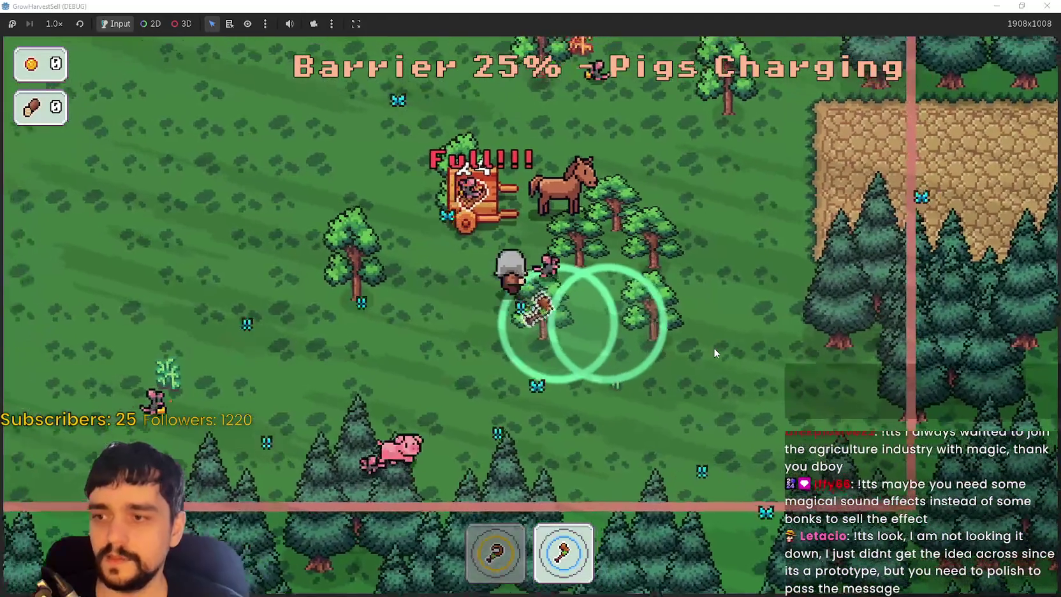
pyautogui.press('w')
pyautogui.press('s')
pyautogui.press('a')
pyautogui.press('s')
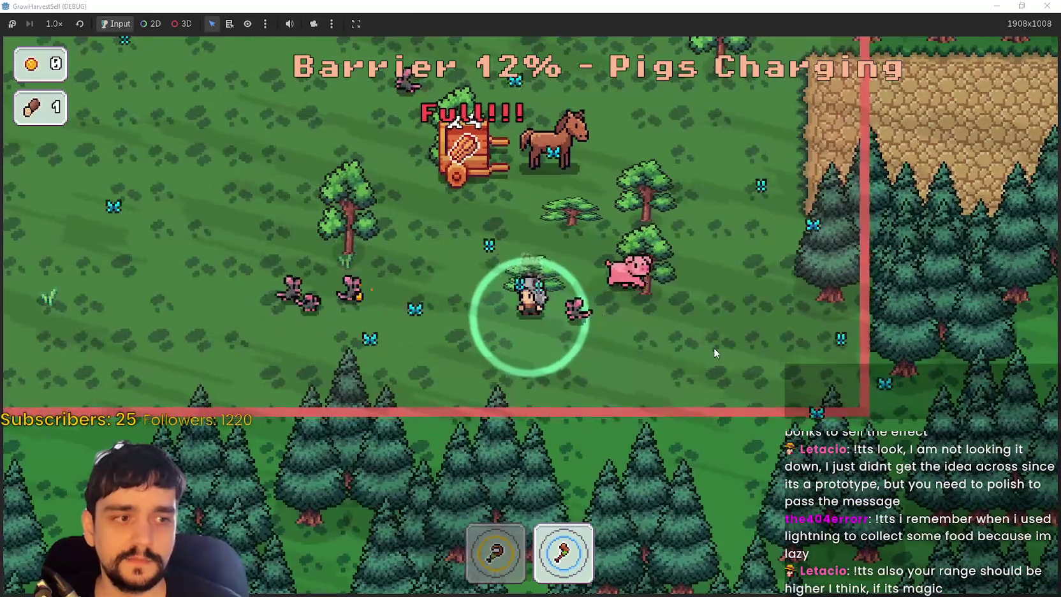
pyautogui.press('s')
pyautogui.press('a')
# - Gather more wood heading right and walk into the forest exit to end the stage
pyautogui.press('d')
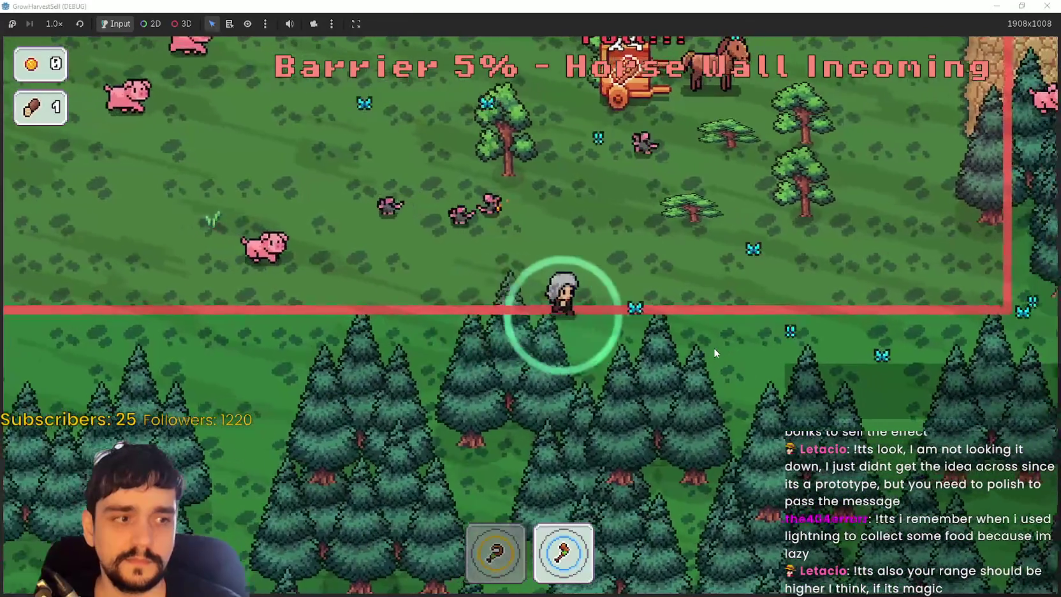
pyautogui.press('w')
pyautogui.press('s')
pyautogui.press('d')
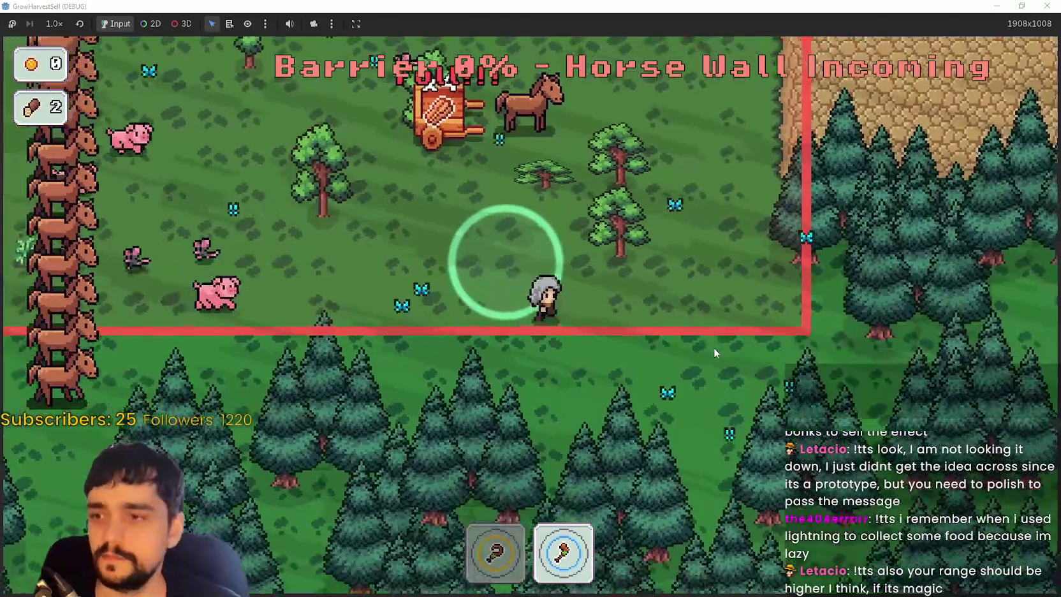
pyautogui.press('w')
pyautogui.press('d')
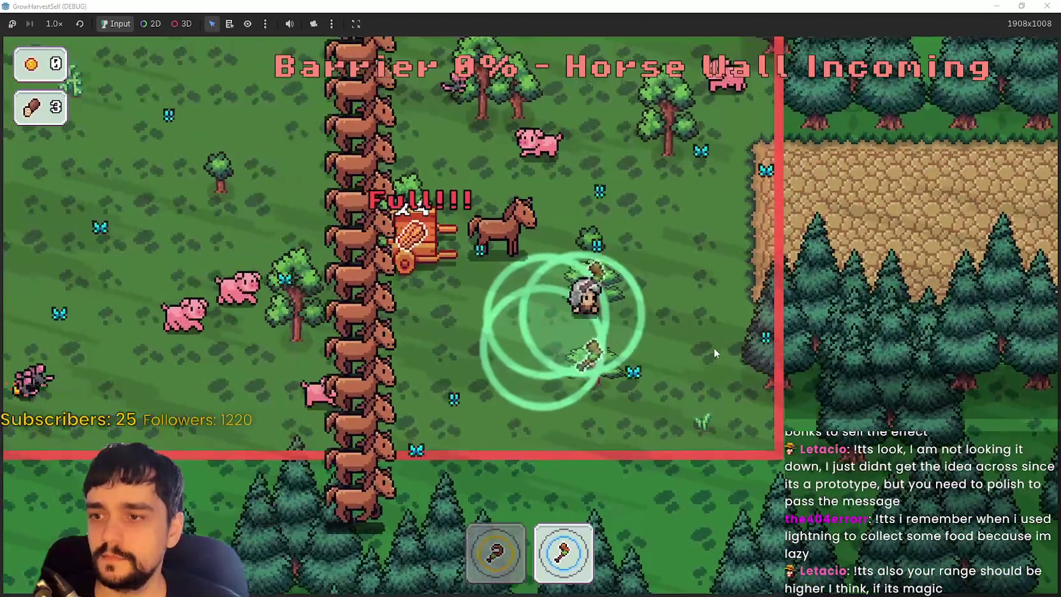
pyautogui.press('w')
pyautogui.press('d')
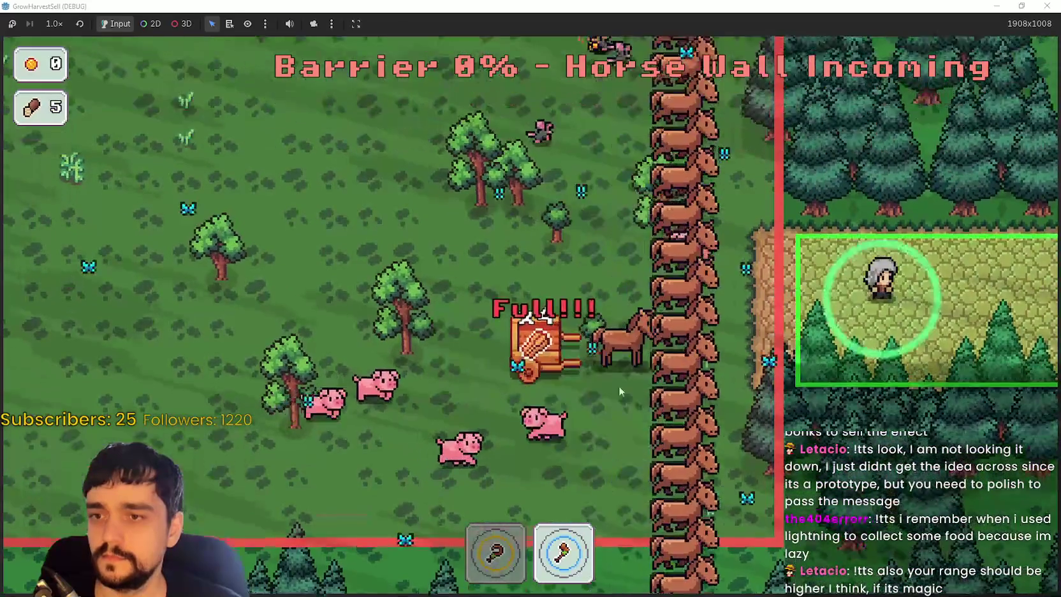
# - Return home, sell the 5 logs at the village stall, and stop the game
pyautogui.click(355, 489)
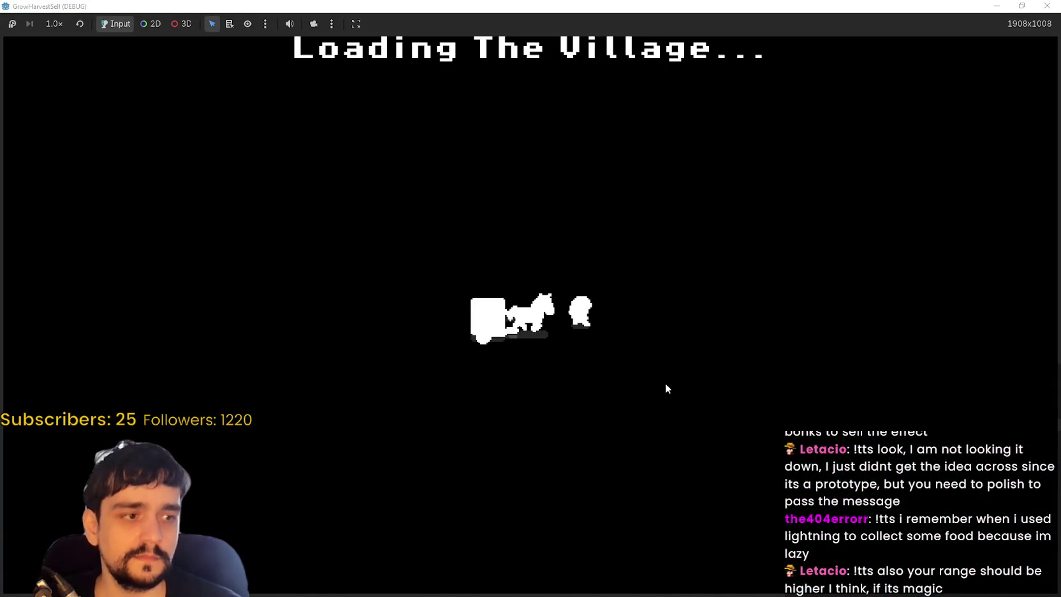
pyautogui.press('d')
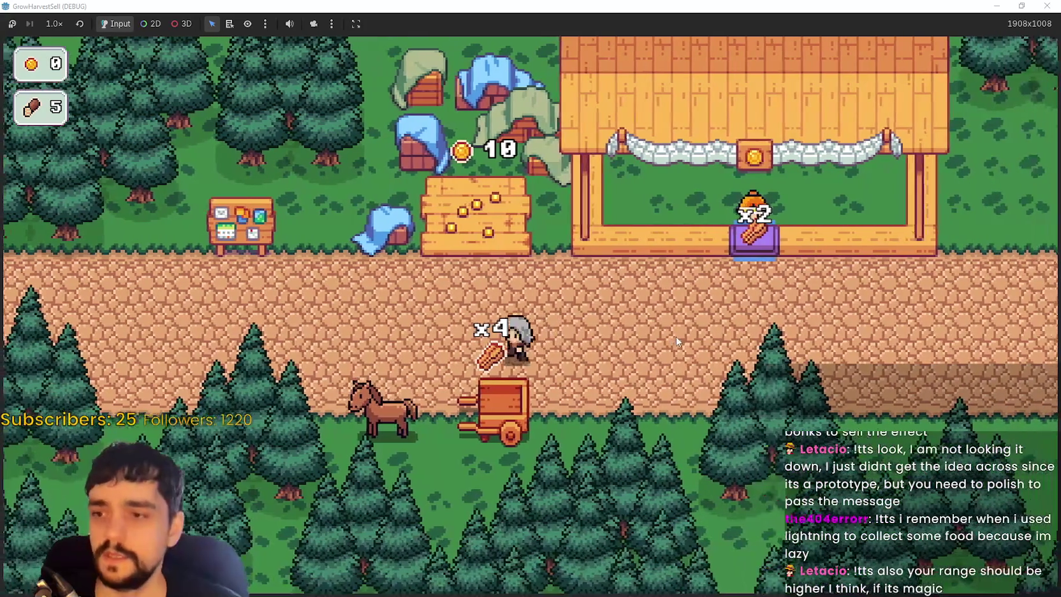
pyautogui.press('d')
pyautogui.press('w')
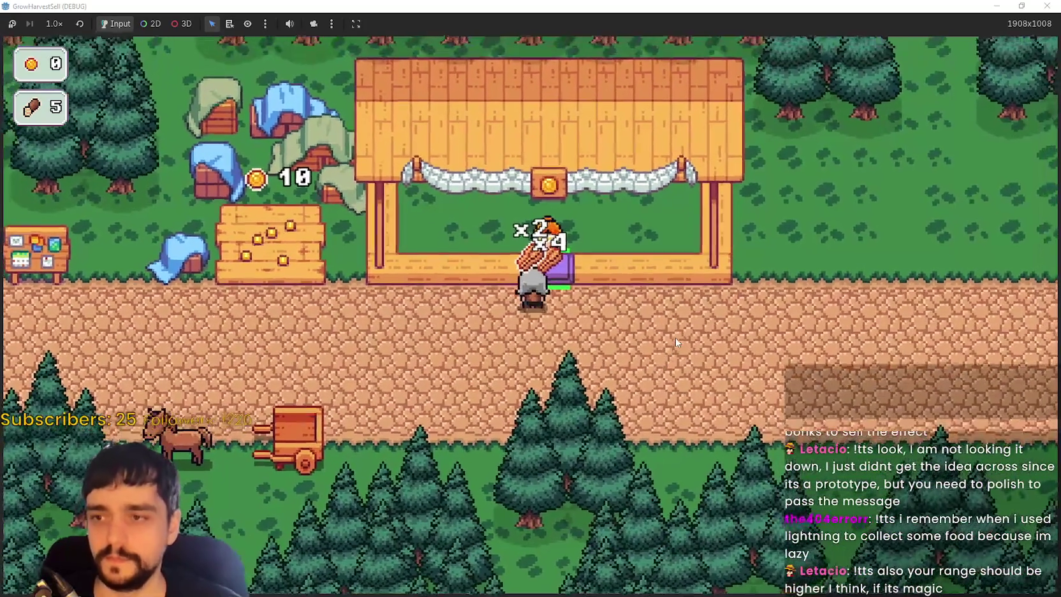
pyautogui.press('s')
pyautogui.press('a')
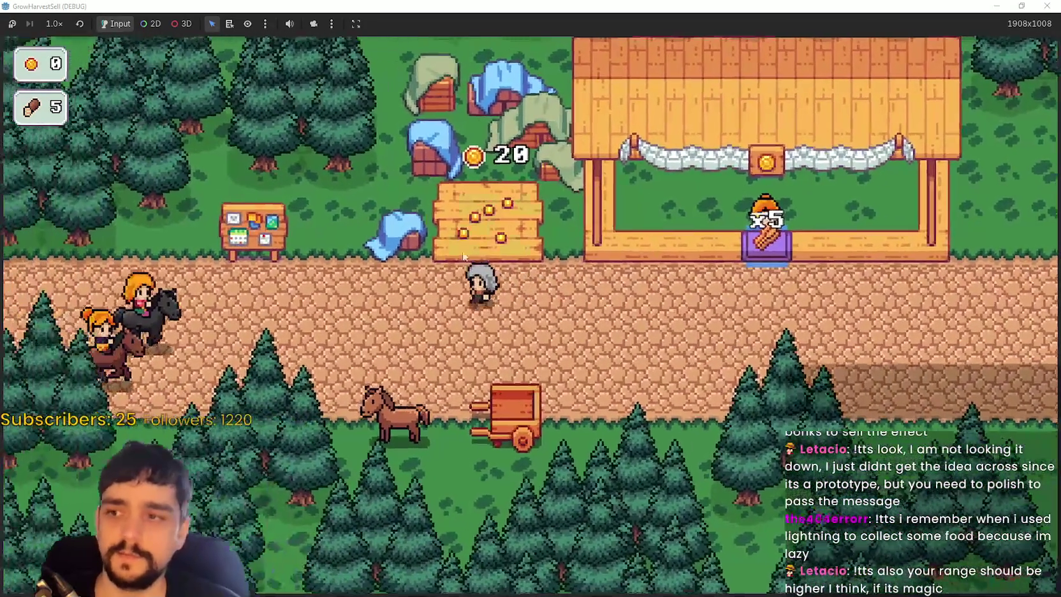
pyautogui.press('F8')
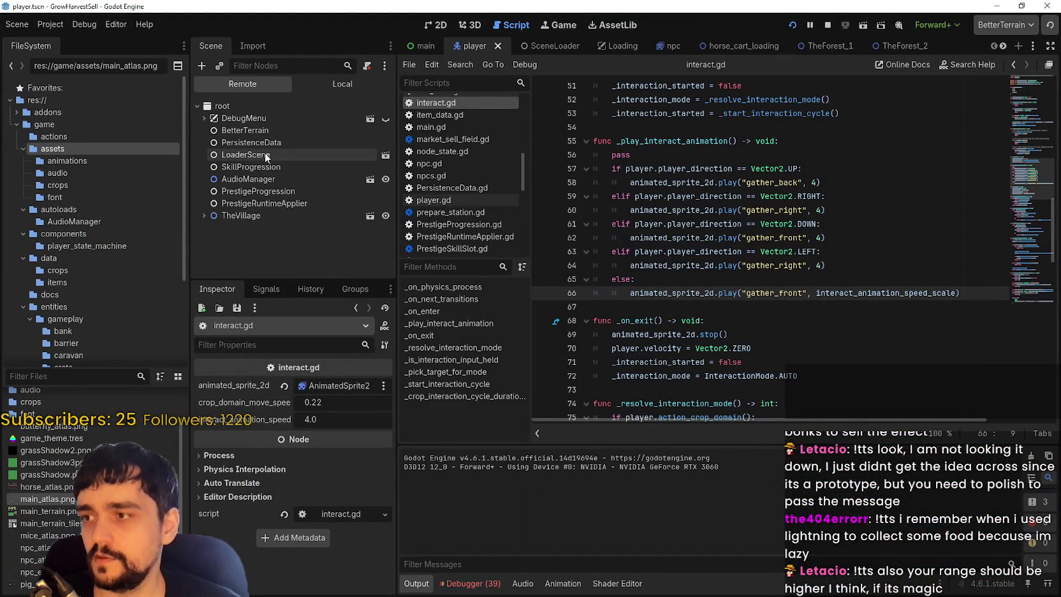
# - In remote PersistenceData, set player_gold_count to 43432242 and player_wood_count to 34324456, then relaunch
pyautogui.click(267, 141)
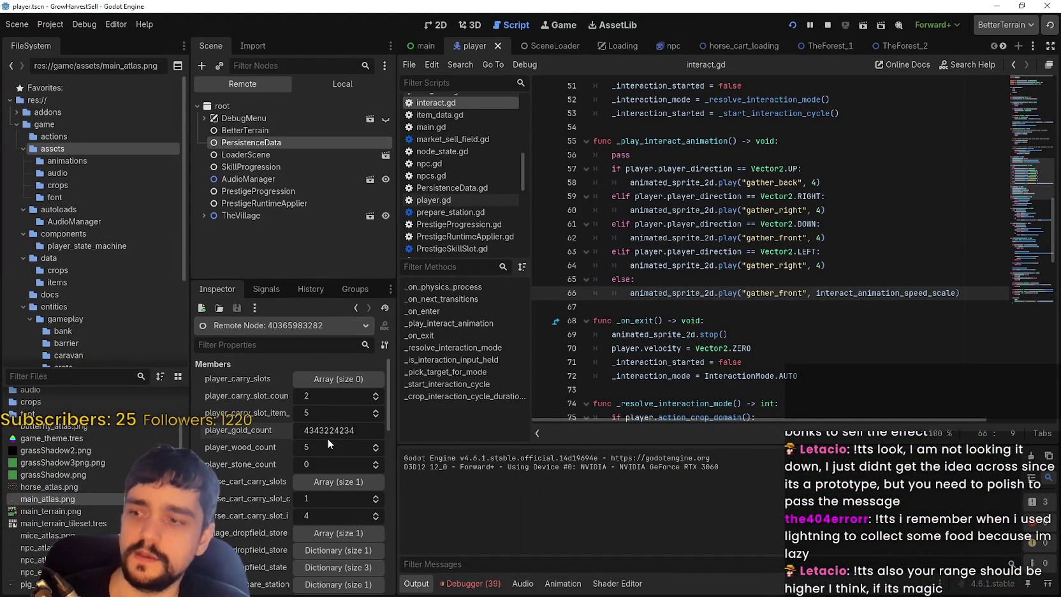
pyautogui.press('BackSpace')
pyautogui.press('BackSpace')
pyautogui.press('Return')
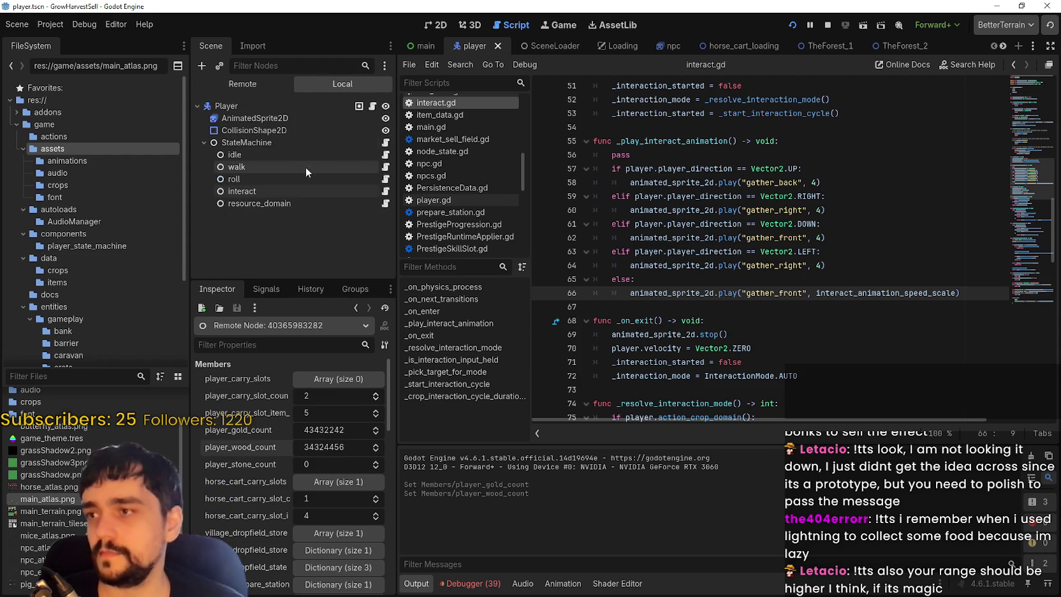
pyautogui.press('F5')
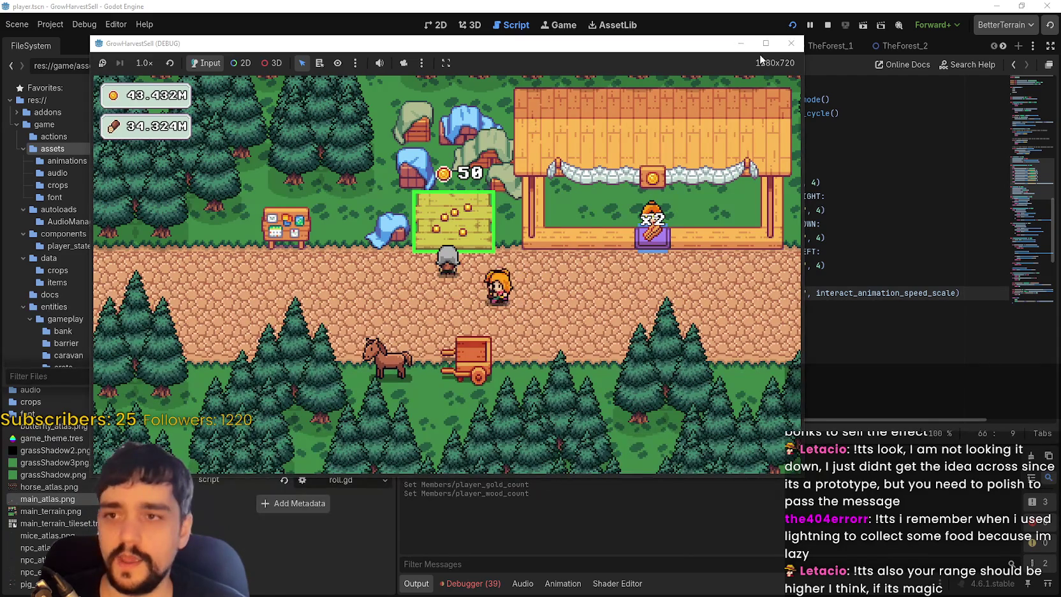
# - Maximize the game, open the Prestige skill tree and max out Crop Domain Damage II
pyautogui.click(766, 43)
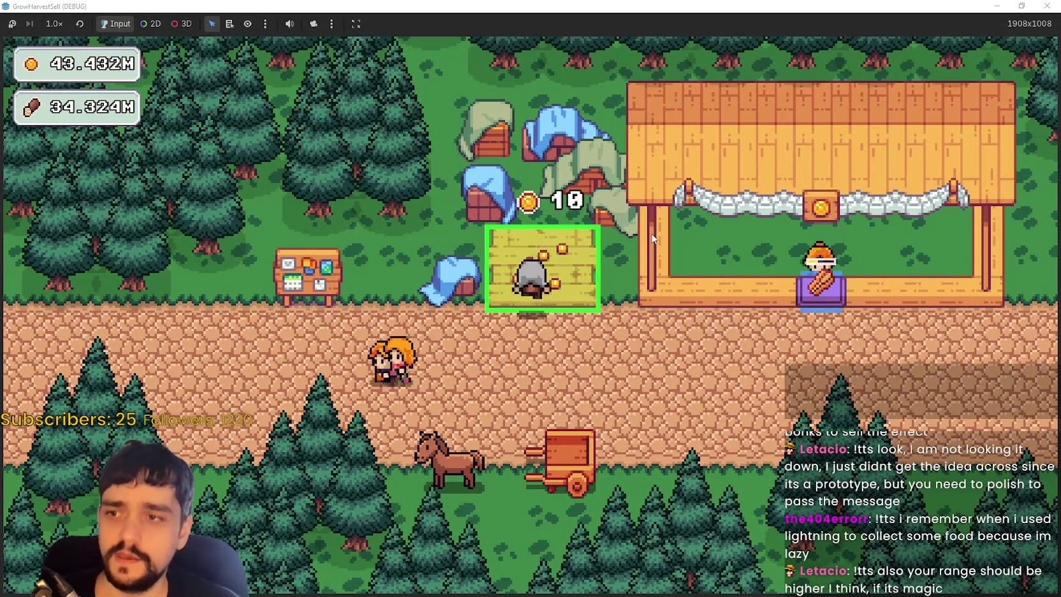
pyautogui.press('e')
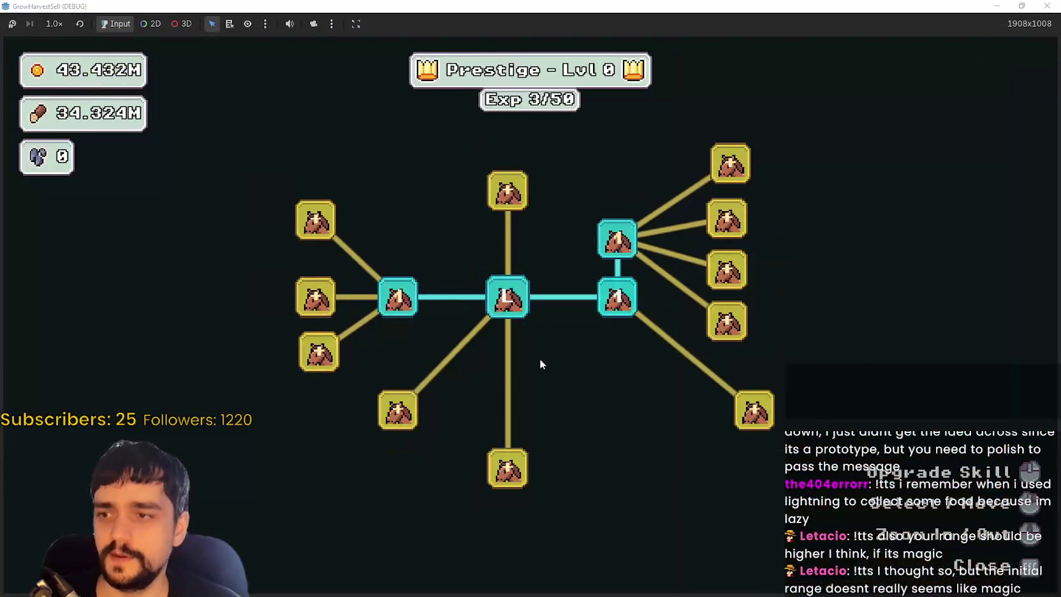
pyautogui.scroll(-3, 539, 363)
pyautogui.click(525, 285)
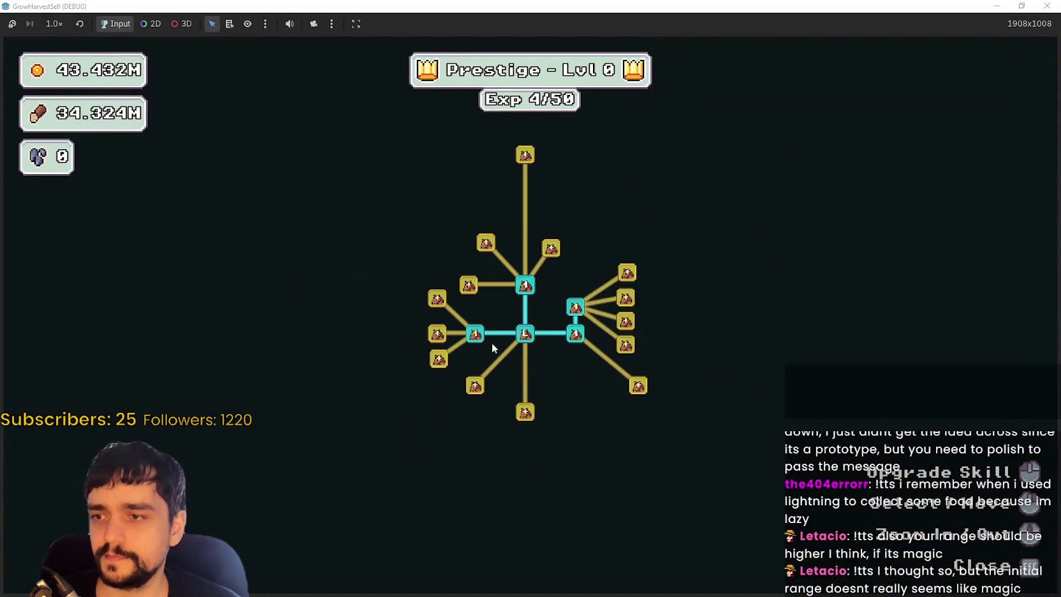
pyautogui.click(438, 333)
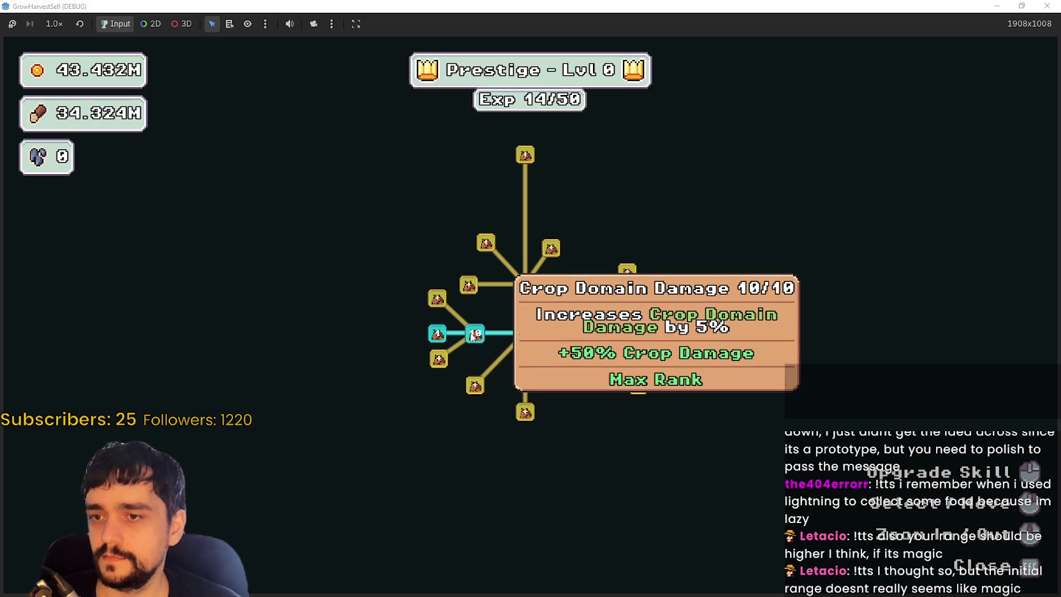
pyautogui.click(438, 300)
pyautogui.click(439, 300)
pyautogui.click(441, 302)
pyautogui.click(443, 304)
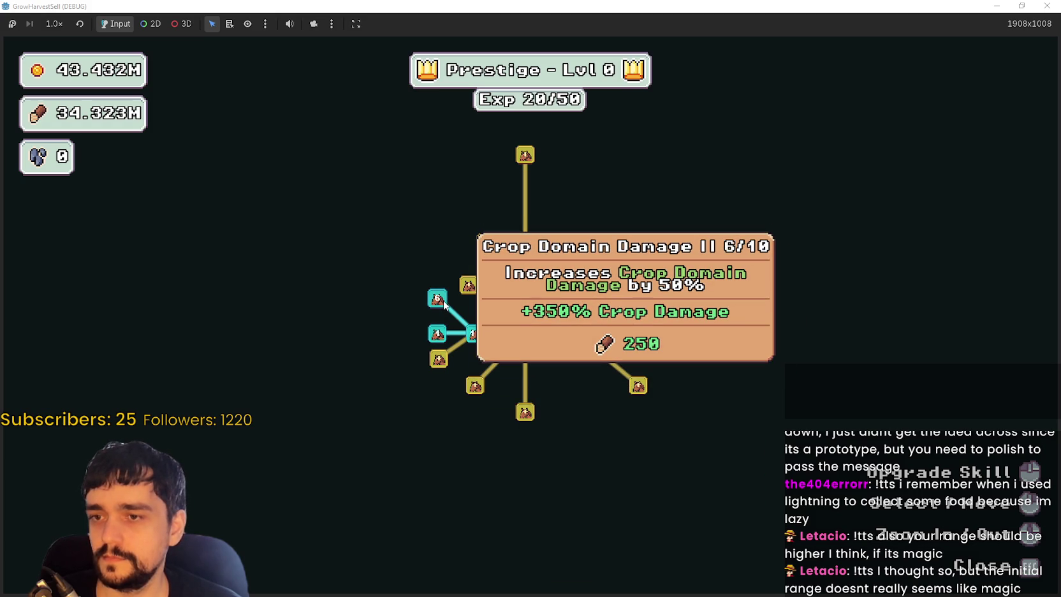
pyautogui.click(440, 301)
# - Max out Dopple Sickle and Crops Value, and unlock Crop Insurance
pyautogui.click(439, 361)
pyautogui.click(439, 361)
pyautogui.click(439, 361)
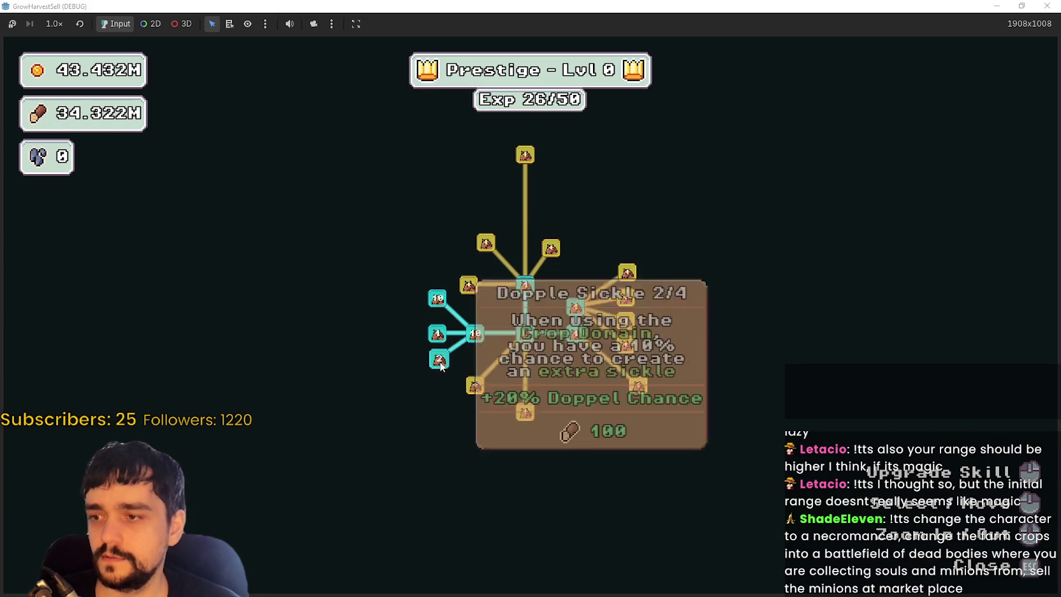
pyautogui.click(440, 361)
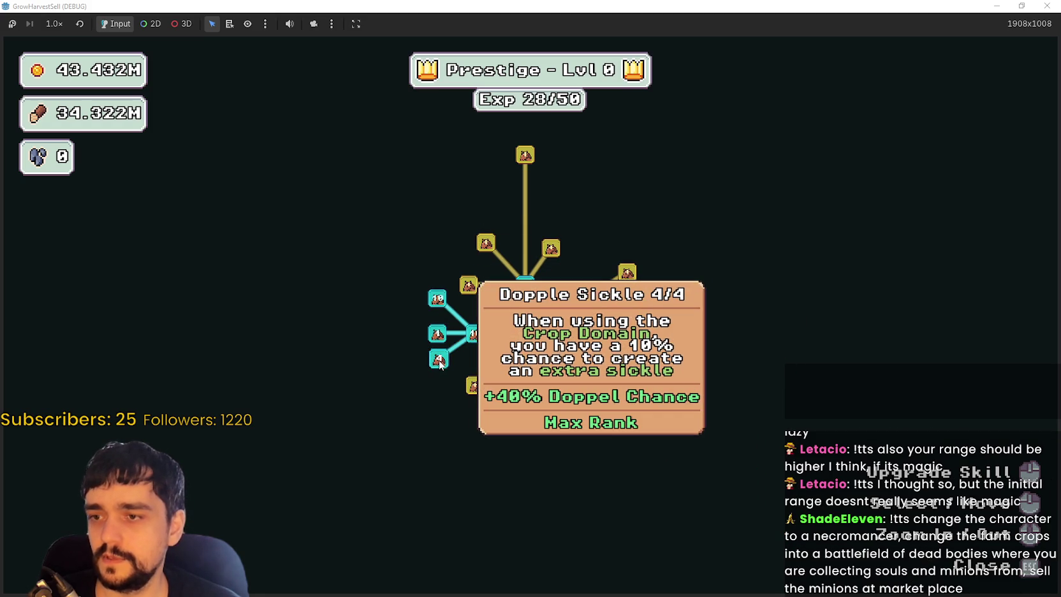
pyautogui.click(477, 387)
pyautogui.click(476, 387)
pyautogui.click(475, 386)
pyautogui.click(475, 386)
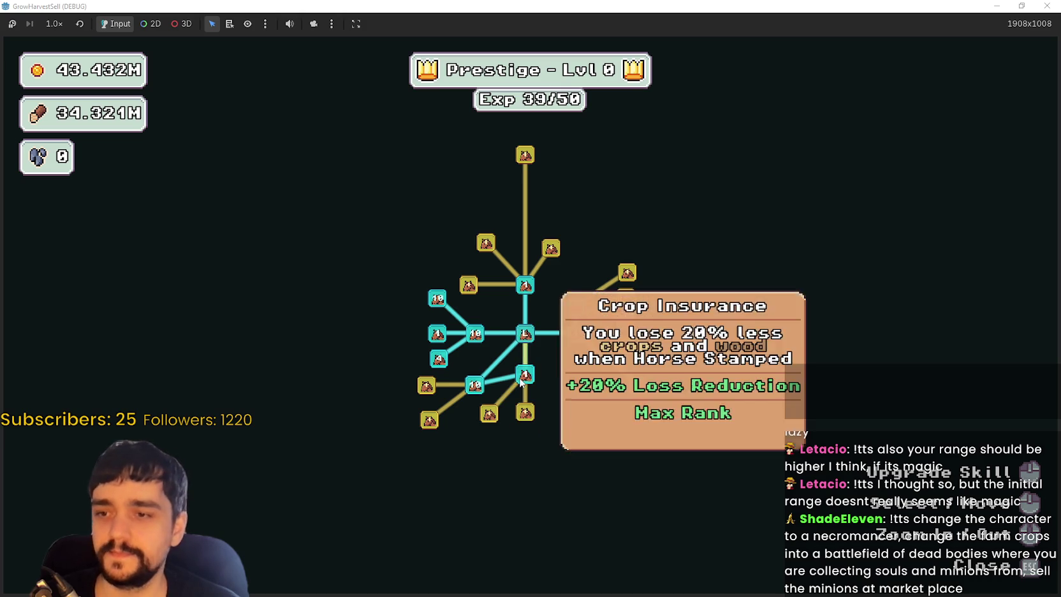
pyautogui.click(525, 333)
# - Buy Light Feet, Wood Gatherer, Seed, Wood Increase, Crop Merchant and Forest Spawn Rate 3/10
pyautogui.click(491, 414)
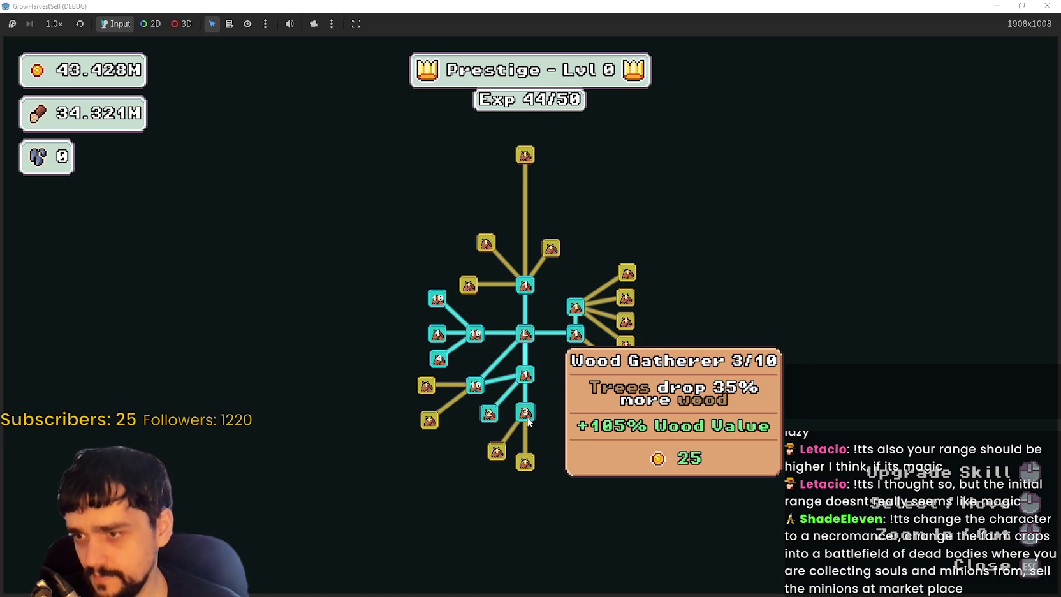
pyautogui.click(527, 415)
pyautogui.click(527, 416)
pyautogui.click(497, 451)
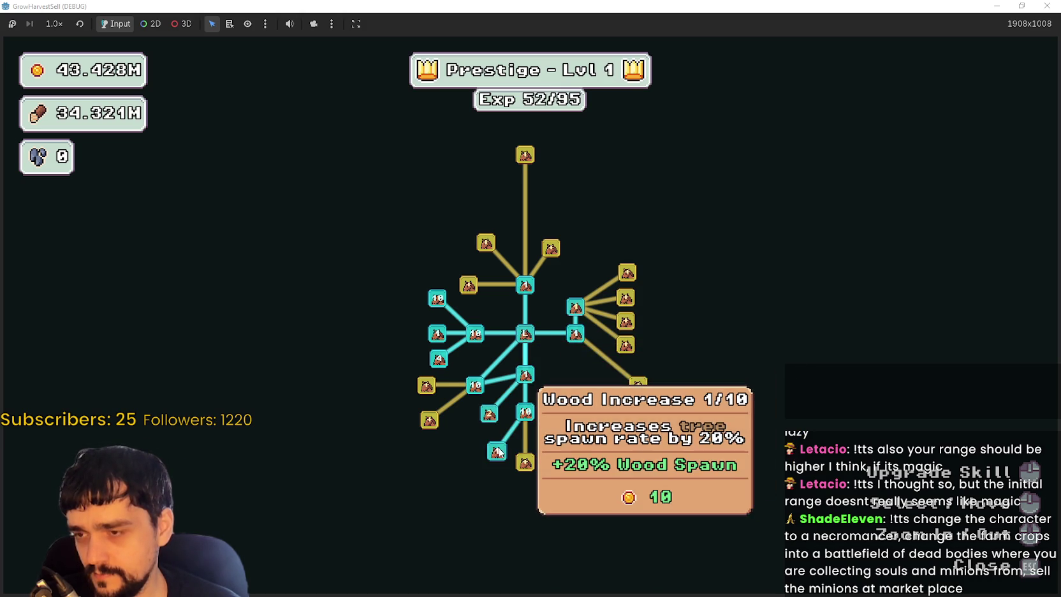
pyautogui.click(490, 414)
pyautogui.click(491, 416)
pyautogui.click(491, 415)
pyautogui.click(494, 452)
pyautogui.click(497, 453)
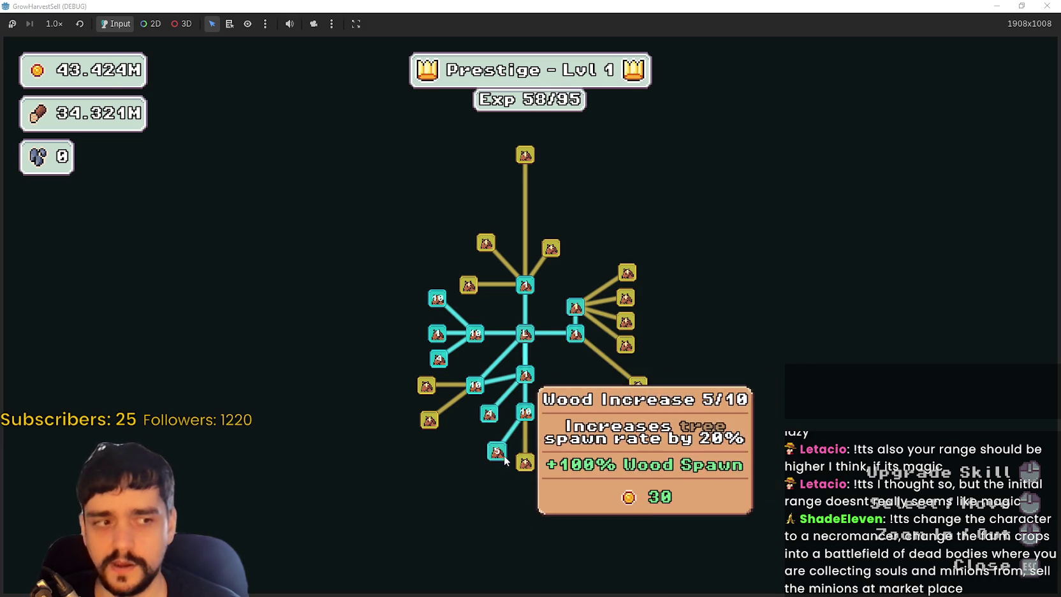
pyautogui.click(429, 420)
pyautogui.tripleClick(426, 388)
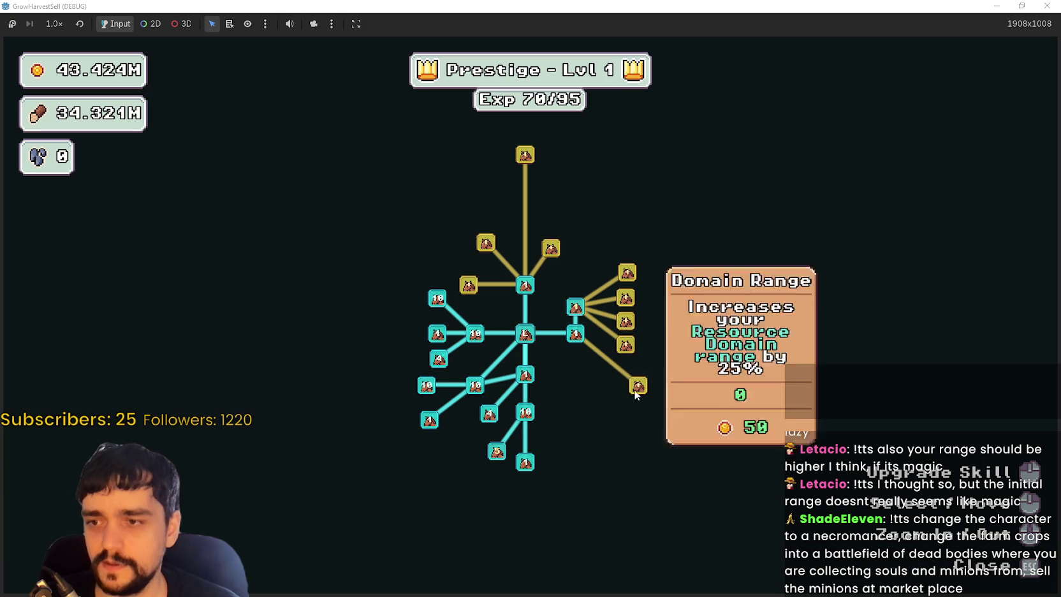
# - Buy Domain Range, Domain Chain, Domain Damage, Domain Charge and max Resource Domain Damage II
pyautogui.click(626, 344)
pyautogui.click(626, 322)
pyautogui.click(626, 298)
pyautogui.click(625, 298)
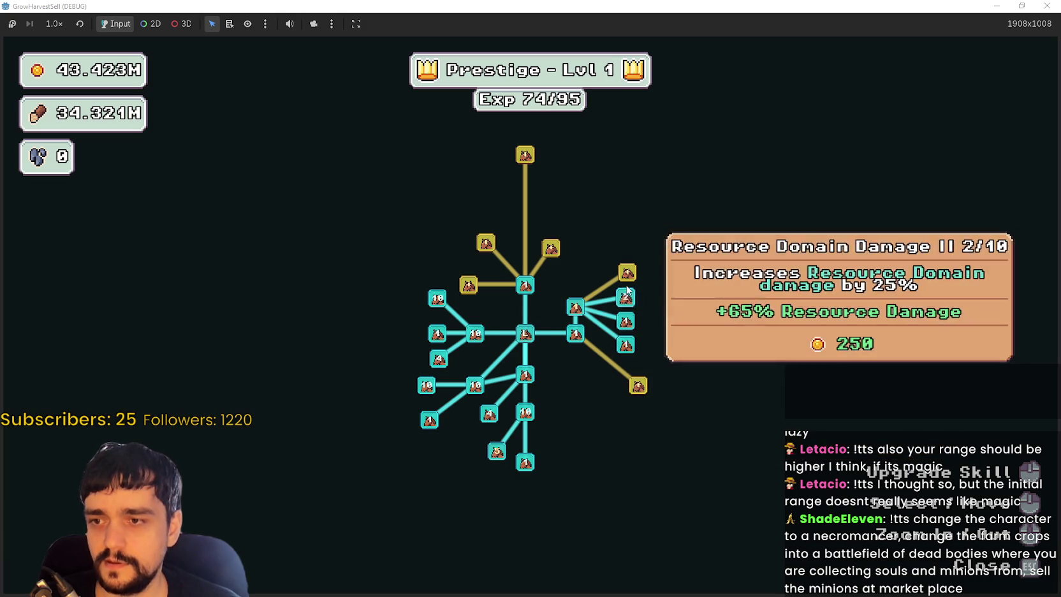
pyautogui.click(627, 273)
pyautogui.click(628, 273)
pyautogui.click(625, 301)
pyautogui.click(624, 307)
pyautogui.click(623, 307)
pyautogui.click(624, 308)
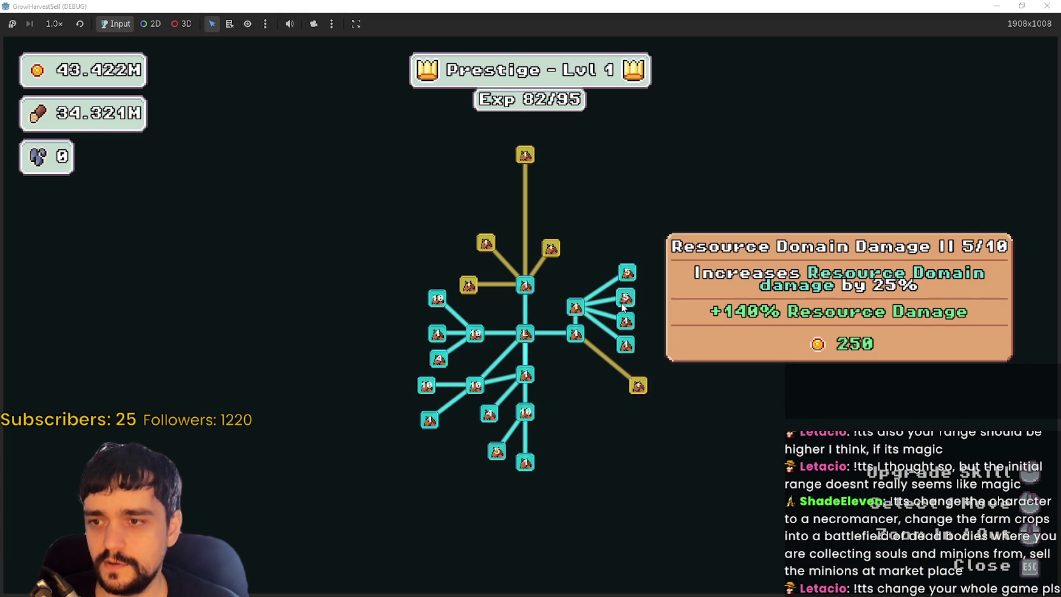
pyautogui.click(623, 307)
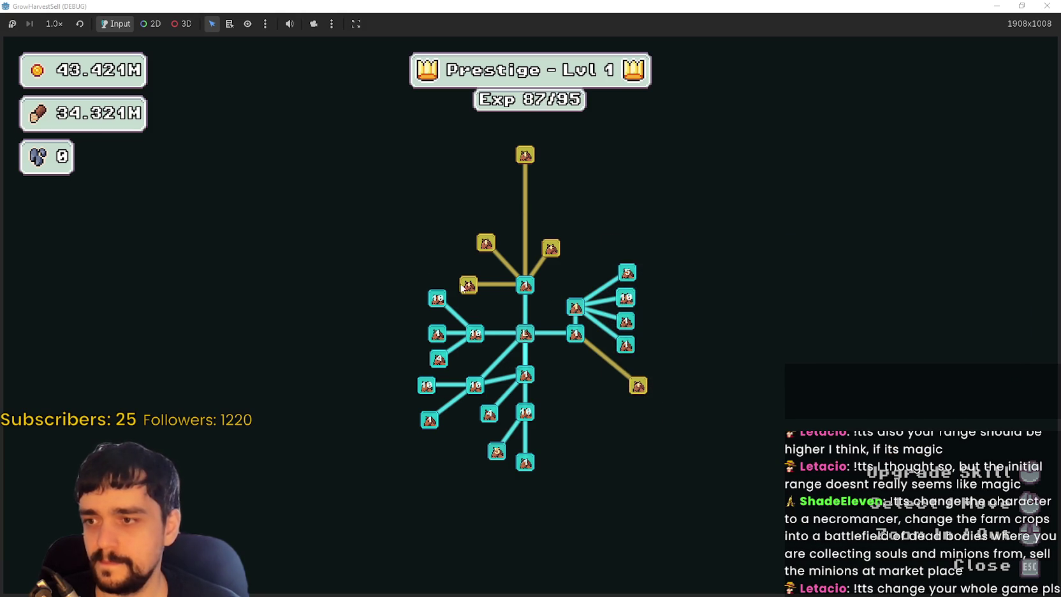
# - Buy Item Capacity I and II, cart and market slot upgrades, and max Market Speed
pyautogui.click(468, 285)
pyautogui.click(436, 243)
pyautogui.click(486, 242)
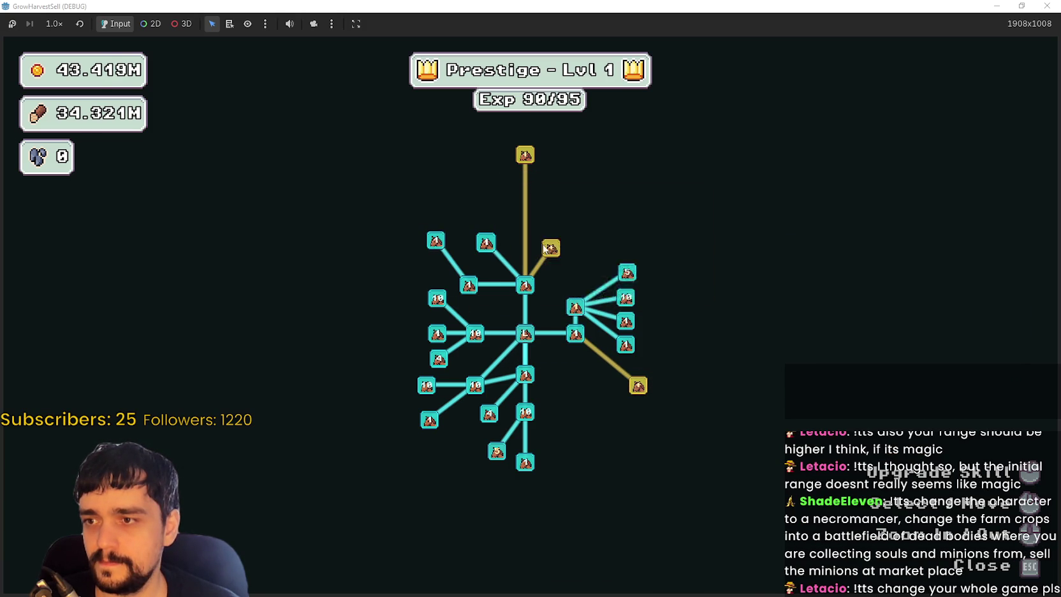
pyautogui.click(551, 248)
pyautogui.click(592, 249)
pyautogui.click(594, 208)
pyautogui.click(551, 200)
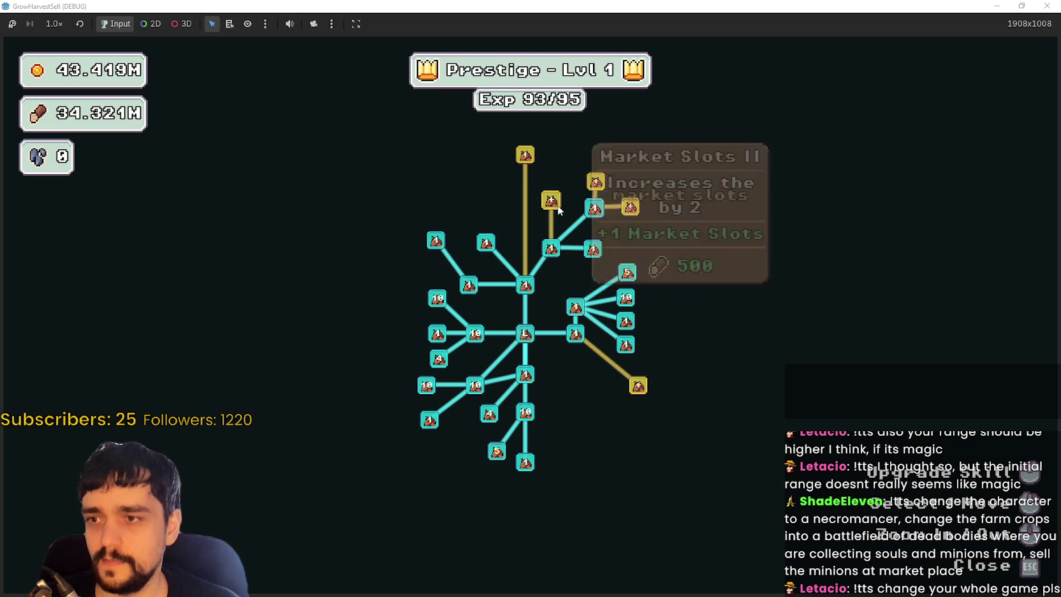
pyautogui.click(595, 182)
pyautogui.click(630, 206)
pyautogui.click(595, 182)
pyautogui.click(596, 181)
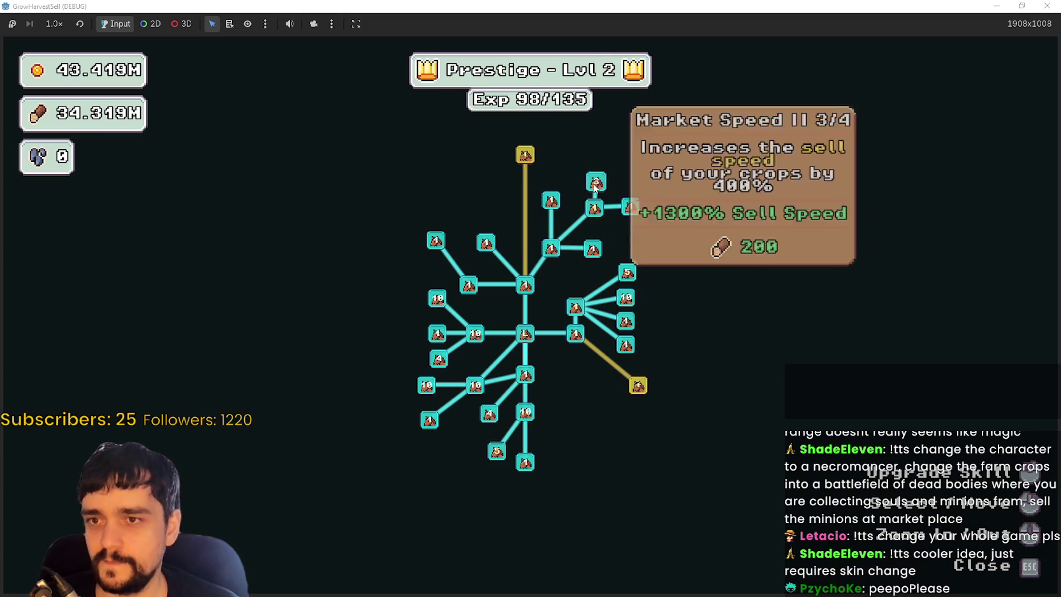
pyautogui.click(596, 182)
# - Buy Resource Domain Energy, Barrier Energy I and II, Resource Domain Capacity, then close the tree
pyautogui.click(639, 386)
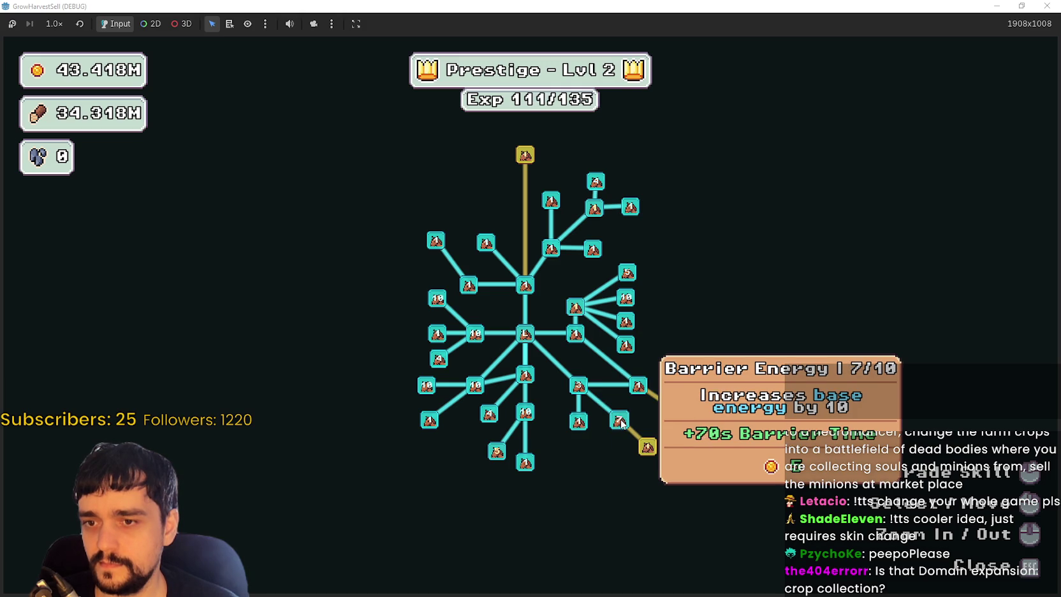
pyautogui.click(619, 421)
pyautogui.click(647, 446)
pyautogui.click(647, 447)
pyautogui.click(648, 446)
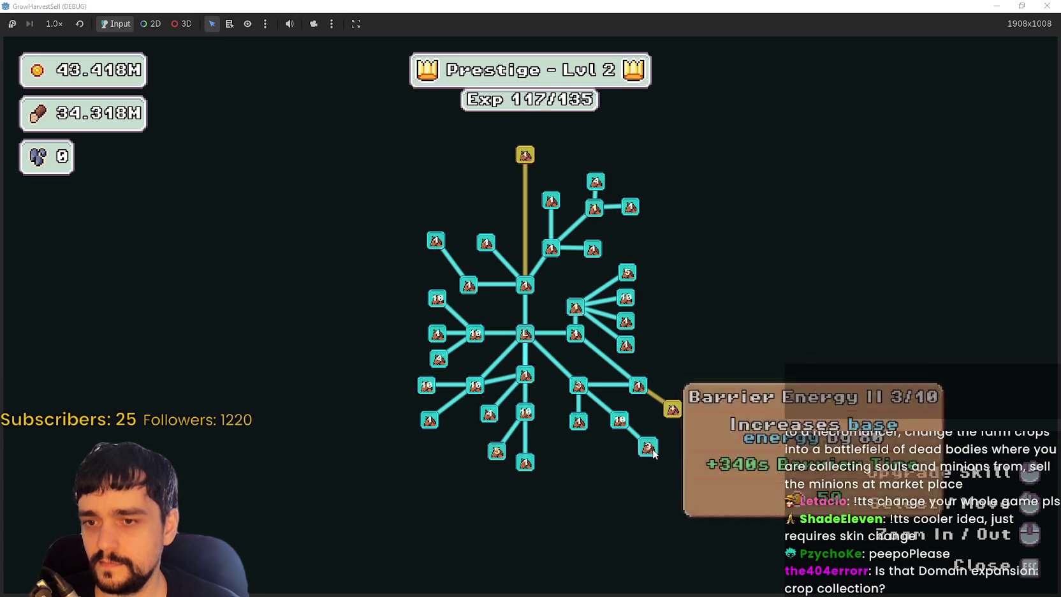
pyautogui.click(647, 447)
pyautogui.click(648, 446)
pyautogui.click(678, 416)
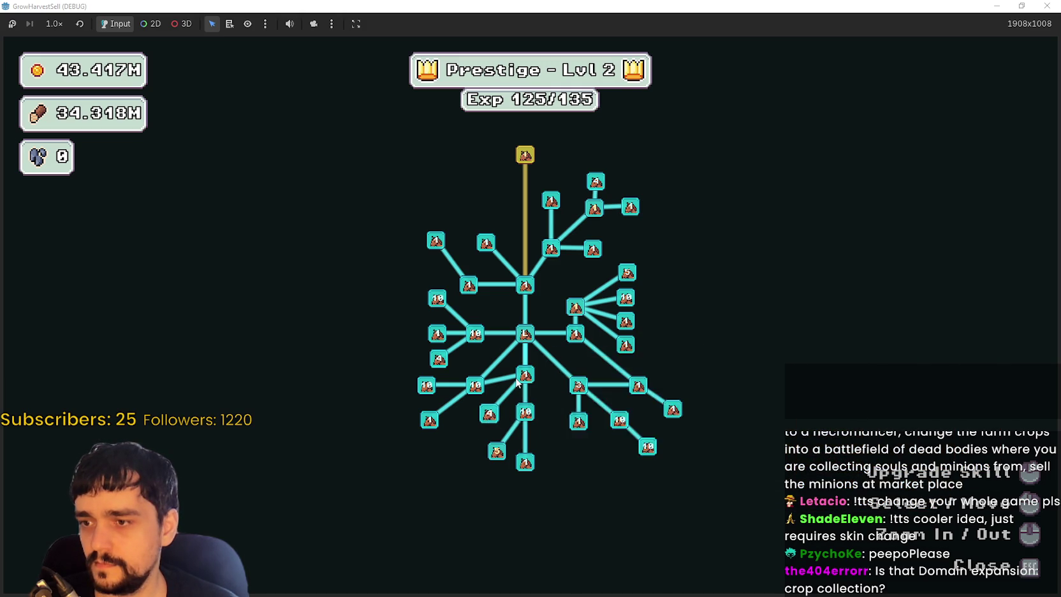
pyautogui.scroll(2, 468, 401)
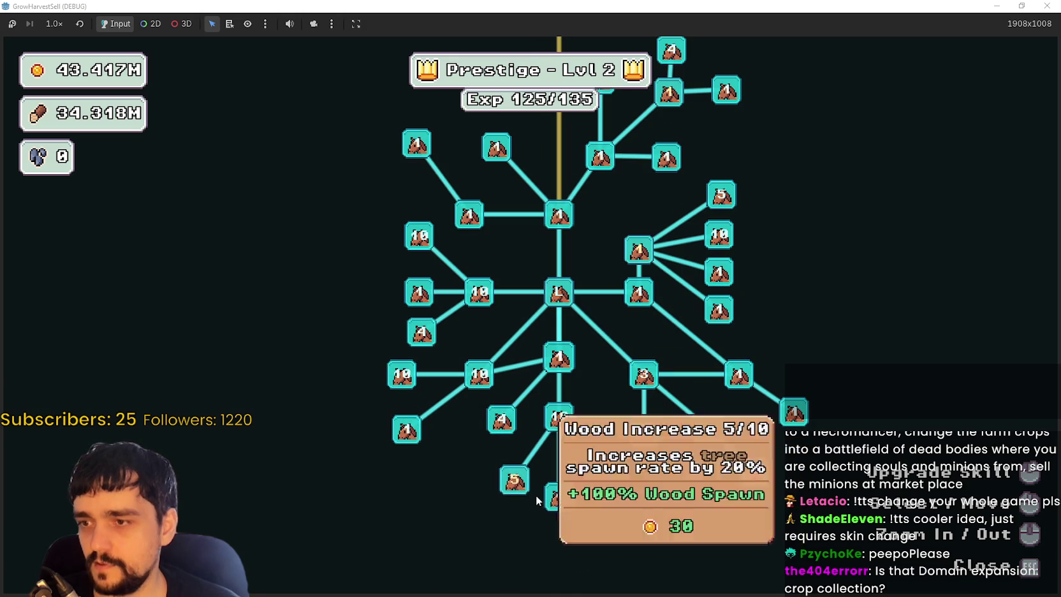
pyautogui.moveTo(480, 304); pyautogui.dragTo(472, 402)
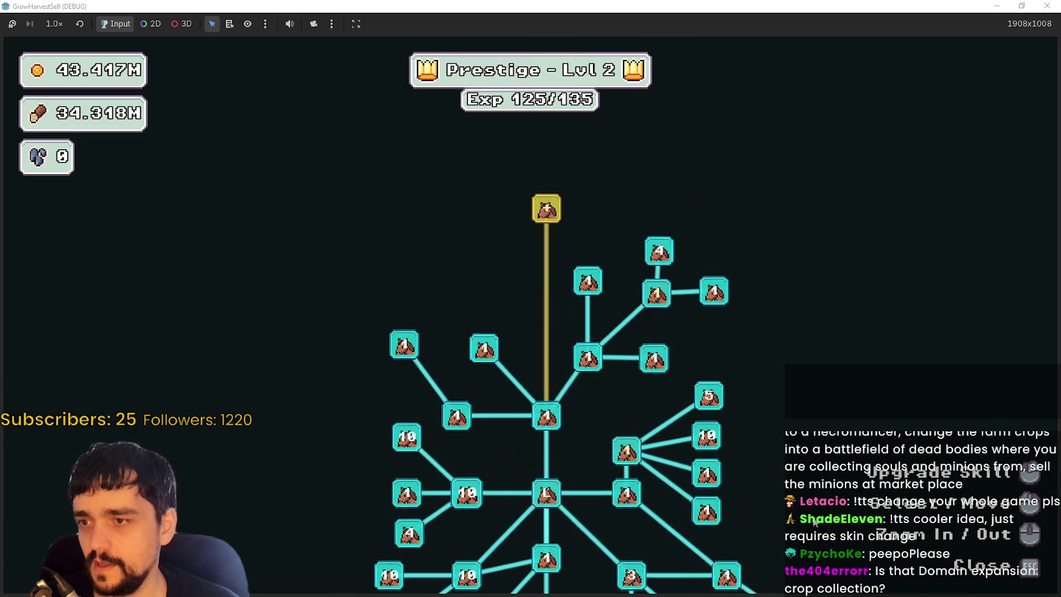
pyautogui.press('Escape')
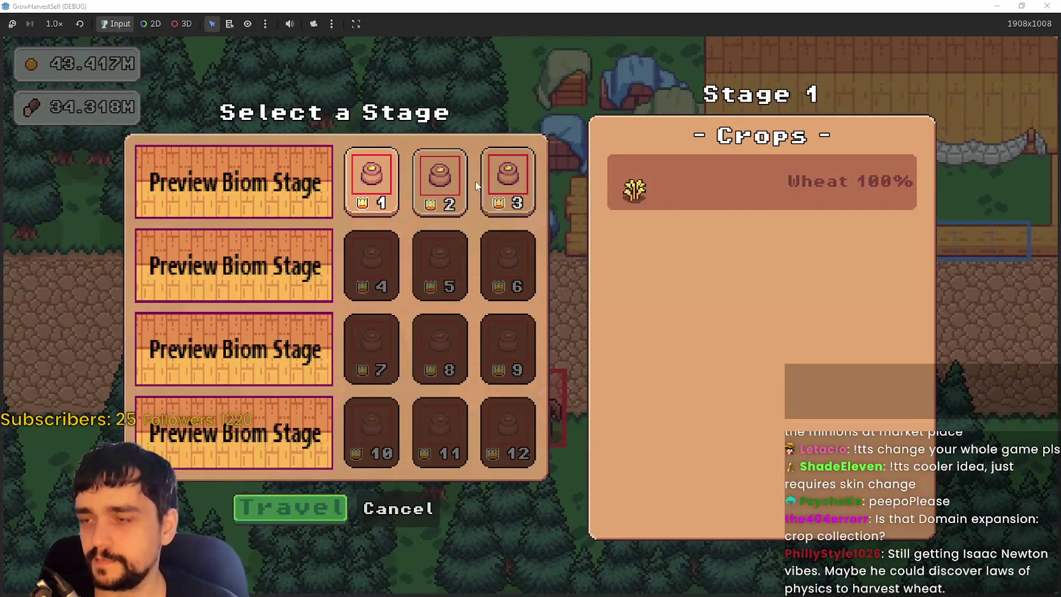
# - Play a forest stage, return home, review the skill tree, then preview another stage's crops
pyautogui.click(288, 507)
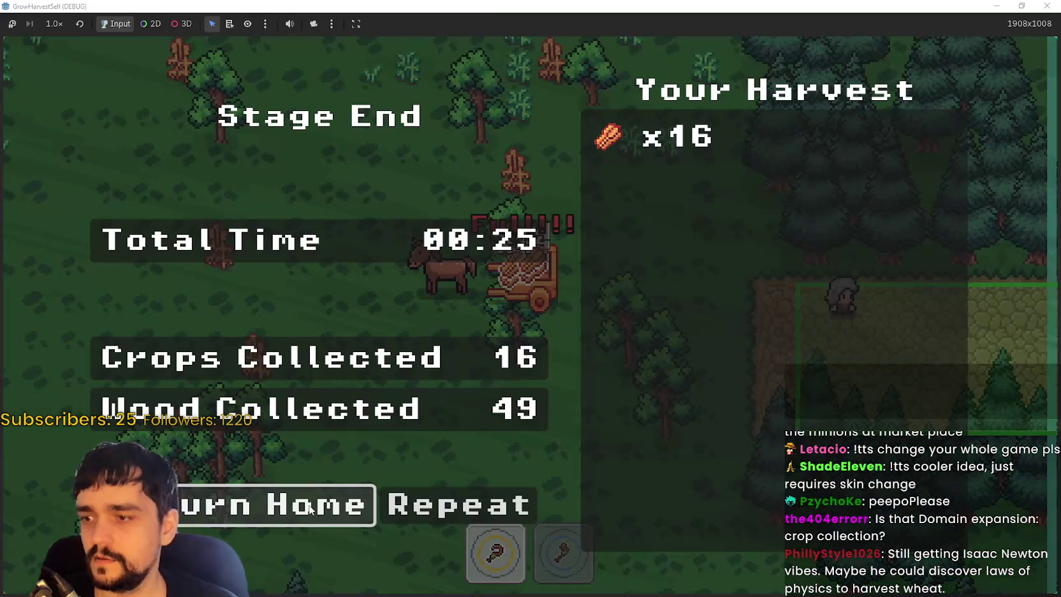
pyautogui.click(310, 509)
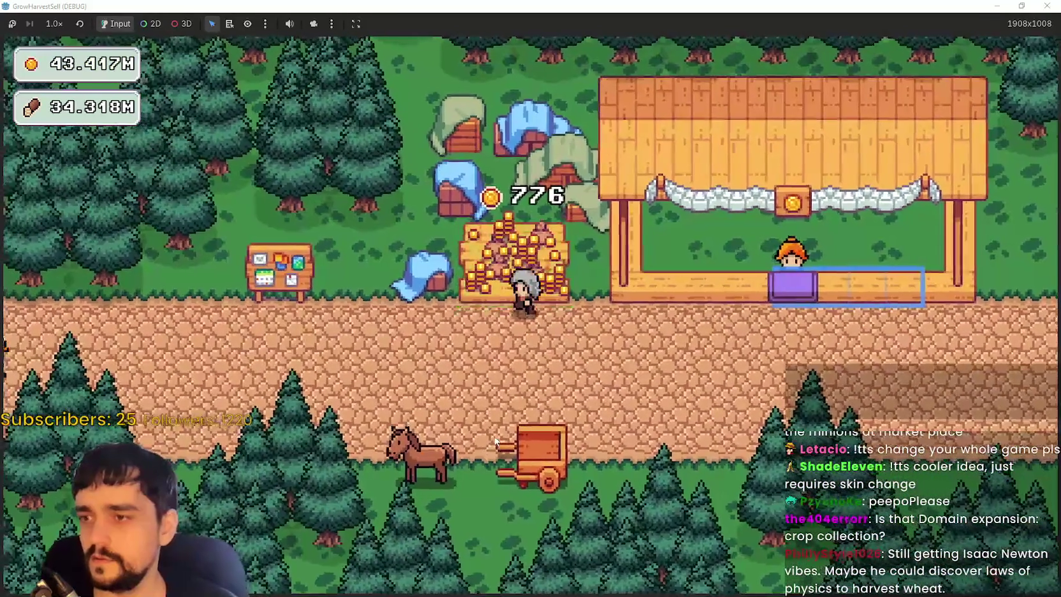
pyautogui.scroll(2, 402, 361)
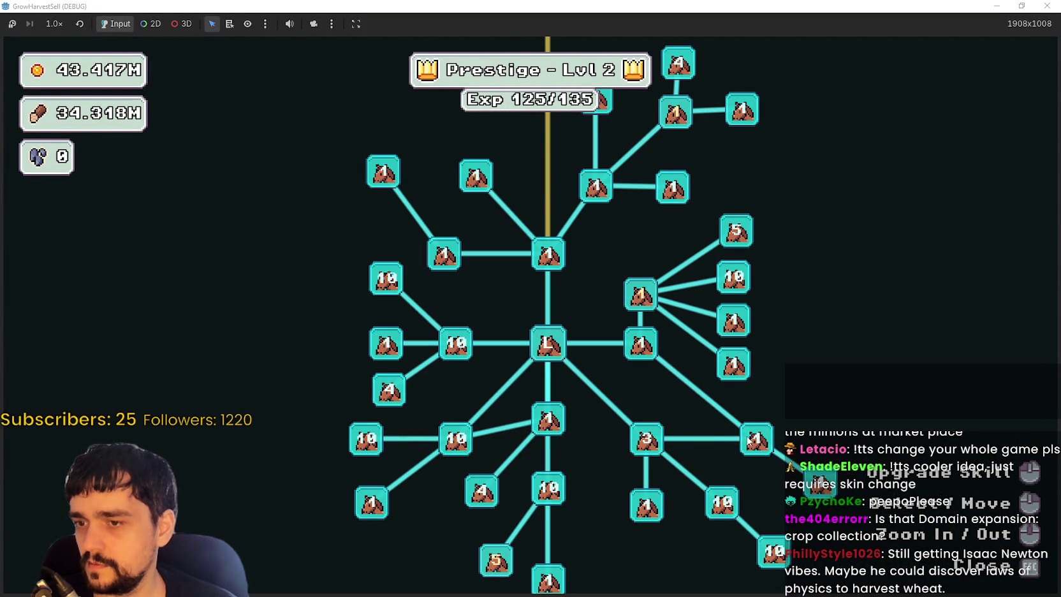
pyautogui.scroll(-2, 603, 292)
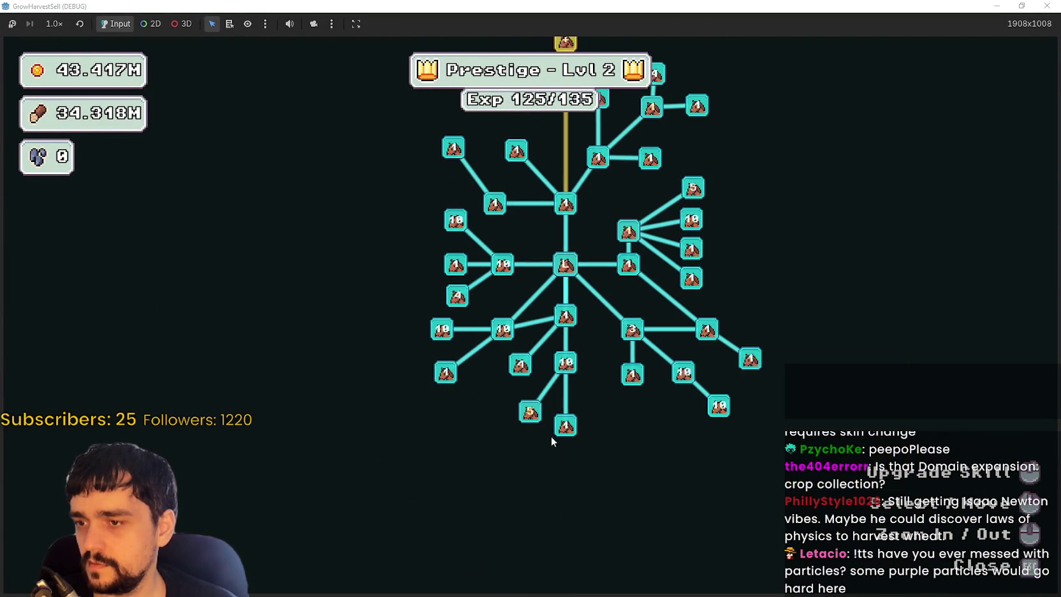
pyautogui.scroll(2, 551, 437)
pyautogui.press('Escape')
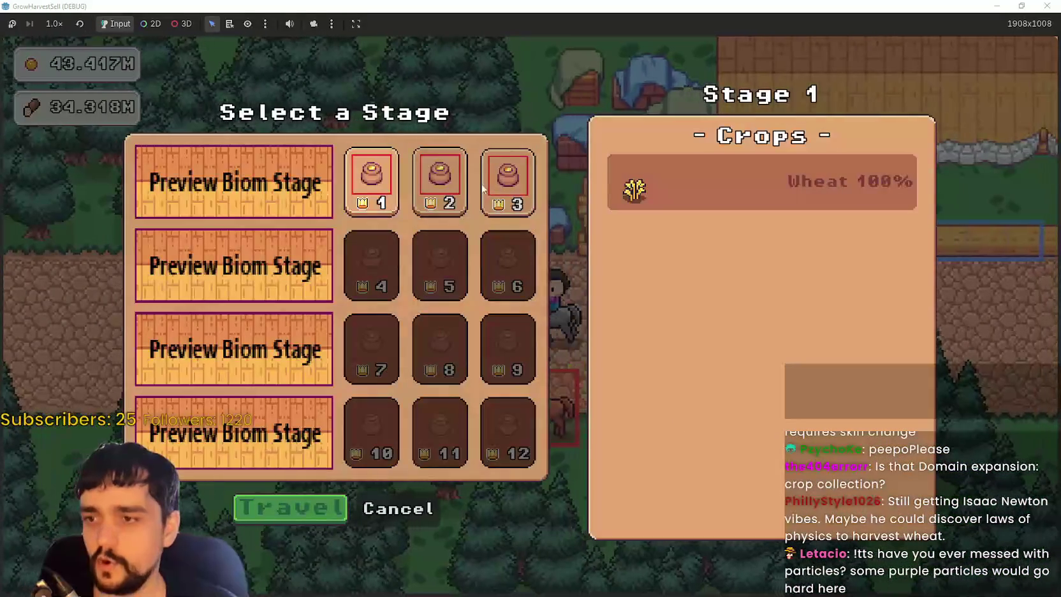
pyautogui.click(440, 182)
pyautogui.click(498, 185)
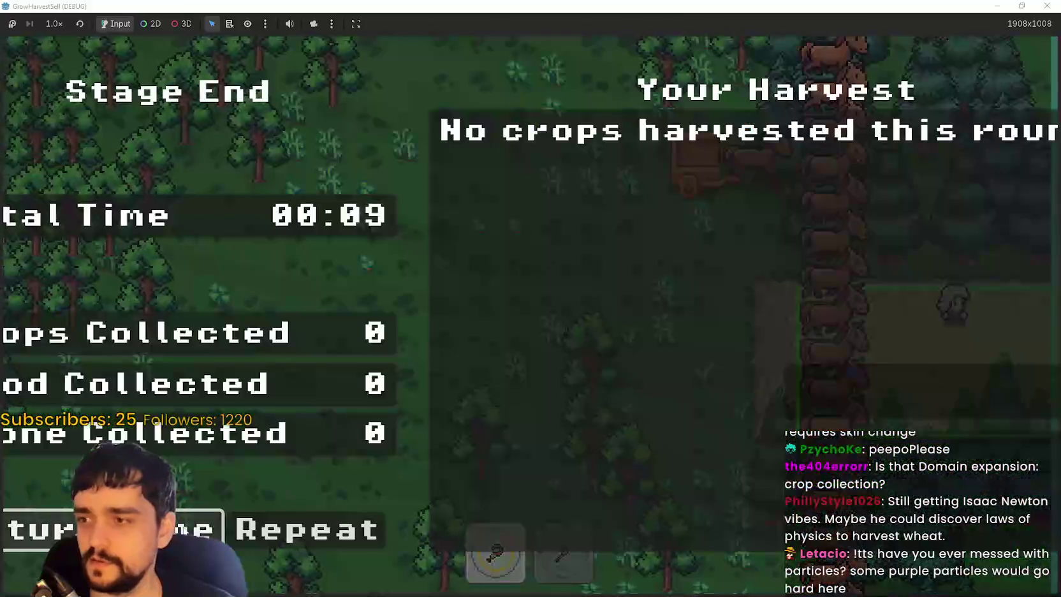
# - Return home, make a run to Stage 3, then pick Stage 2 from the horse cart
pyautogui.click(204, 529)
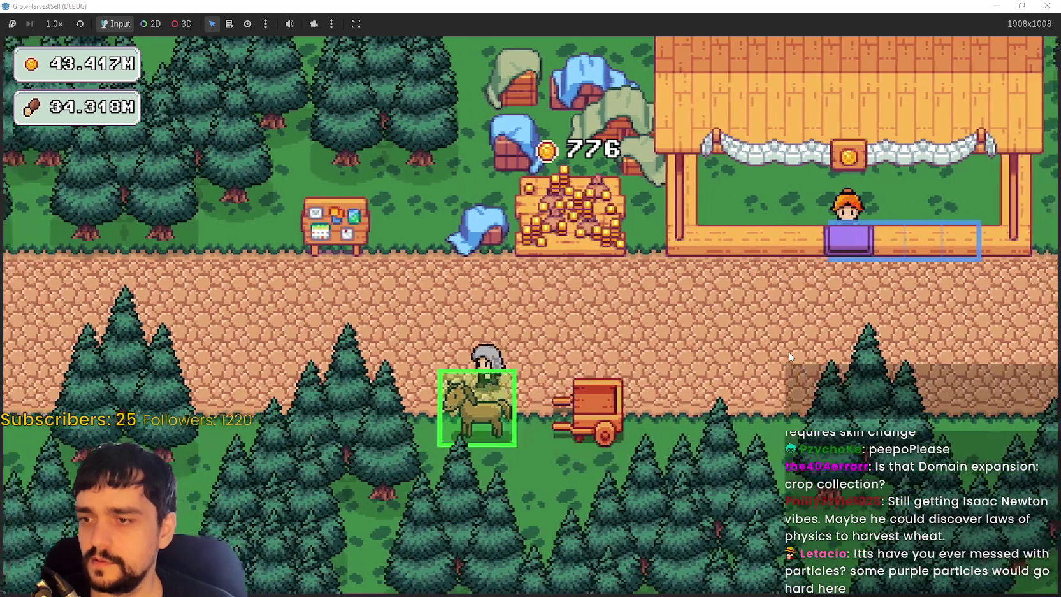
pyautogui.click(518, 419)
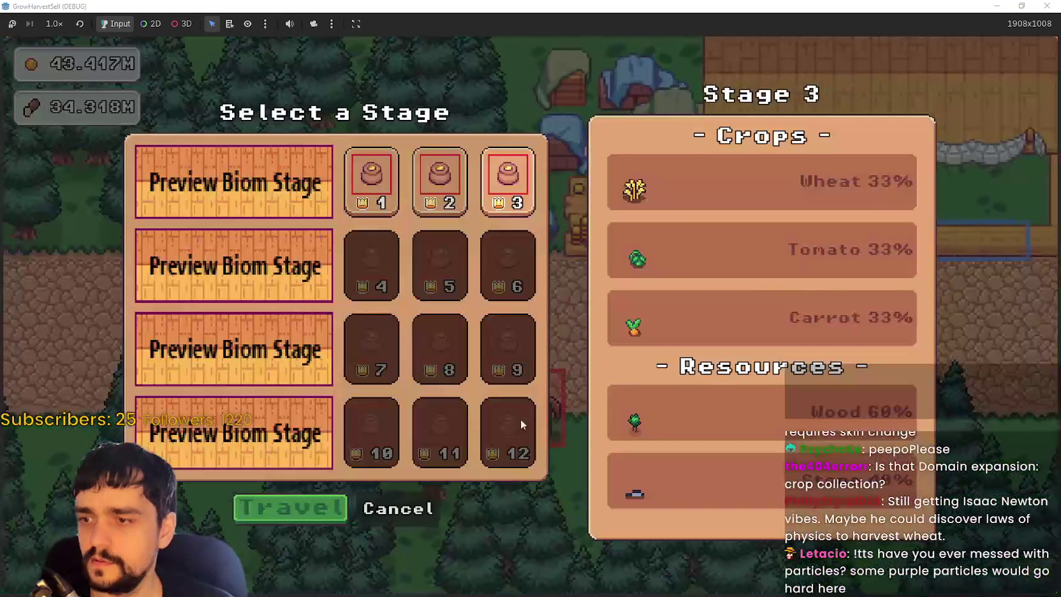
pyautogui.click(309, 514)
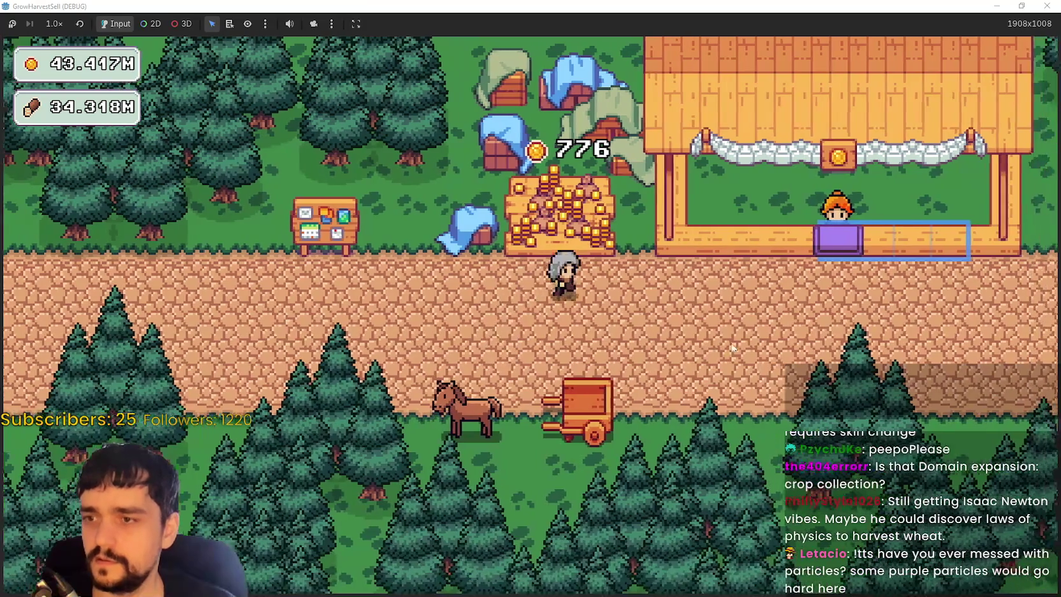
pyautogui.click(438, 182)
pyautogui.click(308, 499)
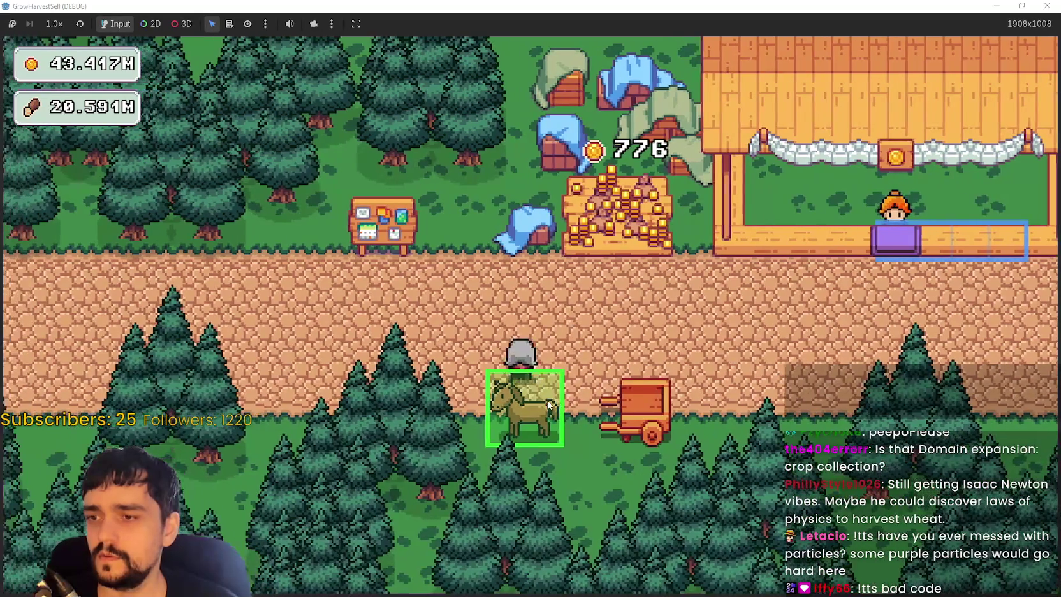
pyautogui.click(546, 411)
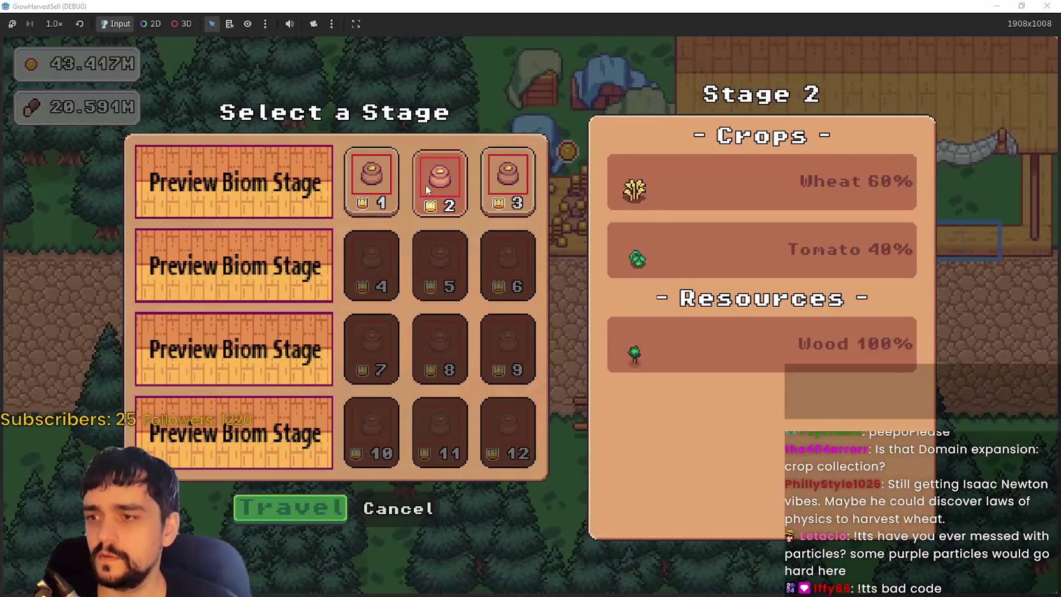
# - Travel to the Stage 2 forest, reopen the horse cart's stage dialog, and equip the axe
pyautogui.click(276, 520)
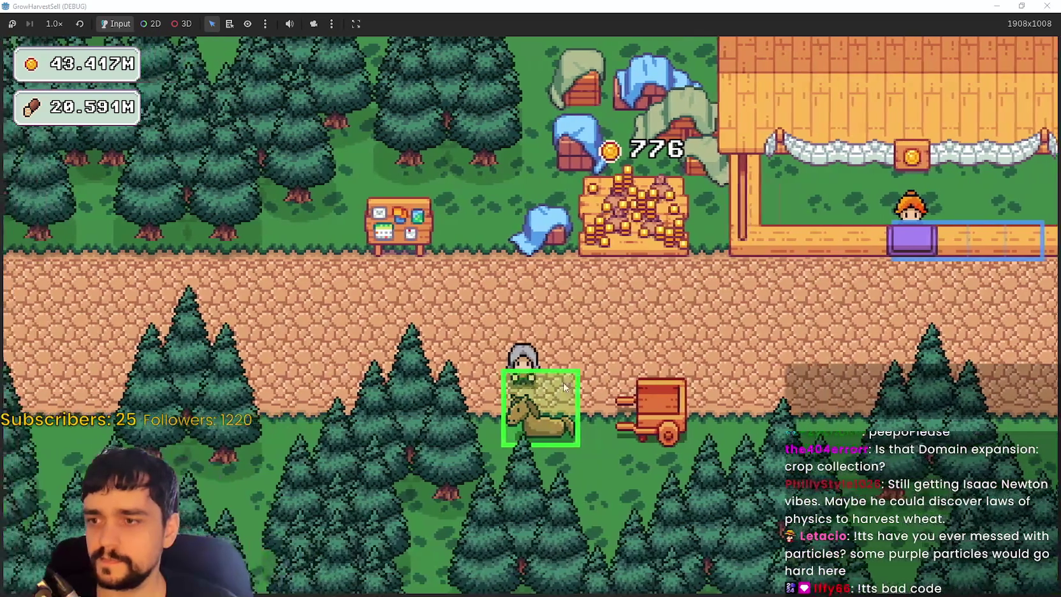
pyautogui.click(563, 387)
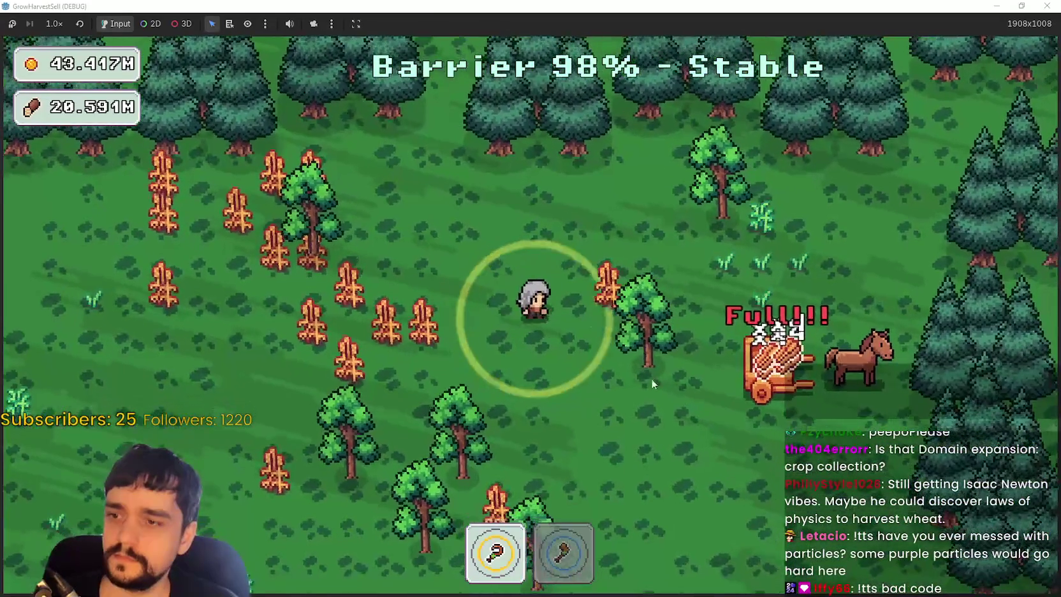
pyautogui.press('2')
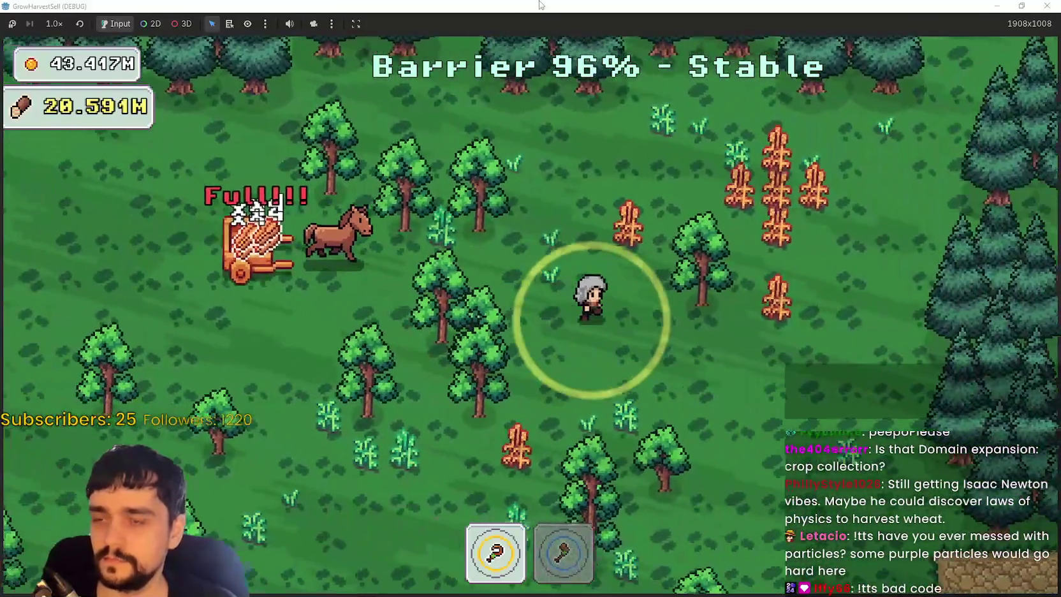
pyautogui.doubleClick(539, 5)
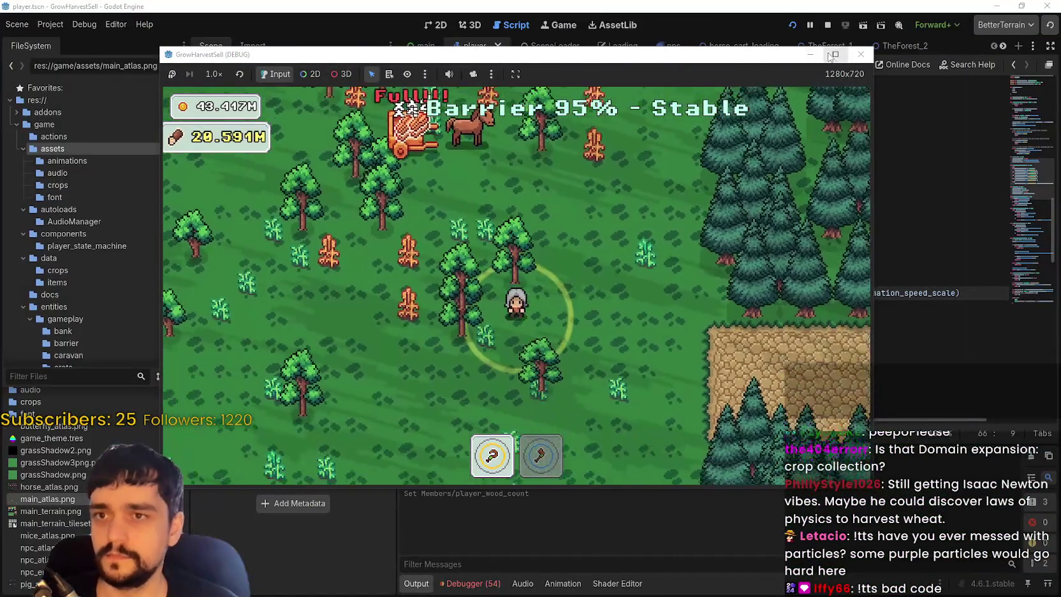
pyautogui.doubleClick(791, 54)
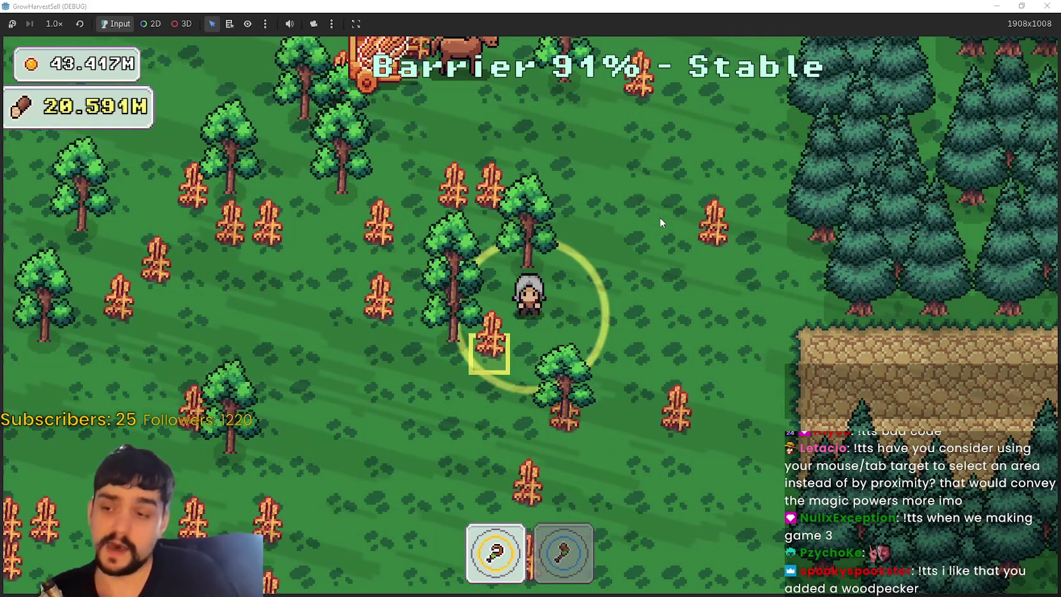
# - Walk the player back and forth through the crop field with WASD, harvesting crops
pyautogui.press('a')
pyautogui.press('w')
pyautogui.press('a')
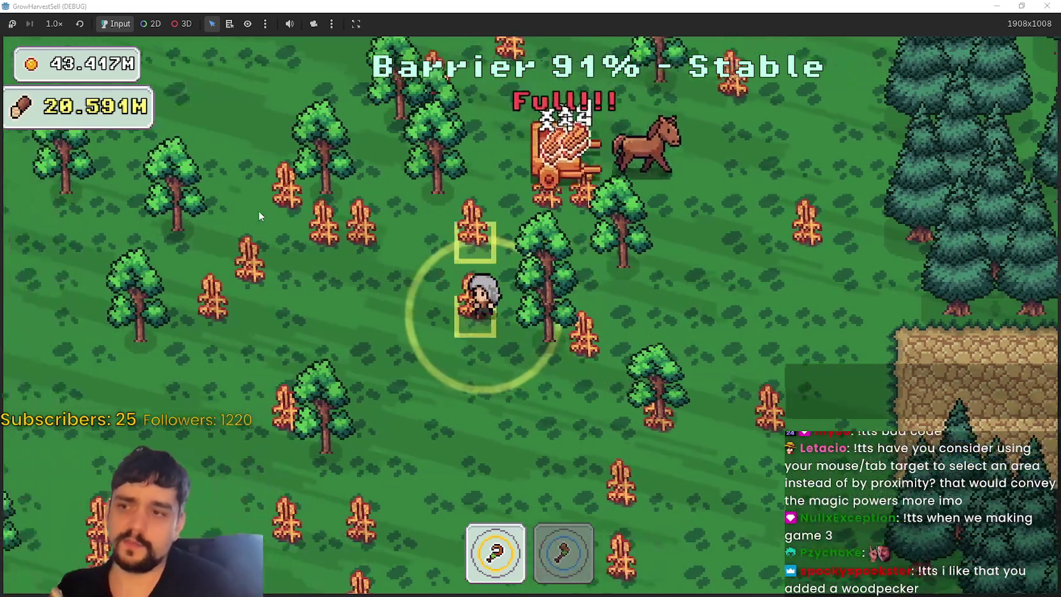
pyautogui.press('d')
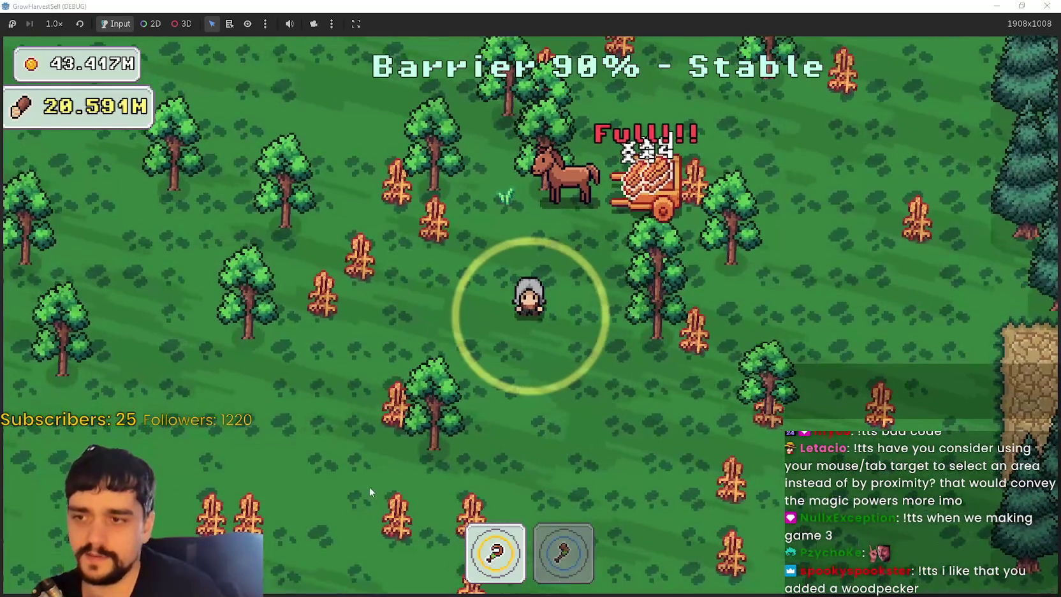
pyautogui.press('a')
pyautogui.press('w')
pyautogui.press('a')
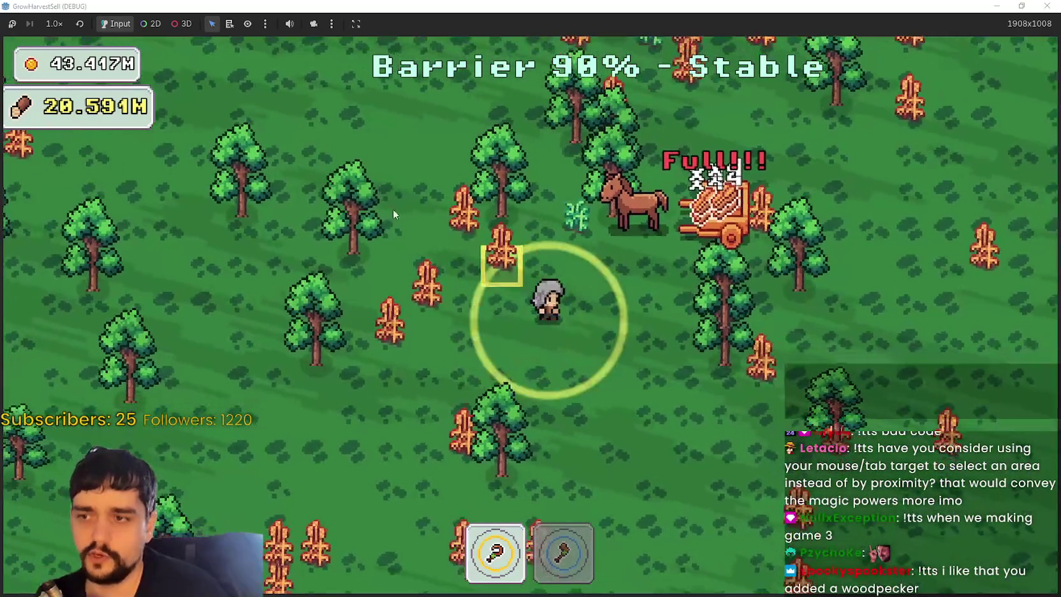
pyautogui.press('w')
pyautogui.press('d')
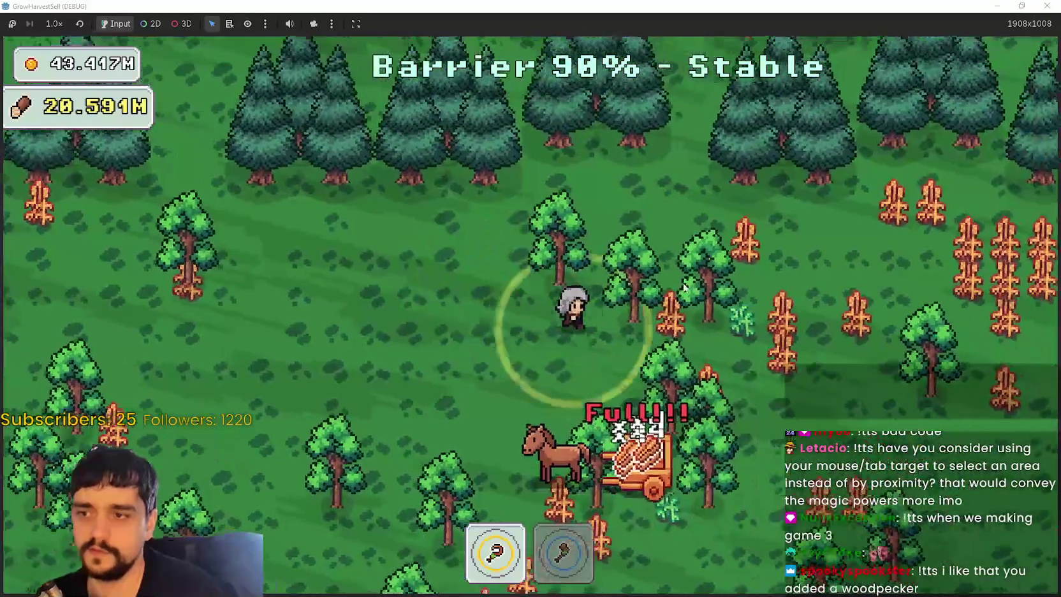
pyautogui.press('s')
pyautogui.press('w')
pyautogui.press('d')
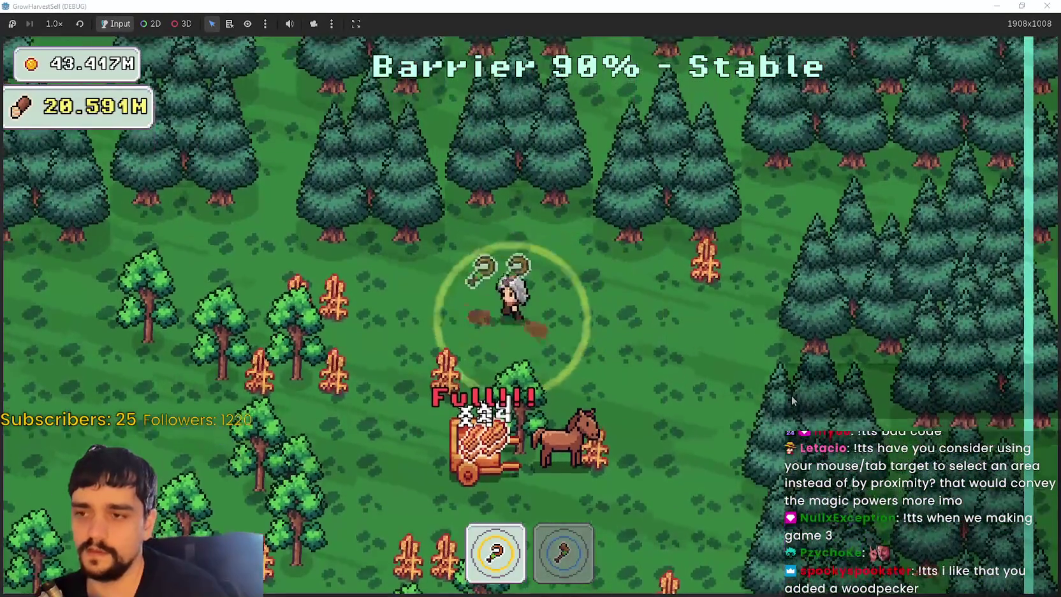
pyautogui.press('a')
pyautogui.press('s')
pyautogui.press('s')
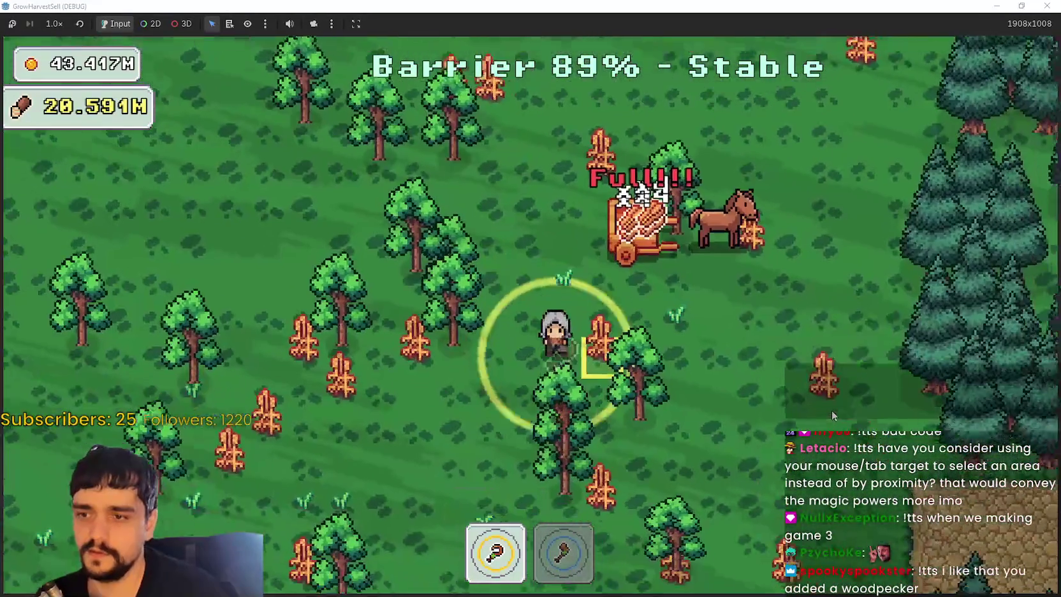
pyautogui.press('s')
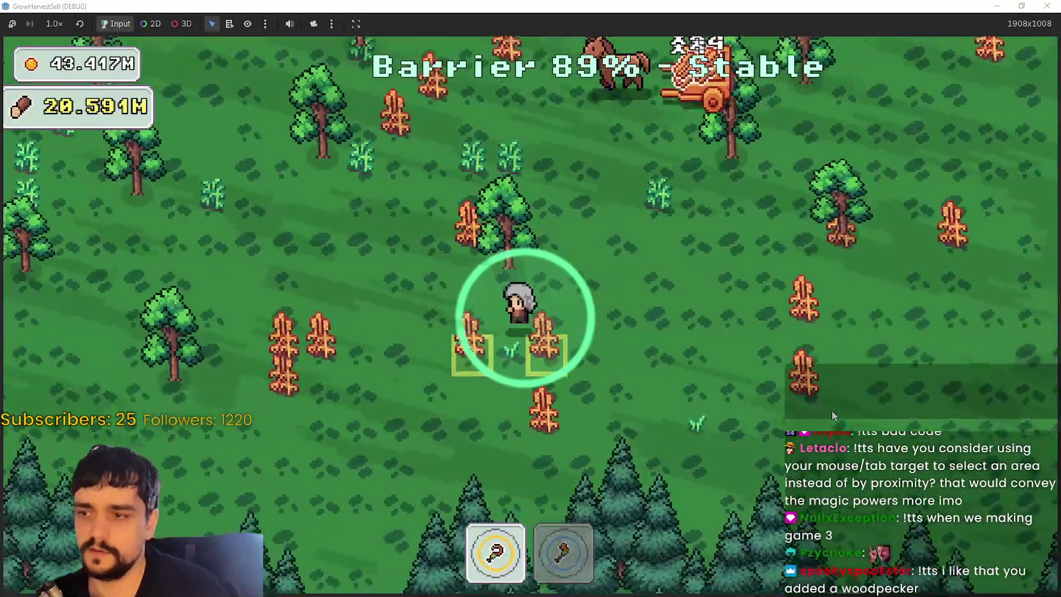
pyautogui.press('d')
pyautogui.press('w')
pyautogui.press('d')
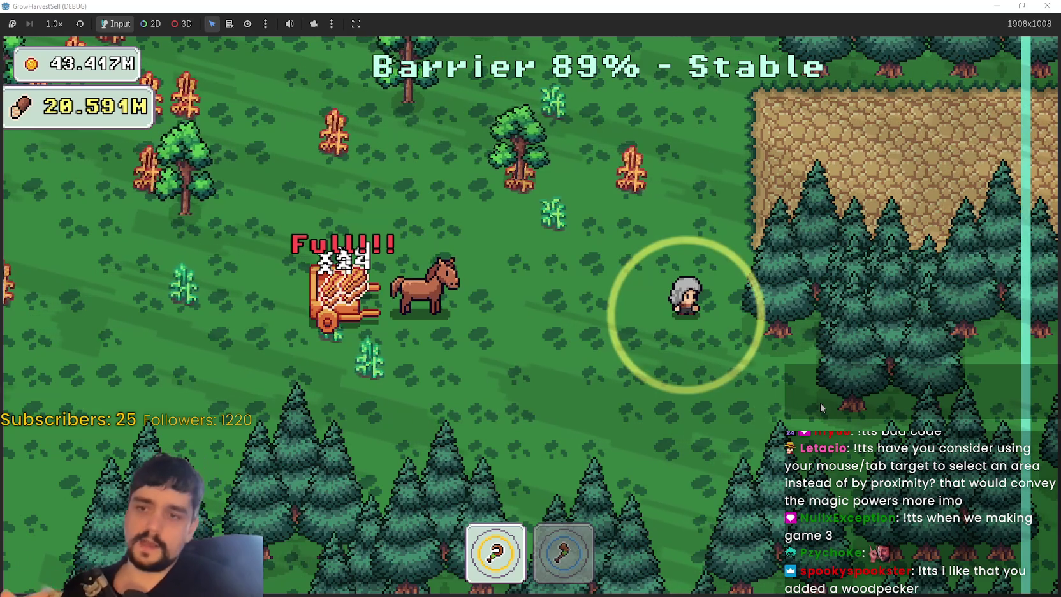
# - Walk left past the horse cart toward a tree, then back down into more crops
pyautogui.press('a')
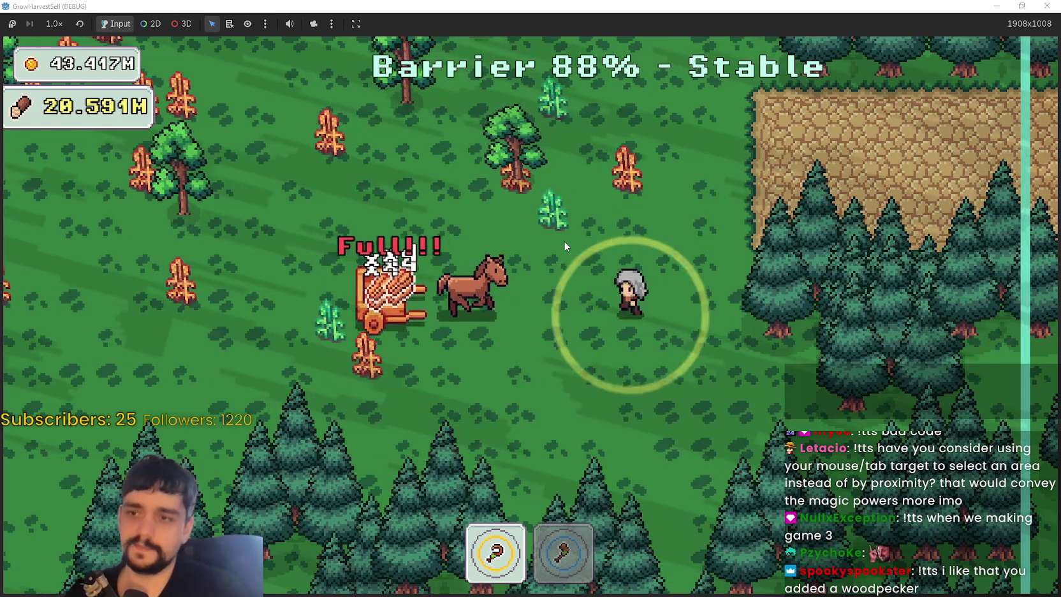
pyautogui.press('a')
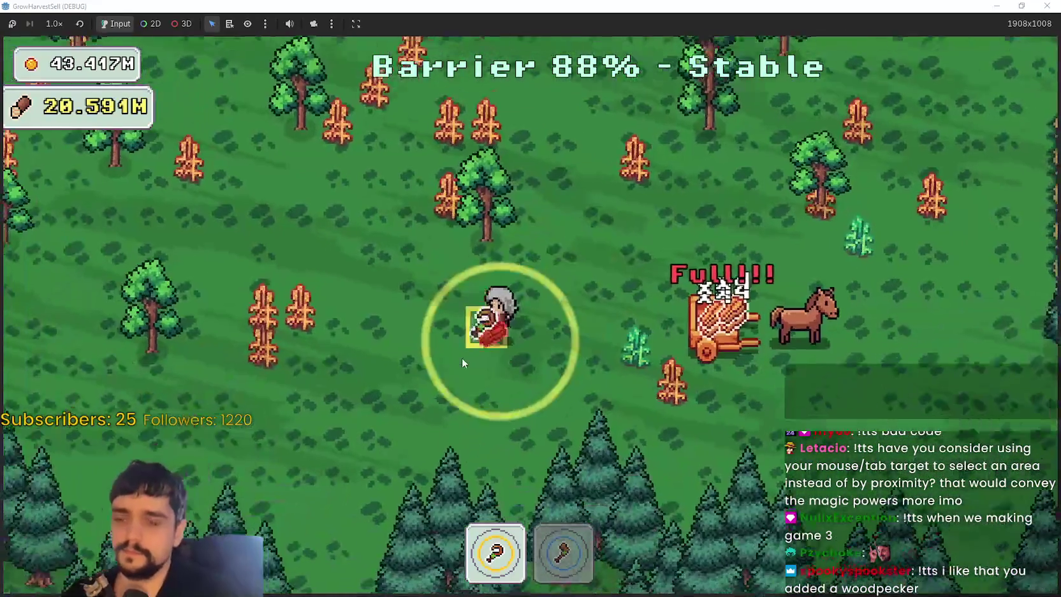
pyautogui.press('w')
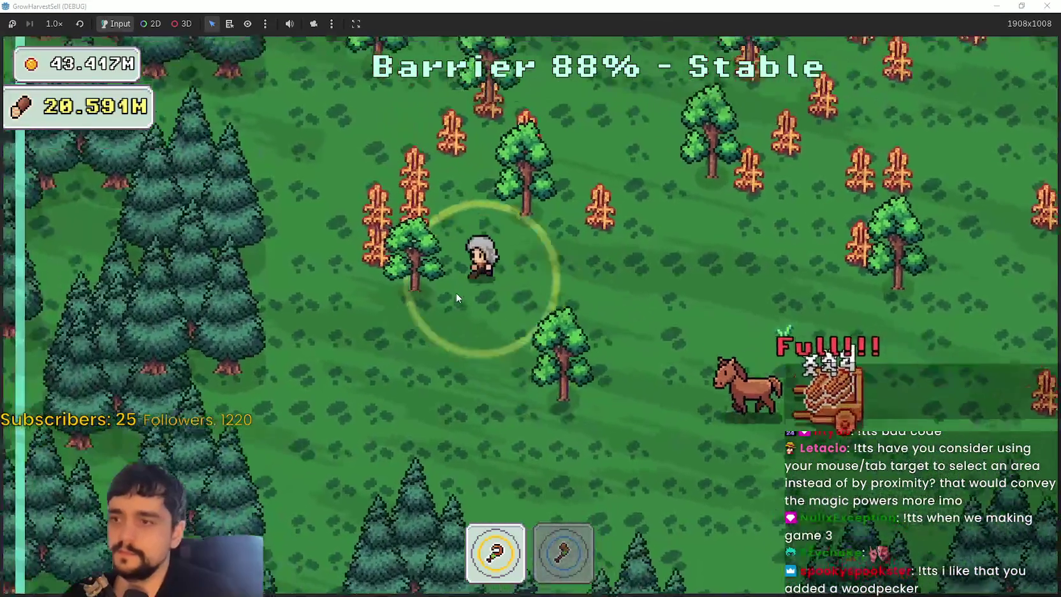
pyautogui.press('d')
pyautogui.press('s')
pyautogui.press('d')
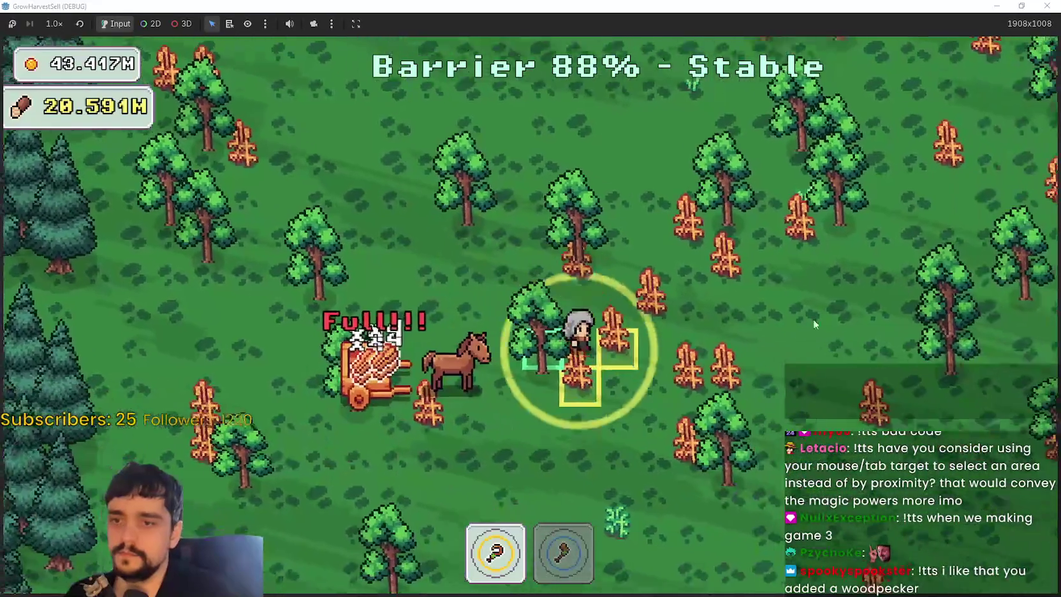
pyautogui.press('w')
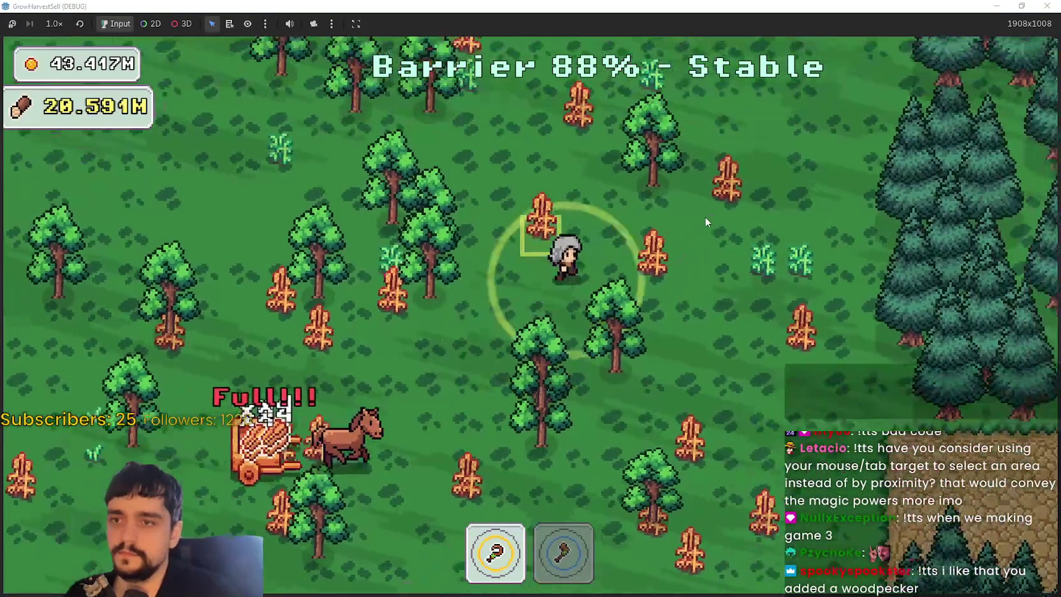
pyautogui.press('s')
pyautogui.press('a')
pyautogui.press('s')
pyautogui.press('d')
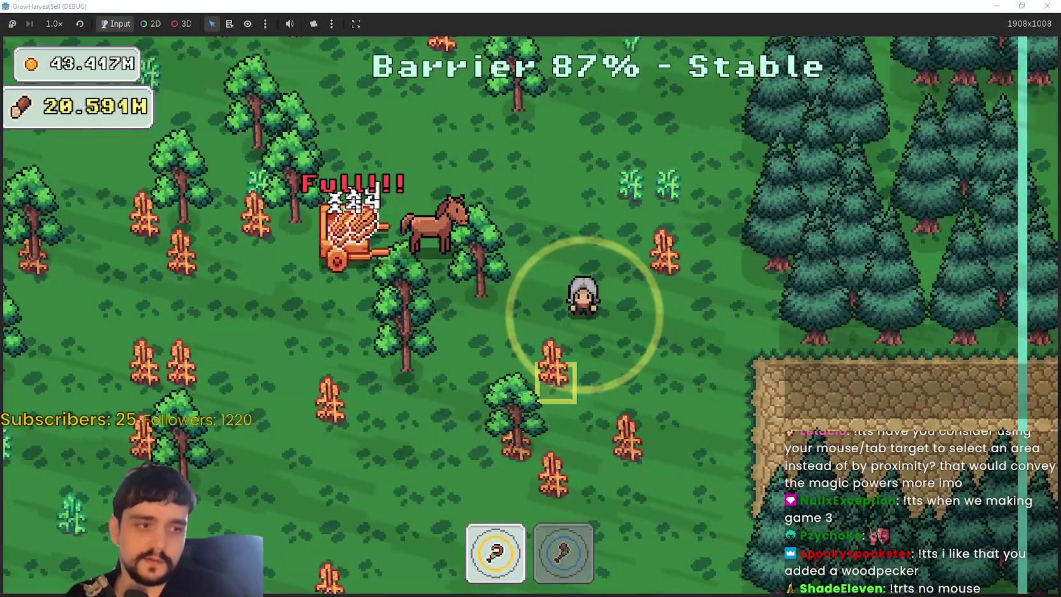
# - Switch to main_atlas.png in Aseprite and zoom to 200% on the player's standing frames
pyautogui.hotkey('alt', 'Tab')
pyautogui.scroll(-1, 589, 285)
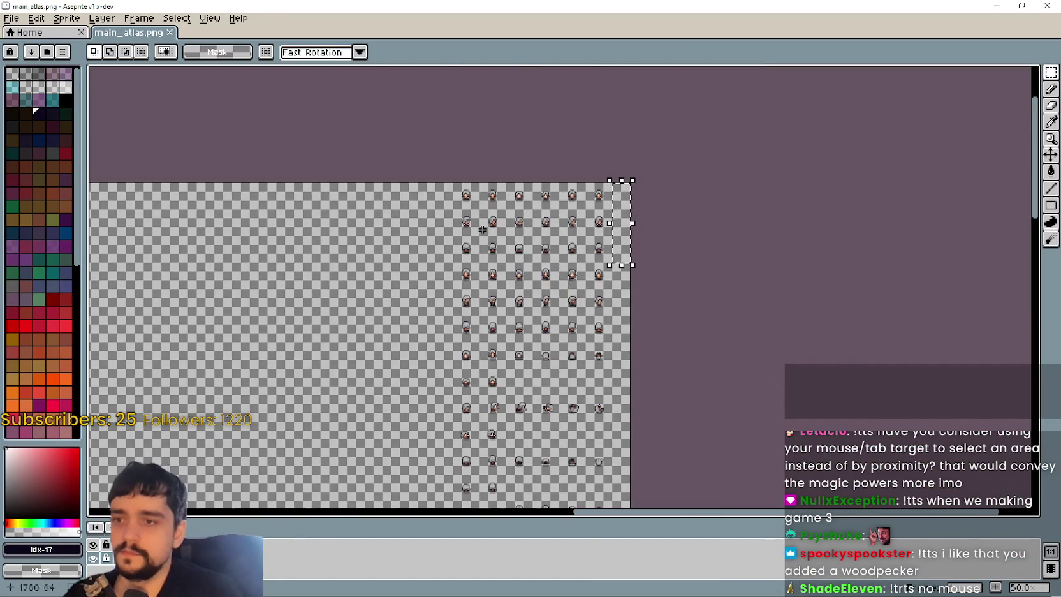
pyautogui.scroll(2, 457, 178)
pyautogui.scroll(-3, 437, 358)
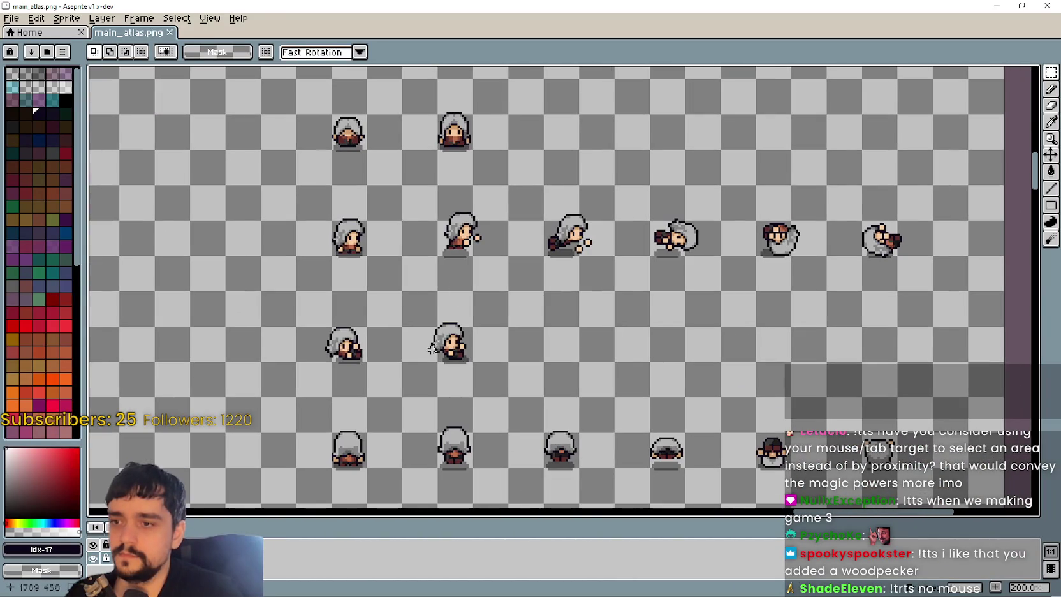
pyautogui.scroll(-5, 423, 299)
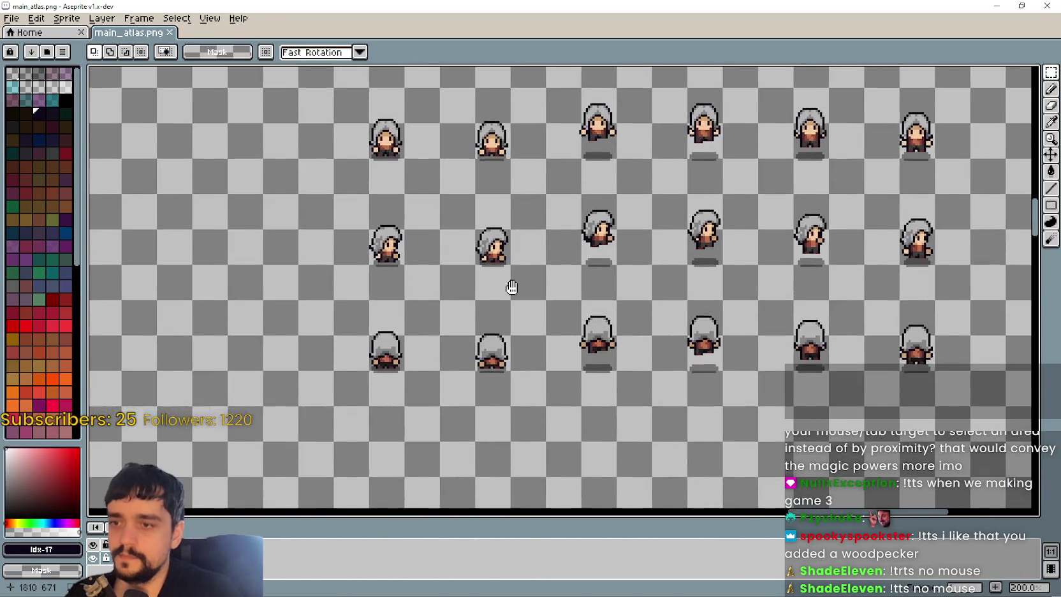
pyautogui.moveTo(511, 287); pyautogui.dragTo(469, 178)
pyautogui.scroll(1, 386, 223)
pyautogui.scroll(-1, 393, 221)
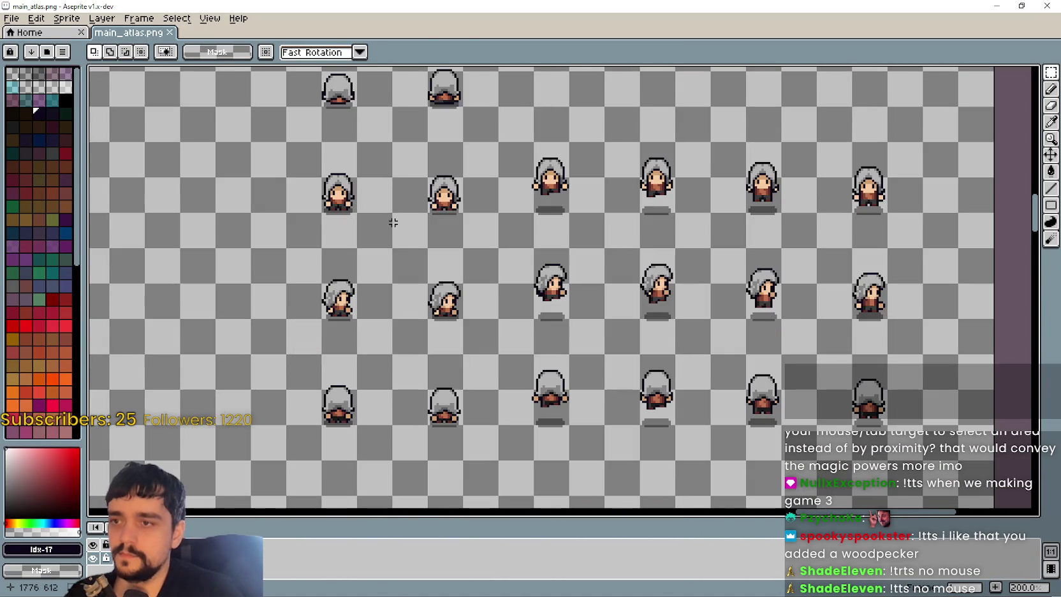
# - Back in the game, walk up toward the full cart to harvest three crops, then equip the axe
pyautogui.hotkey('alt', 'Tab')
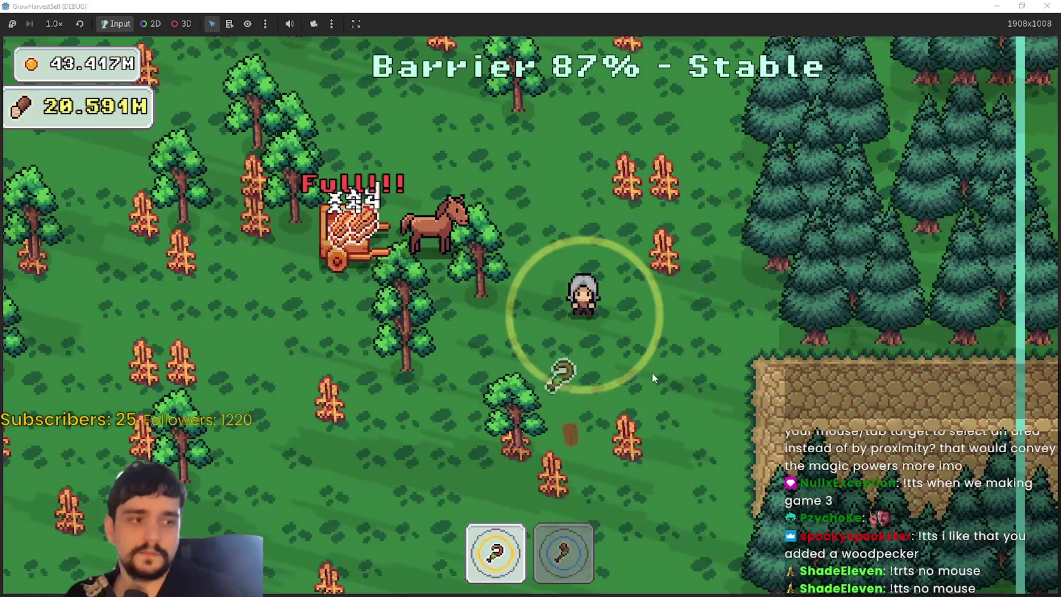
pyautogui.press('s')
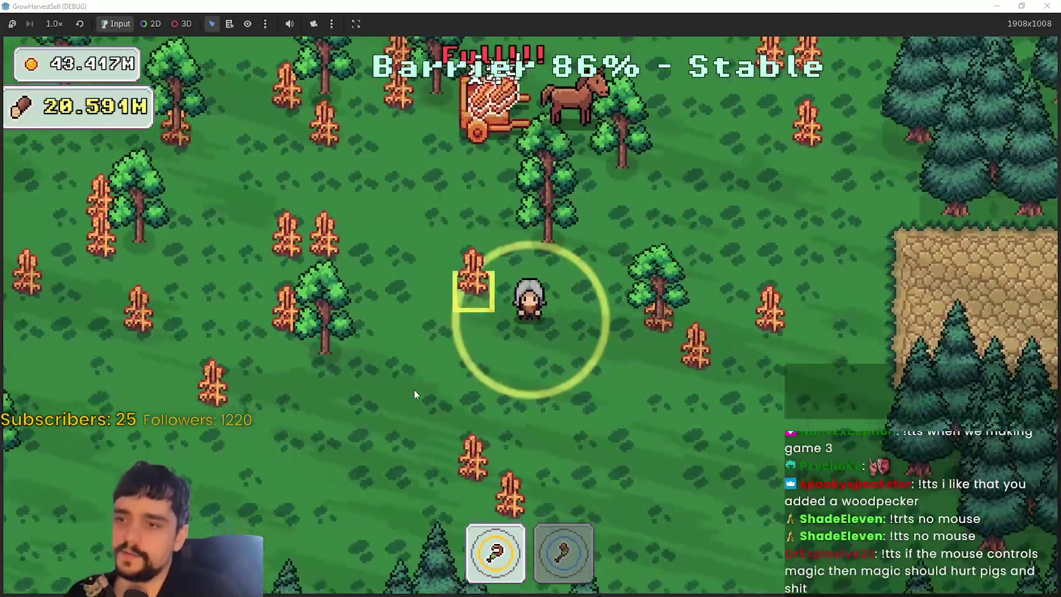
pyautogui.press('s')
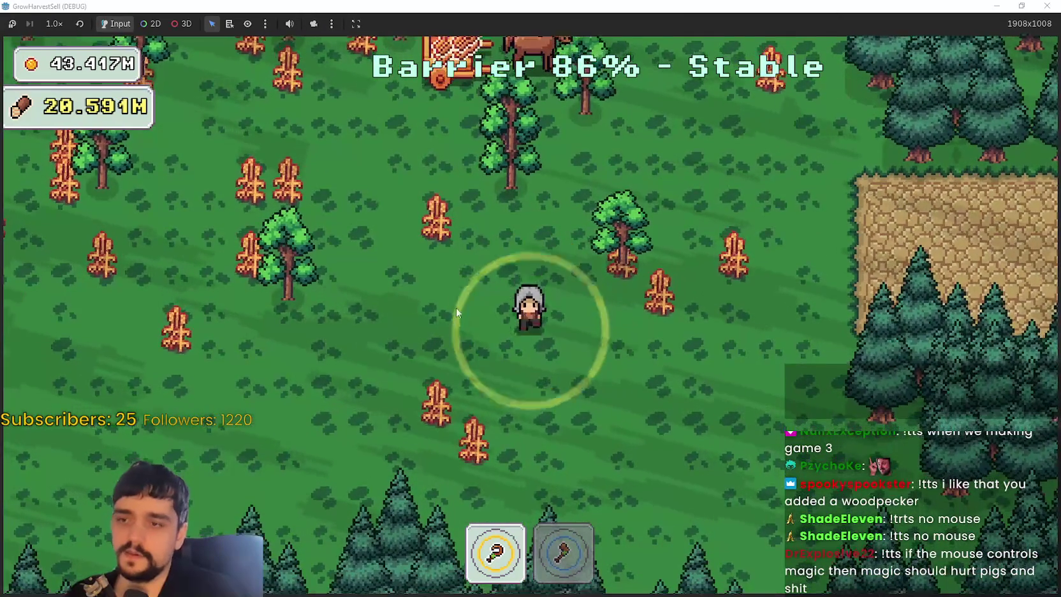
pyautogui.press('d')
pyautogui.press('w')
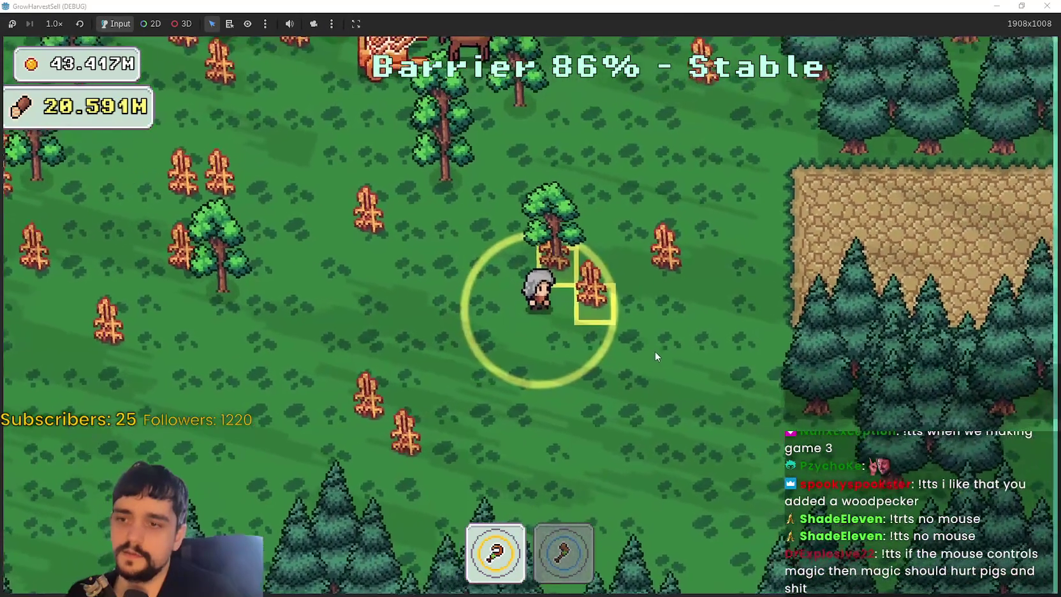
pyautogui.press('d')
pyautogui.press('w')
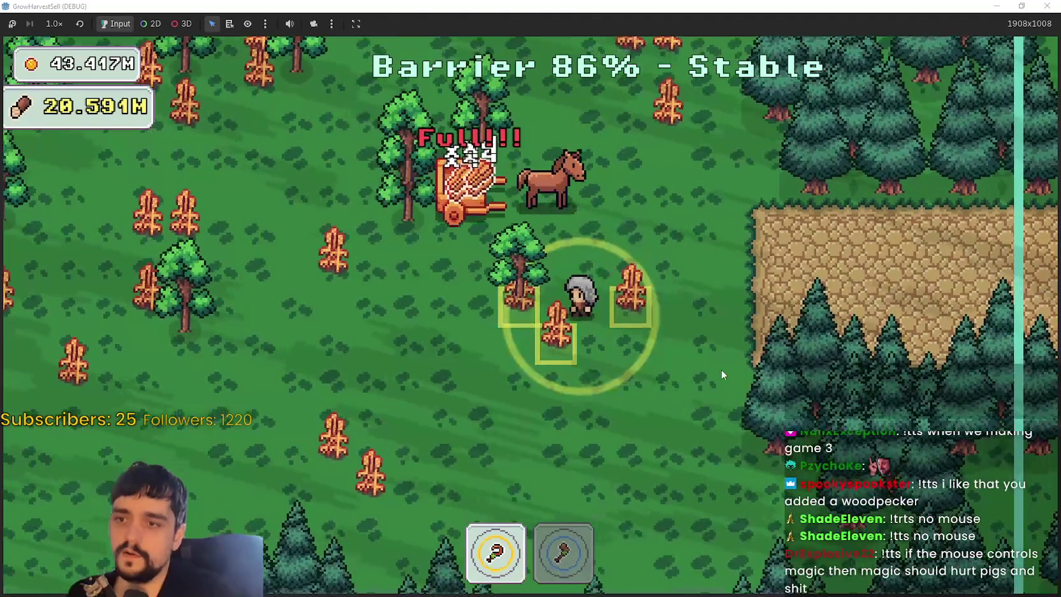
pyautogui.press('w')
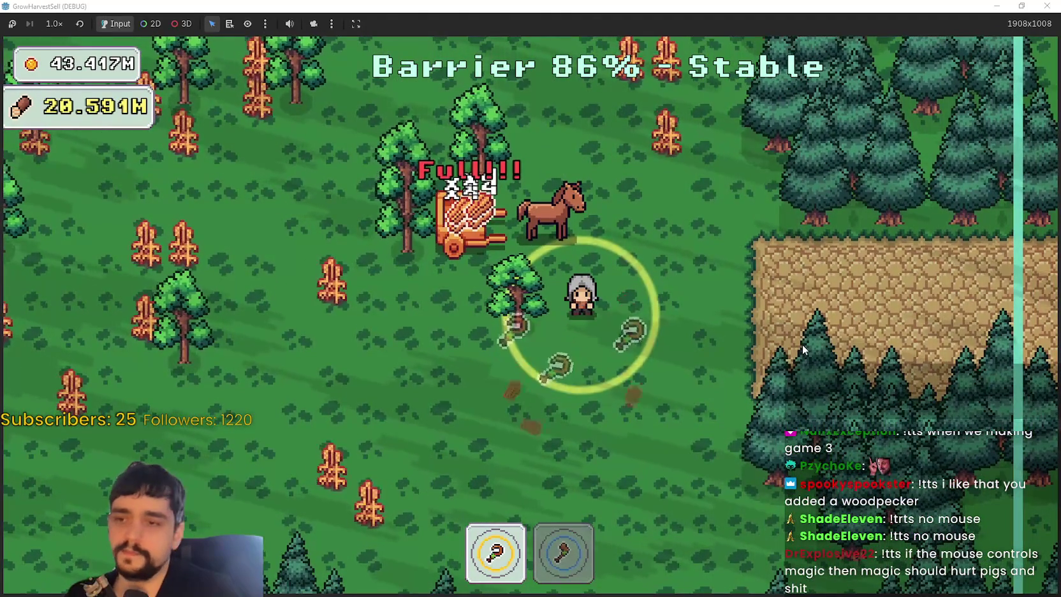
pyautogui.press('s')
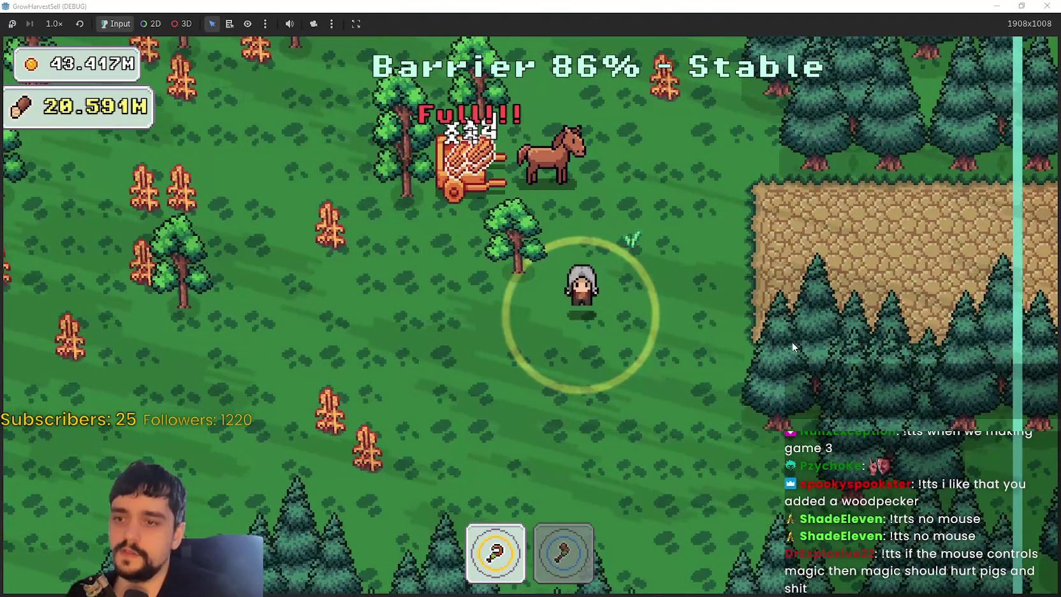
pyautogui.press('2')
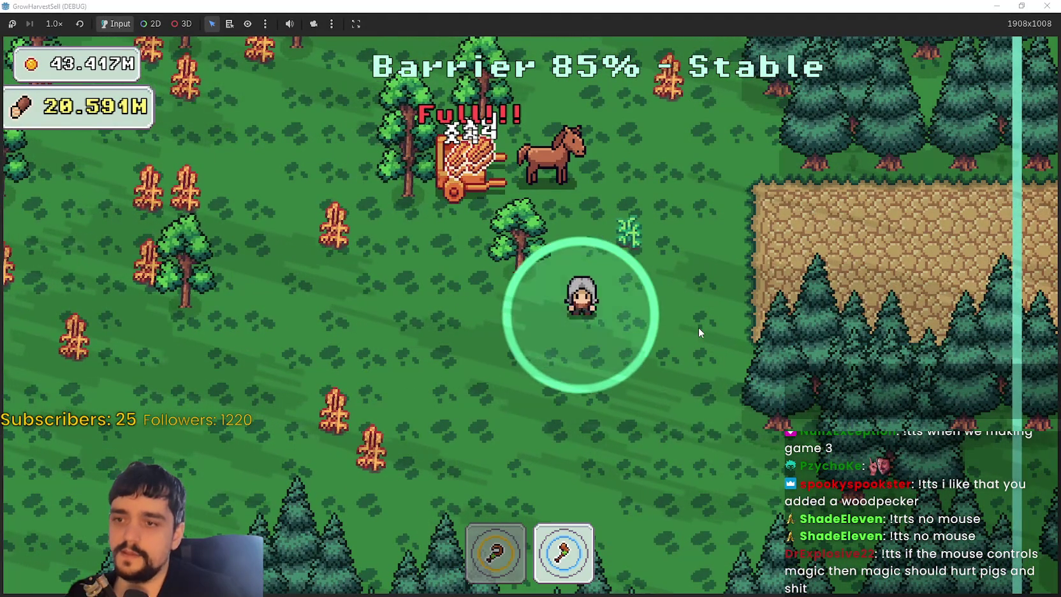
# - Walk the player around the forest while swapping between the first tool and the axe
pyautogui.press('a')
pyautogui.press('w')
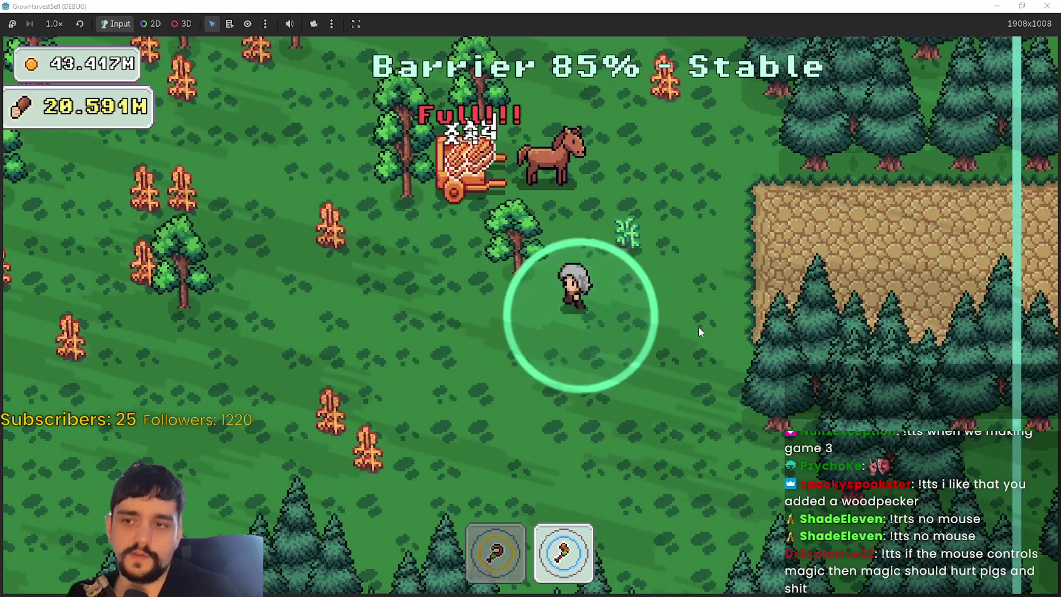
pyautogui.press('s')
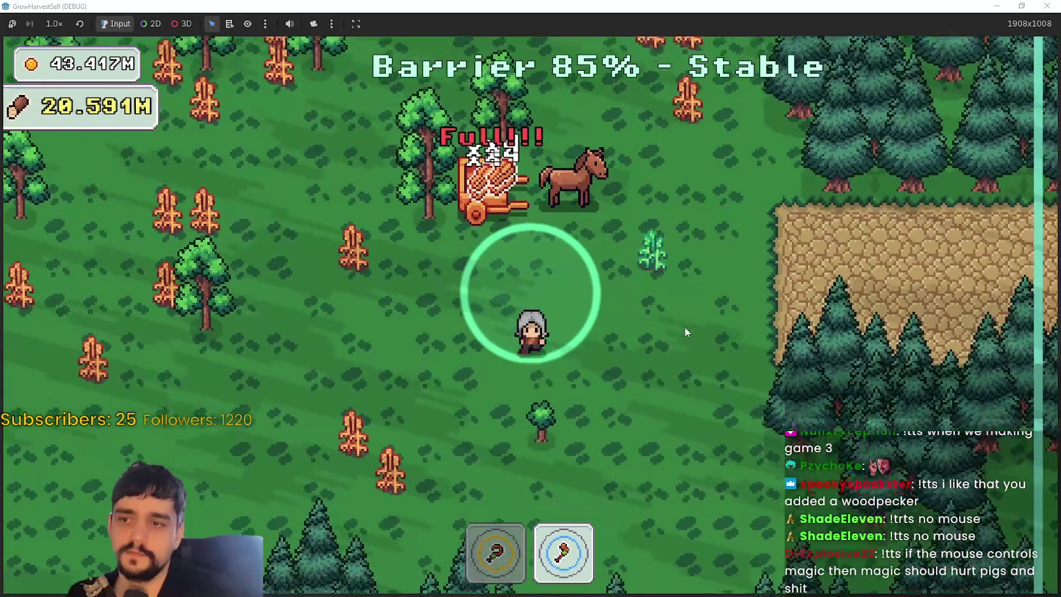
pyautogui.press('1')
pyautogui.press('a')
pyautogui.press('2')
pyautogui.press('1')
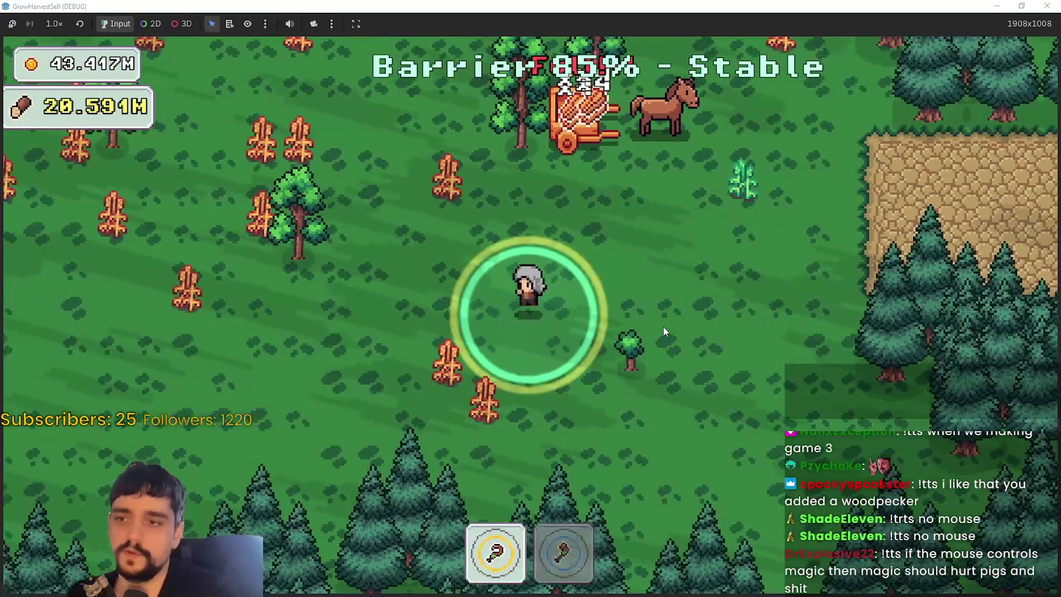
pyautogui.press('w')
pyautogui.press('w')
pyautogui.press('a')
pyautogui.press('2')
pyautogui.press('1')
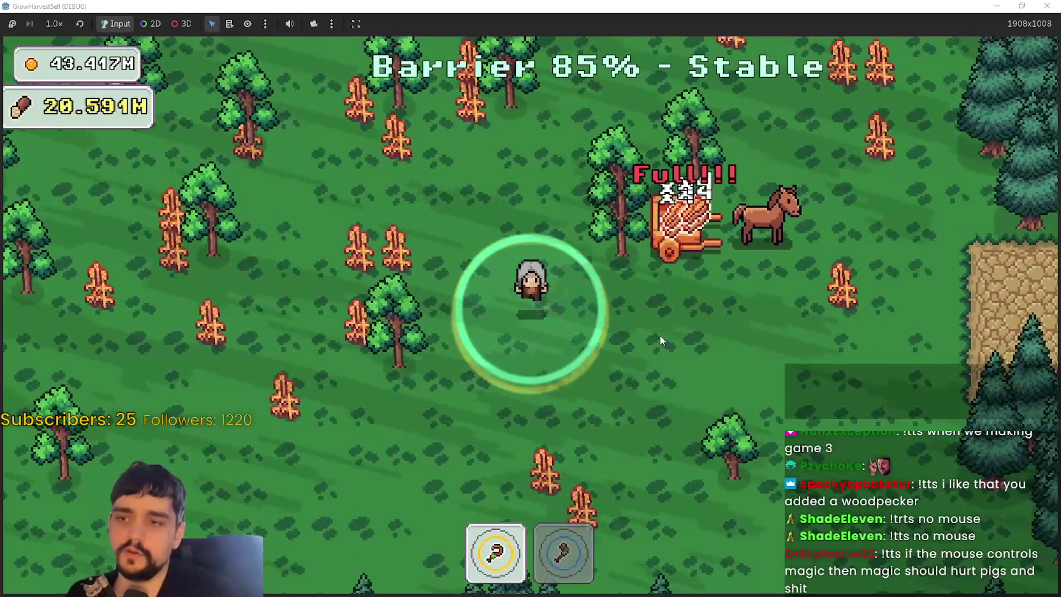
pyautogui.press('s')
pyautogui.press('d')
pyautogui.press('2')
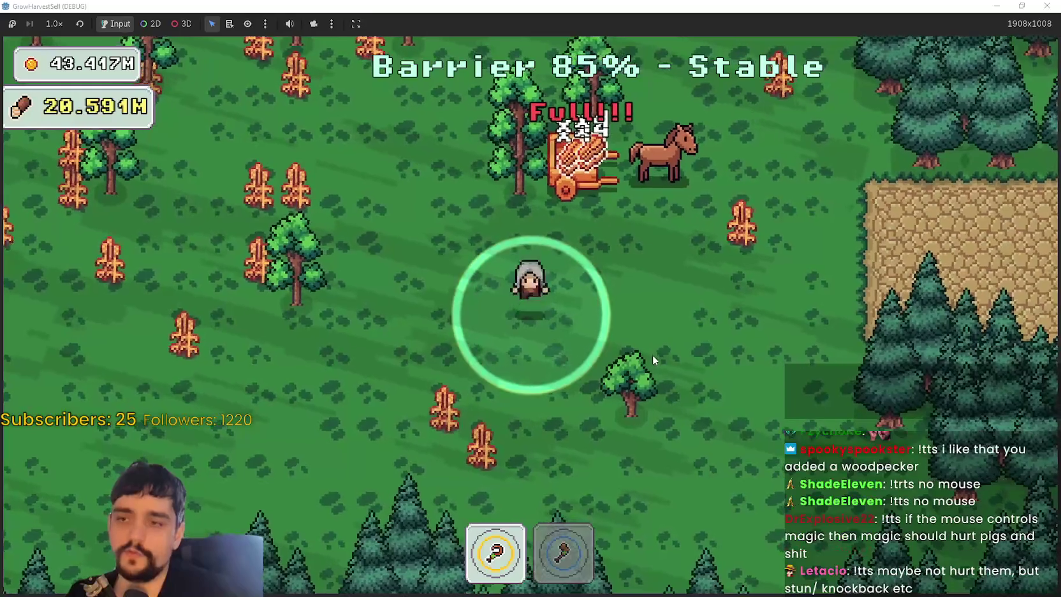
pyautogui.press('1')
# - Maximize the Aseprite main_atlas.png window and compare it with the running game
pyautogui.hotkey('alt', 'Tab')
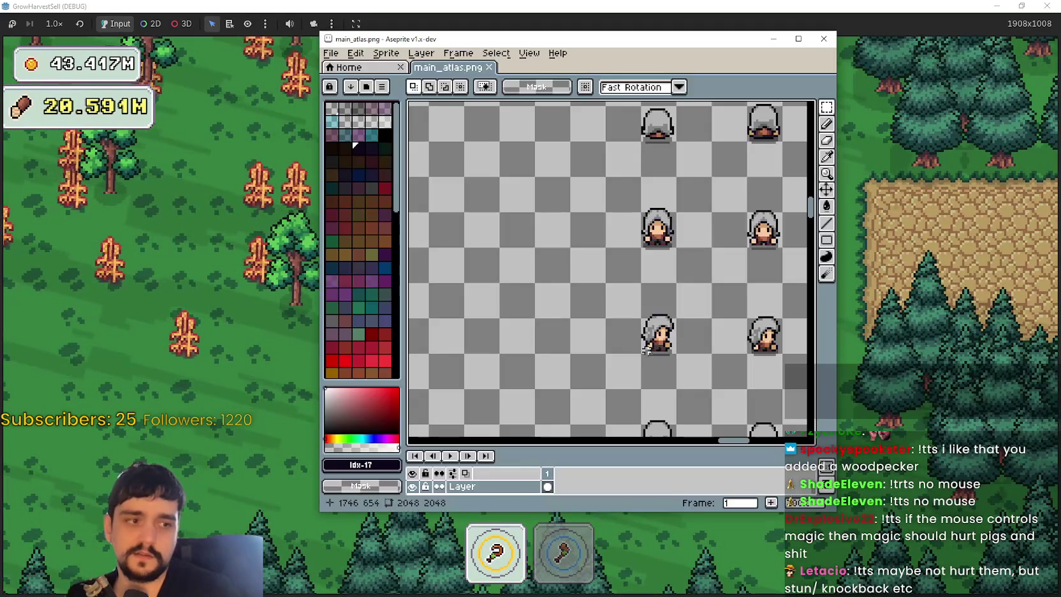
pyautogui.moveTo(665, 342); pyautogui.dragTo(604, 294)
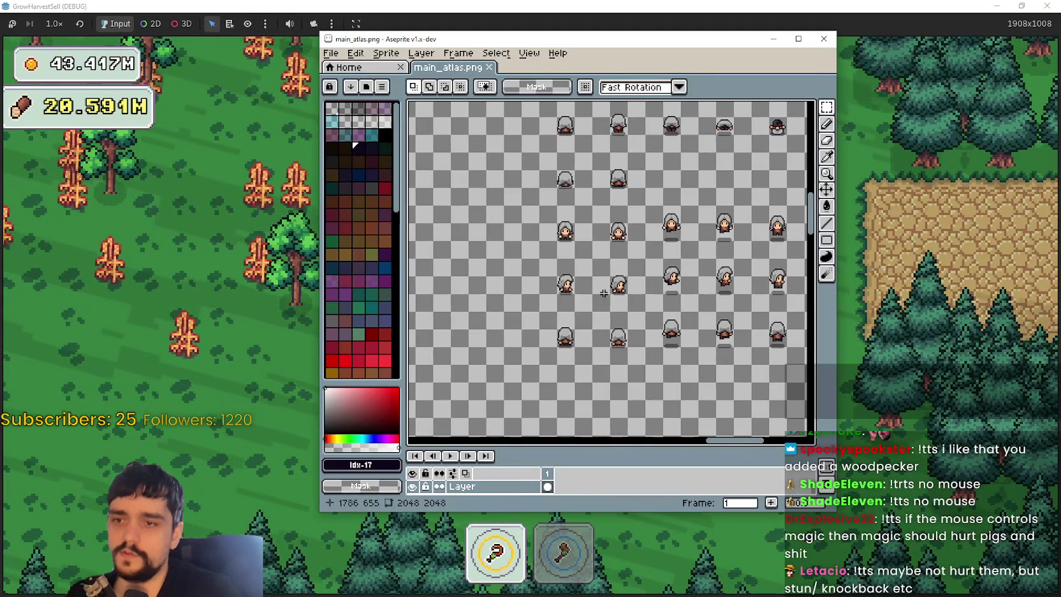
pyautogui.click(799, 39)
pyautogui.hotkey('alt', 'Tab')
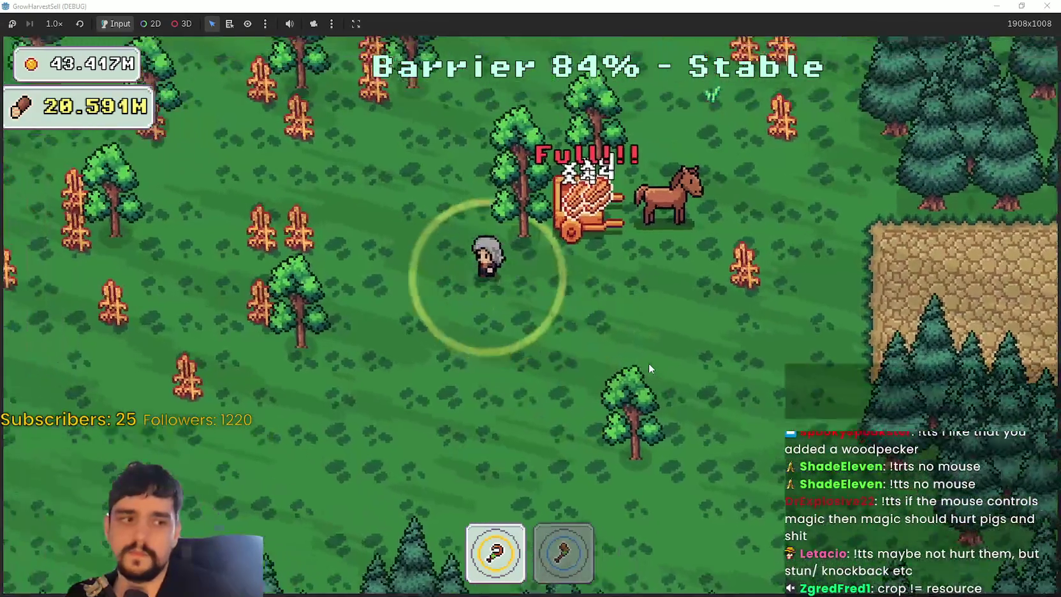
pyautogui.hotkey('alt', 'Tab')
pyautogui.scroll(3, 574, 346)
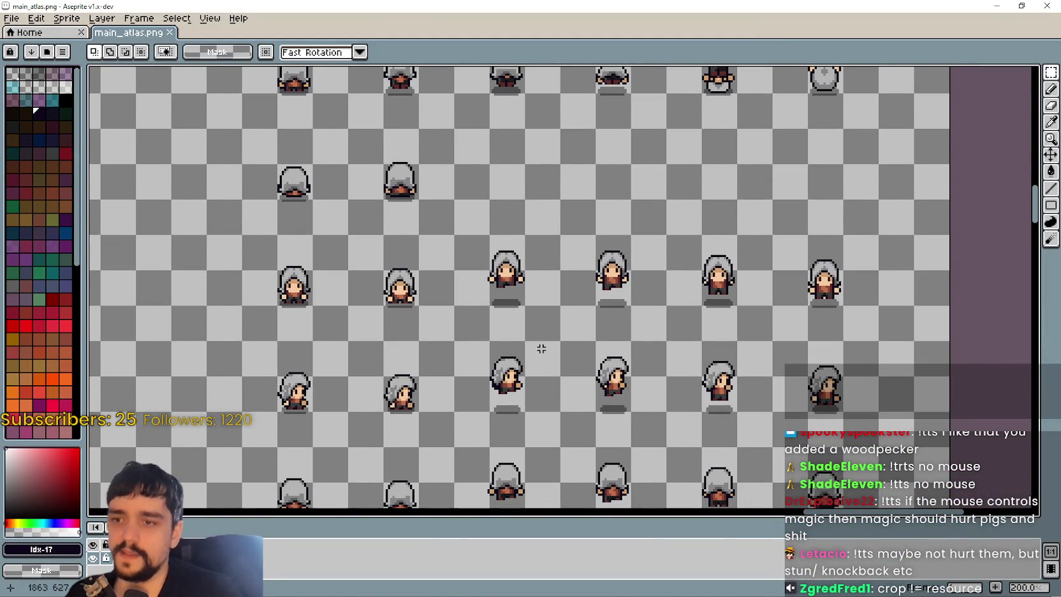
pyautogui.scroll(-2, 542, 349)
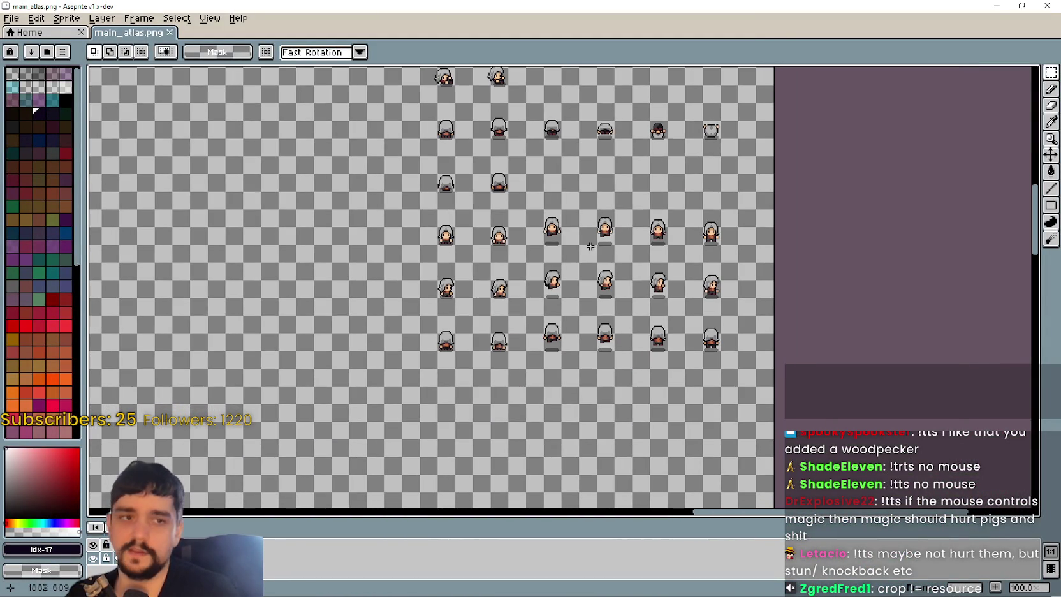
# - Toggle between axe and pickaxe, walk through the forest, then return to Aseprite
pyautogui.hotkey('alt', 'Tab')
pyautogui.press('2')
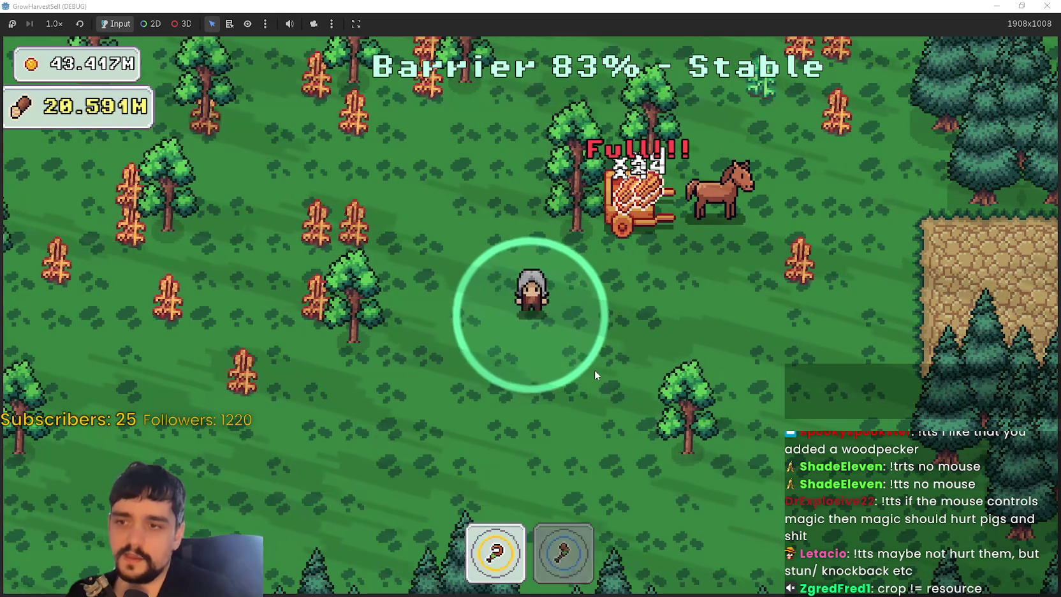
pyautogui.press('1')
pyautogui.press('2')
pyautogui.press('1')
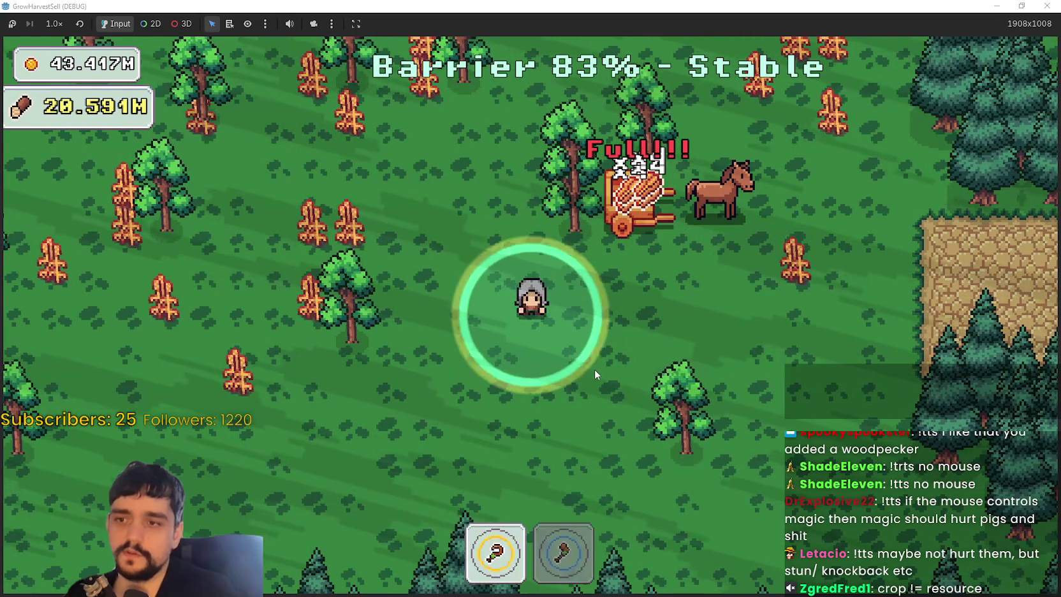
pyautogui.press('a')
pyautogui.press('w')
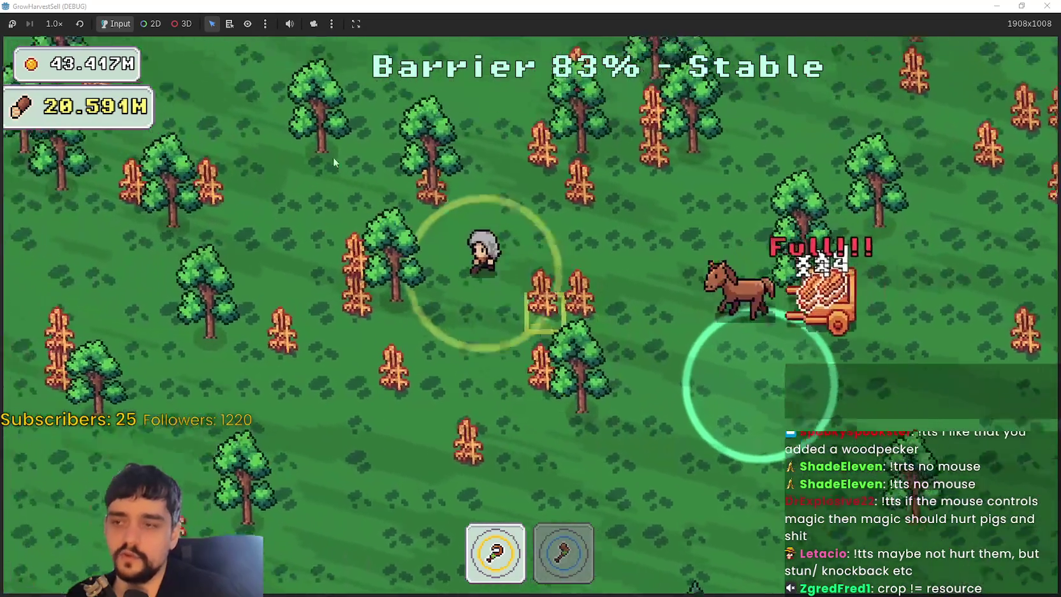
pyautogui.press('d')
pyautogui.press('s')
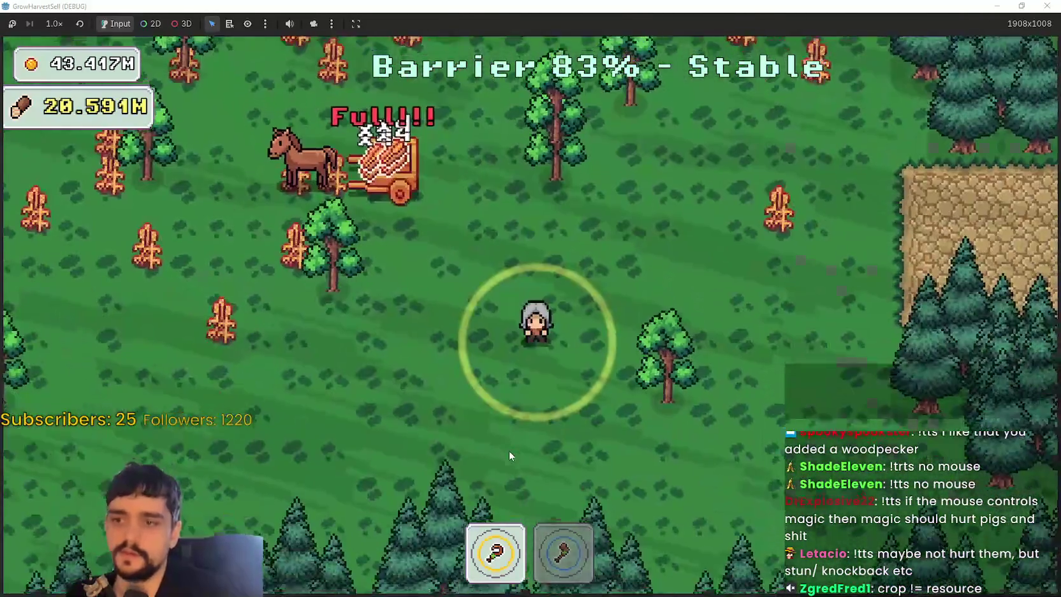
pyautogui.hotkey('alt', 'Tab')
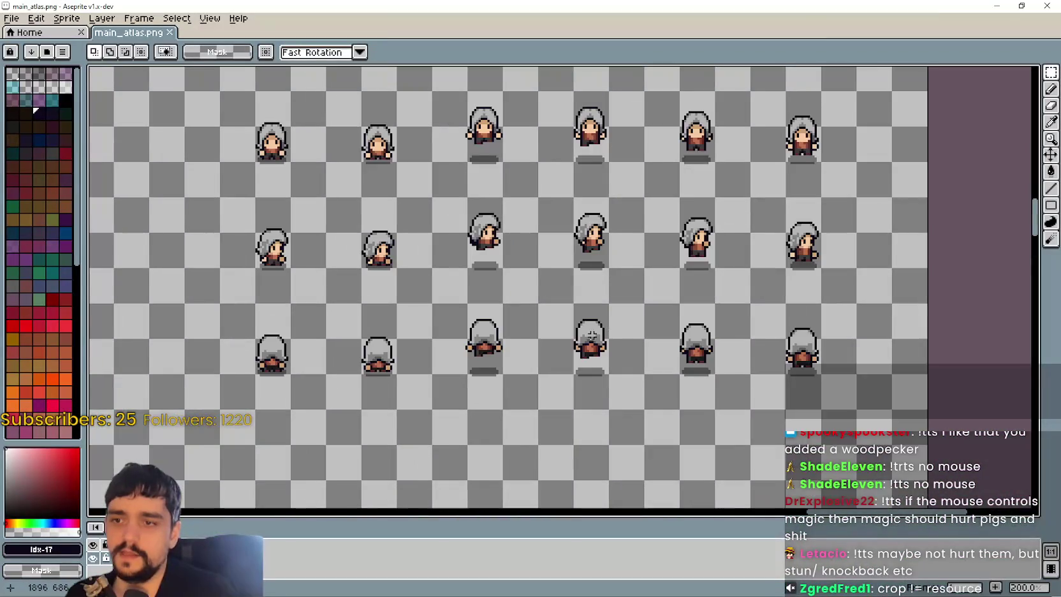
# - Zoom and pan the atlas to bring the rows of character sprites into view
pyautogui.scroll(2, 577, 326)
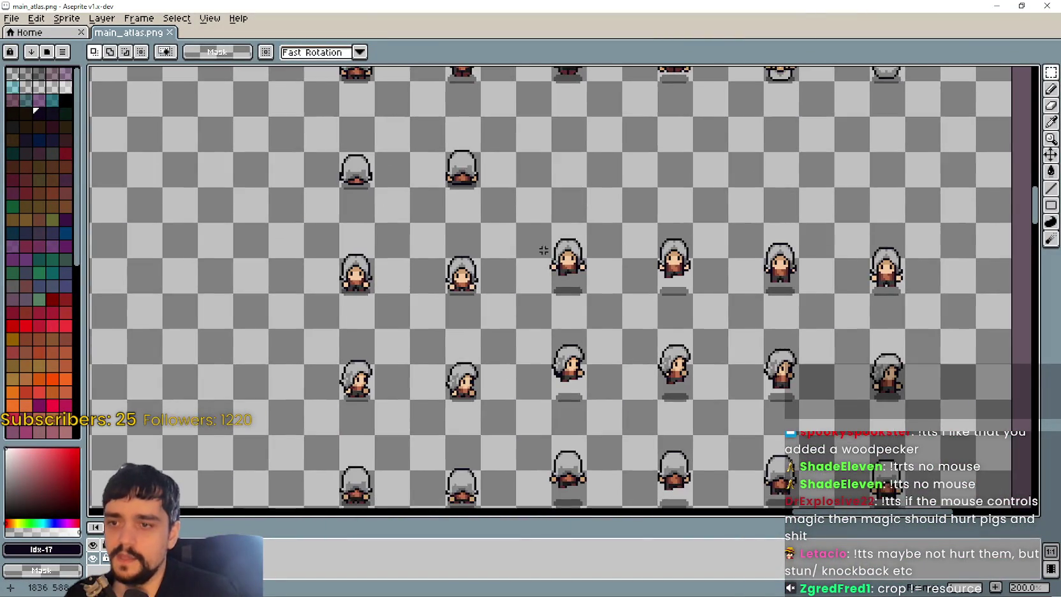
pyautogui.scroll(-2, 388, 287)
pyautogui.scroll(1, 489, 251)
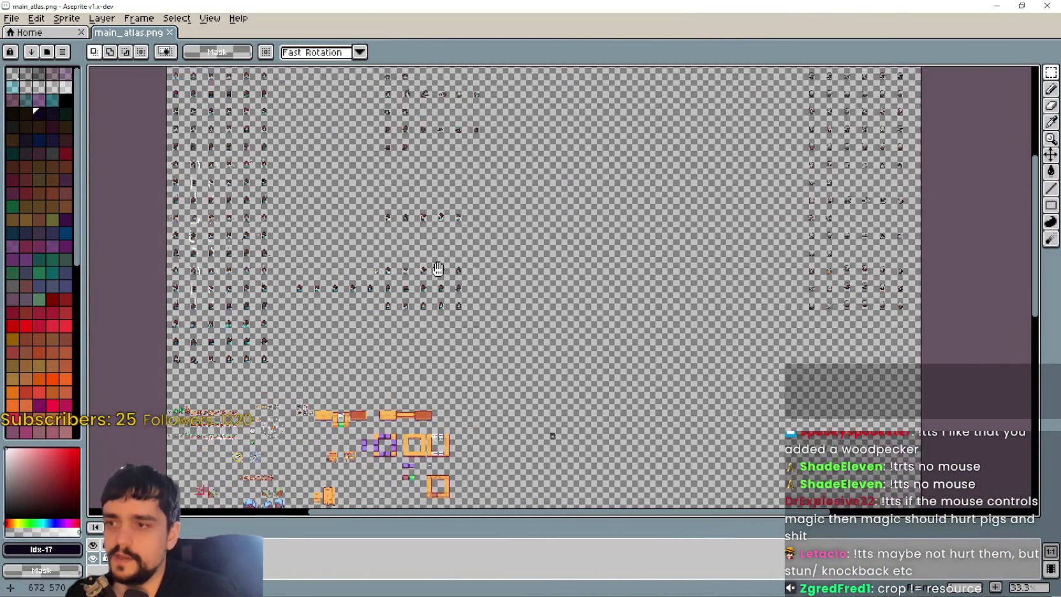
pyautogui.scroll(2, 489, 250)
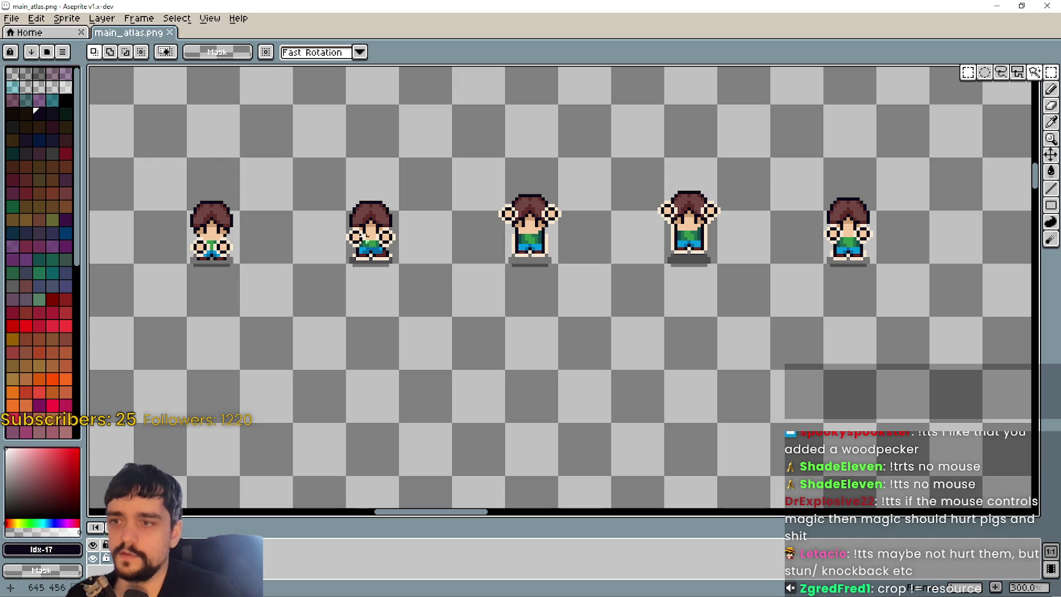
pyautogui.scroll(-1, 730, 218)
pyautogui.moveTo(729, 218)
pyautogui.mouseDown()
pyautogui.moveTo(516, 261)
pyautogui.moveTo(445, 240)
pyautogui.moveTo(393, 255)
pyautogui.mouseUp()
pyautogui.moveTo(1020, 274); pyautogui.dragTo(466, 285)
# - Frame the brown-haired player row and marquee-select its raised-hand frames
pyautogui.scroll(-1, 505, 215)
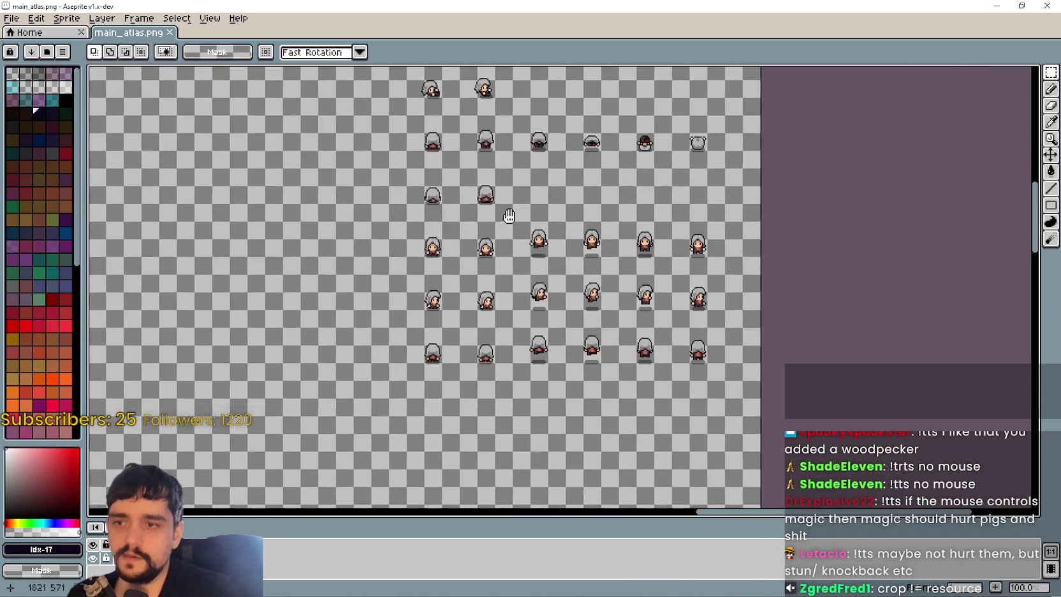
pyautogui.scroll(1, 538, 278)
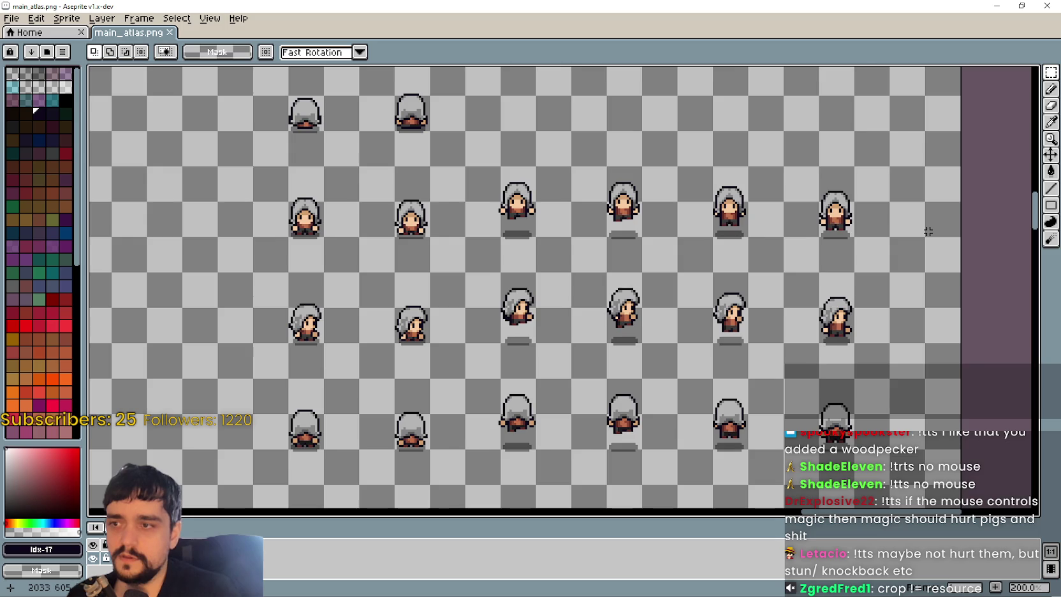
pyautogui.scroll(2, 682, 219)
pyautogui.scroll(-2, 679, 220)
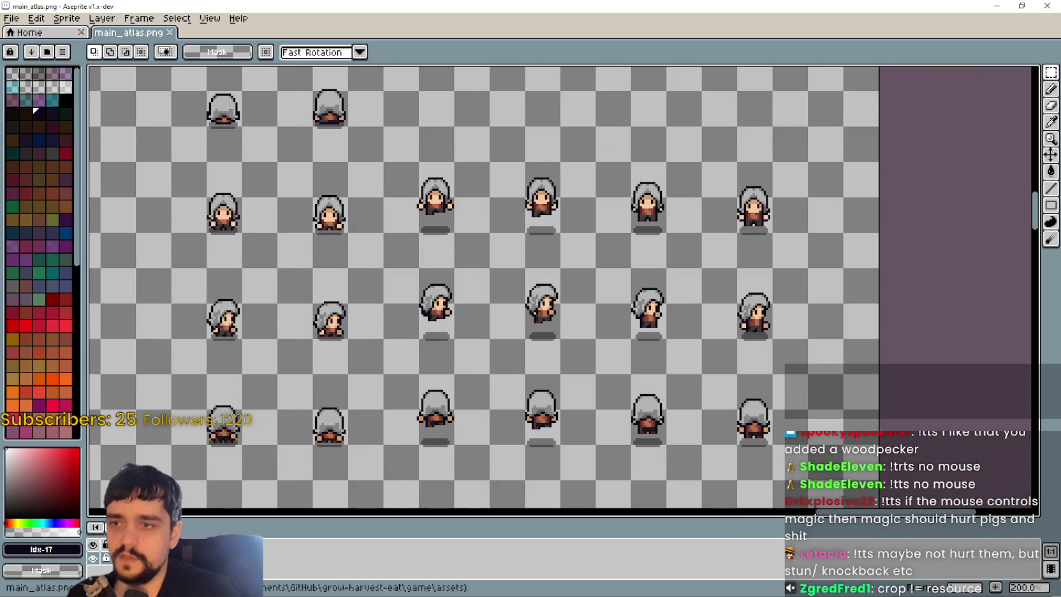
pyautogui.scroll(-1, 593, 277)
pyautogui.moveTo(383, 255)
pyautogui.mouseDown()
pyautogui.moveTo(861, 255)
pyautogui.moveTo(611, 249)
pyautogui.moveTo(594, 277)
pyautogui.mouseUp()
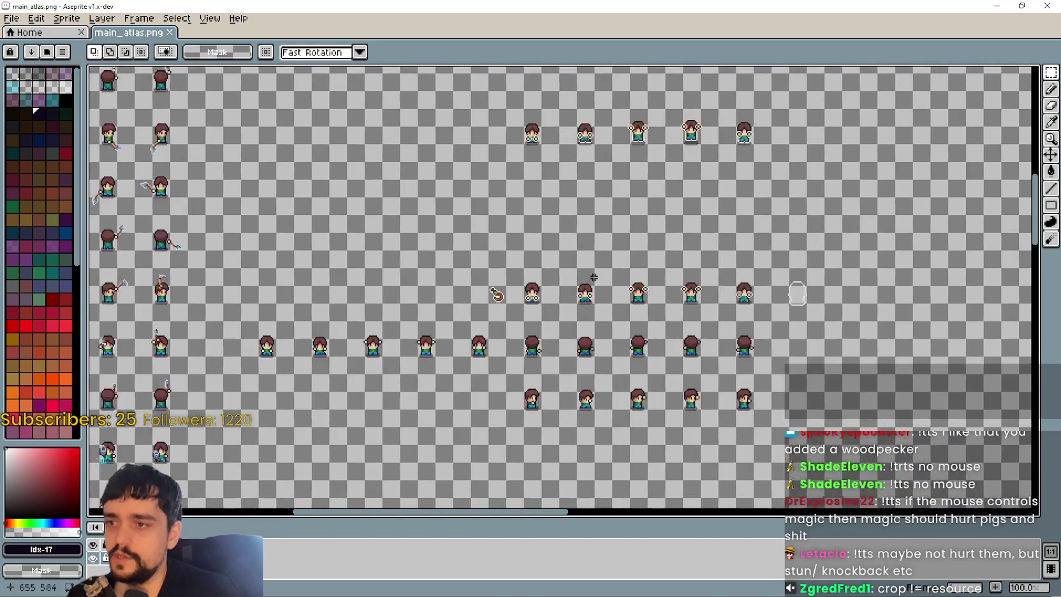
pyautogui.scroll(1, 594, 278)
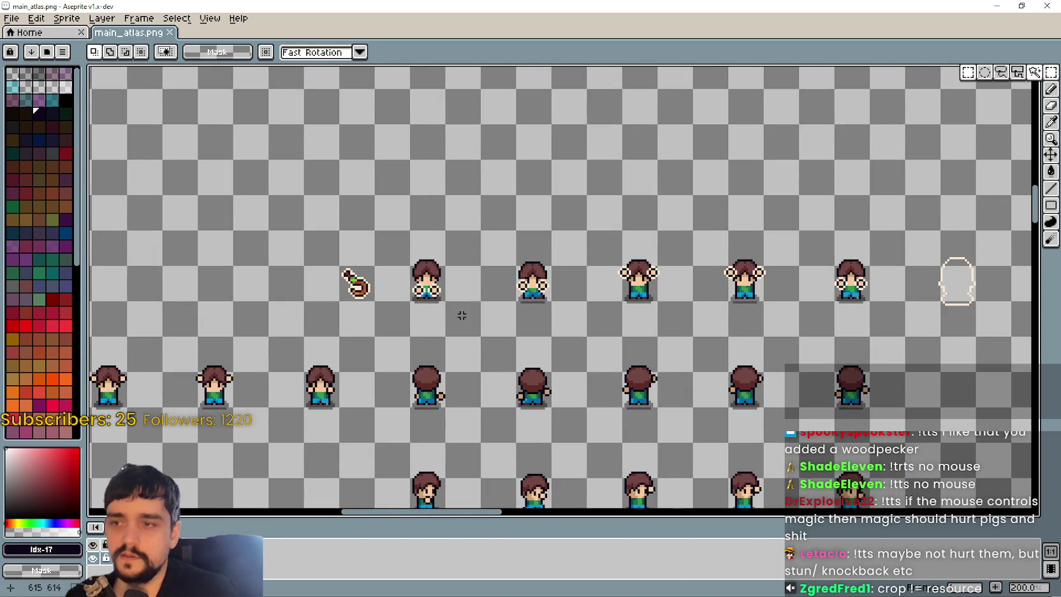
pyautogui.moveTo(418, 329); pyautogui.dragTo(625, 251)
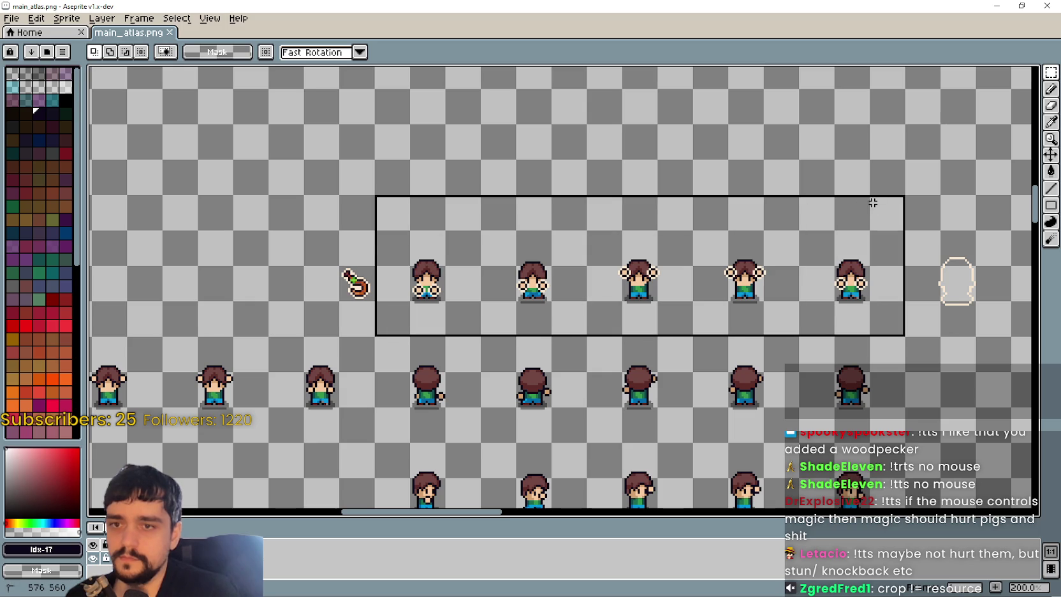
# - Move the selected raised-hand frames to the right and commit them
pyautogui.moveTo(893, 297)
pyautogui.mouseDown()
pyautogui.moveTo(510, 256)
pyautogui.moveTo(518, 288)
pyautogui.moveTo(535, 272)
pyautogui.moveTo(529, 265)
pyautogui.mouseUp()
pyautogui.press('alt')
pyautogui.scroll(2, 501, 311)
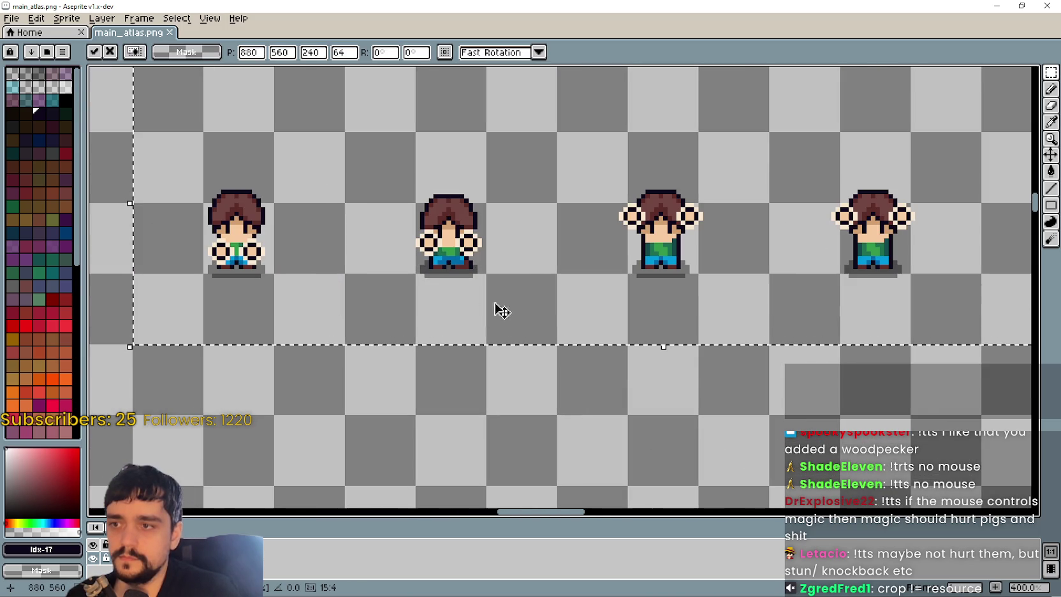
pyautogui.click(670, 386)
pyautogui.scroll(2, 170, 224)
# - Erase the first sprite's feet and shadow
pyautogui.moveTo(326, 169); pyautogui.dragTo(508, 210)
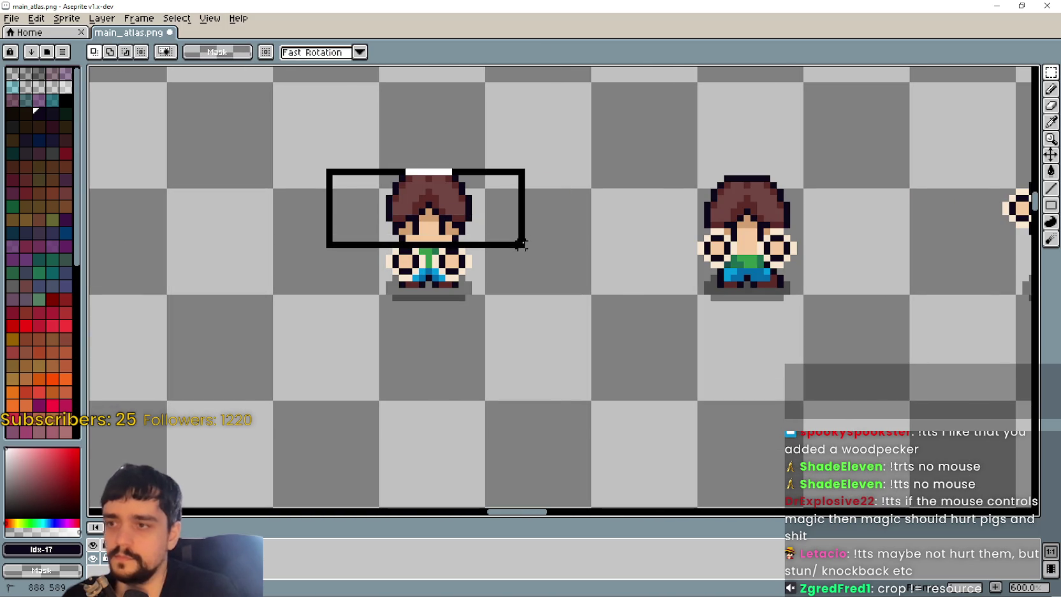
pyautogui.scroll(3, 510, 246)
pyautogui.moveTo(340, 377); pyautogui.dragTo(583, 294)
pyautogui.press('Delete')
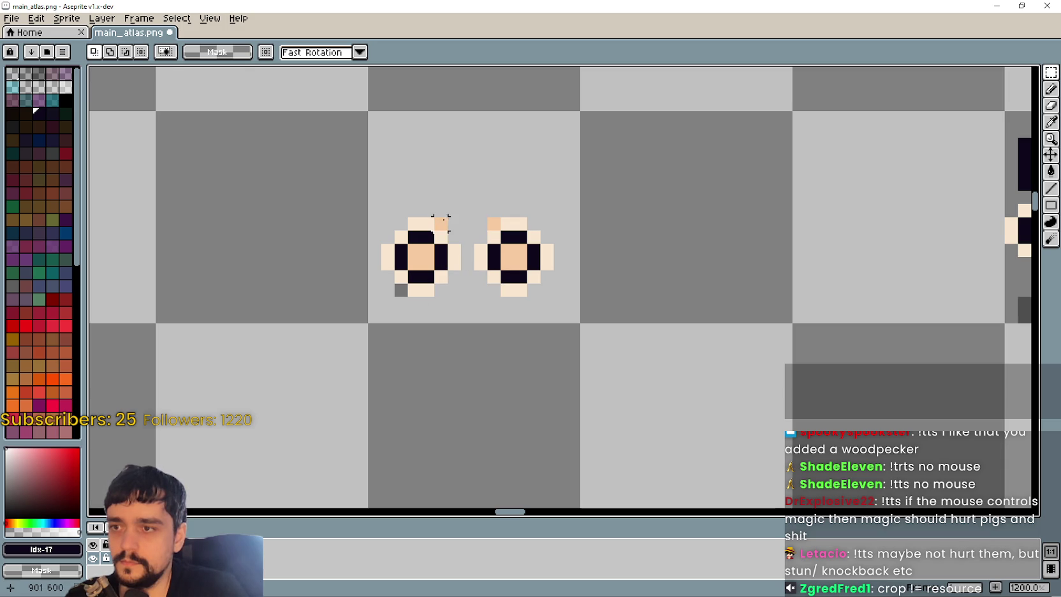
pyautogui.scroll(-3, 394, 308)
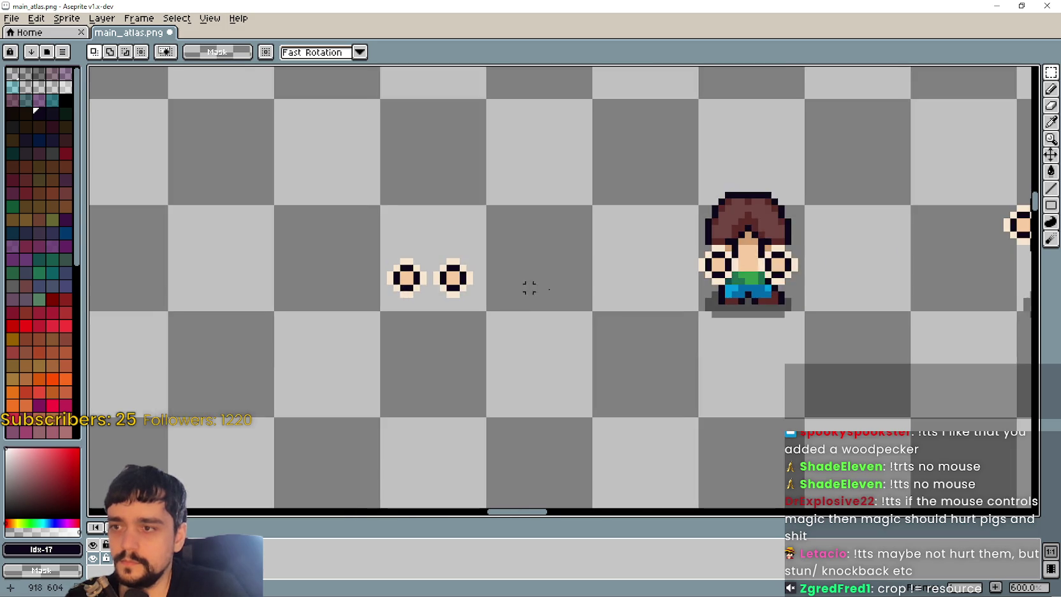
pyautogui.scroll(-3, 475, 334)
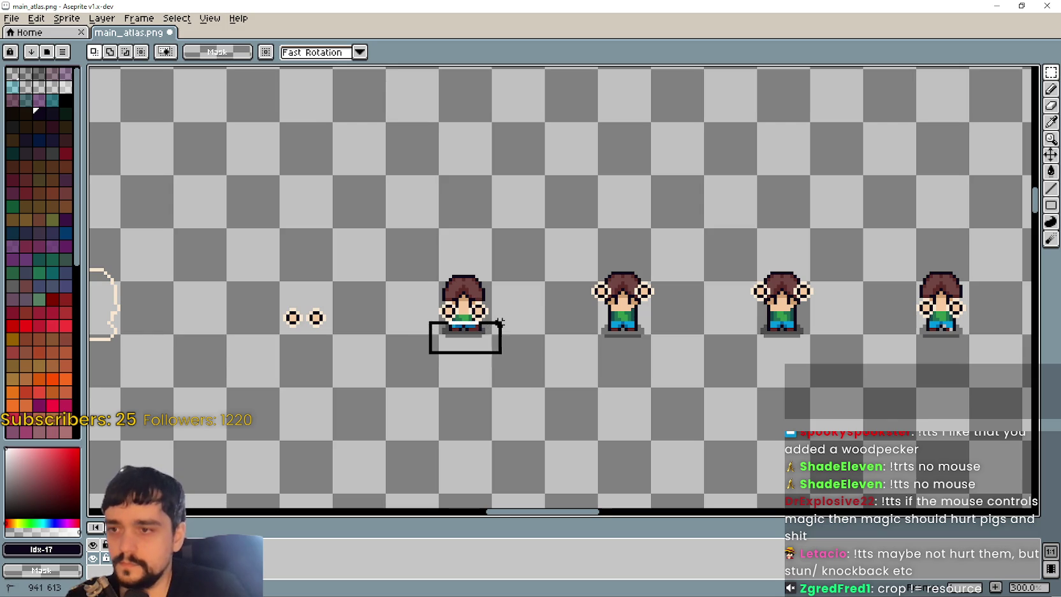
pyautogui.scroll(3, 475, 338)
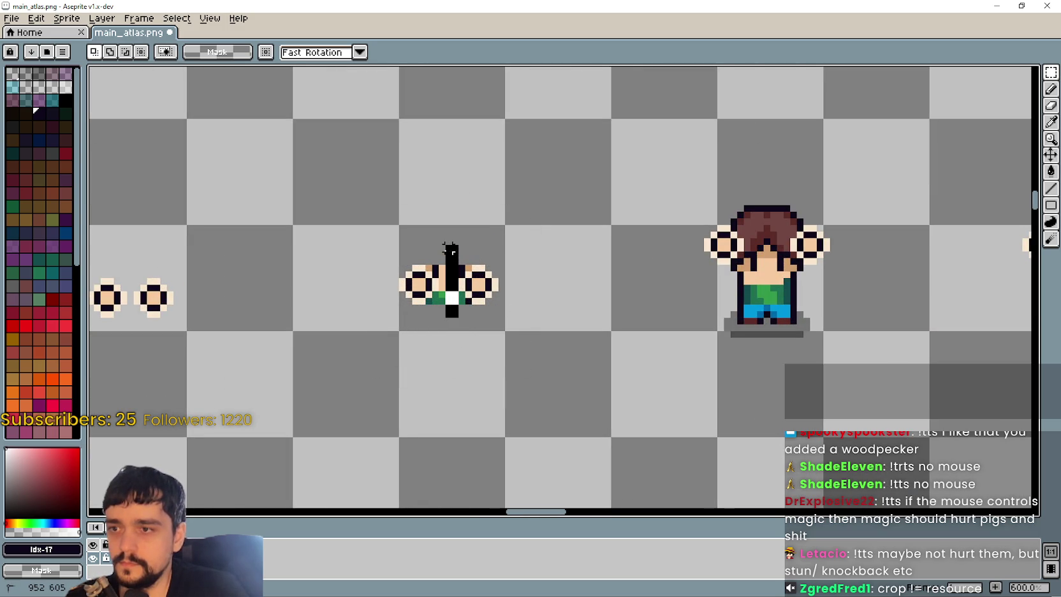
pyautogui.scroll(3, 435, 271)
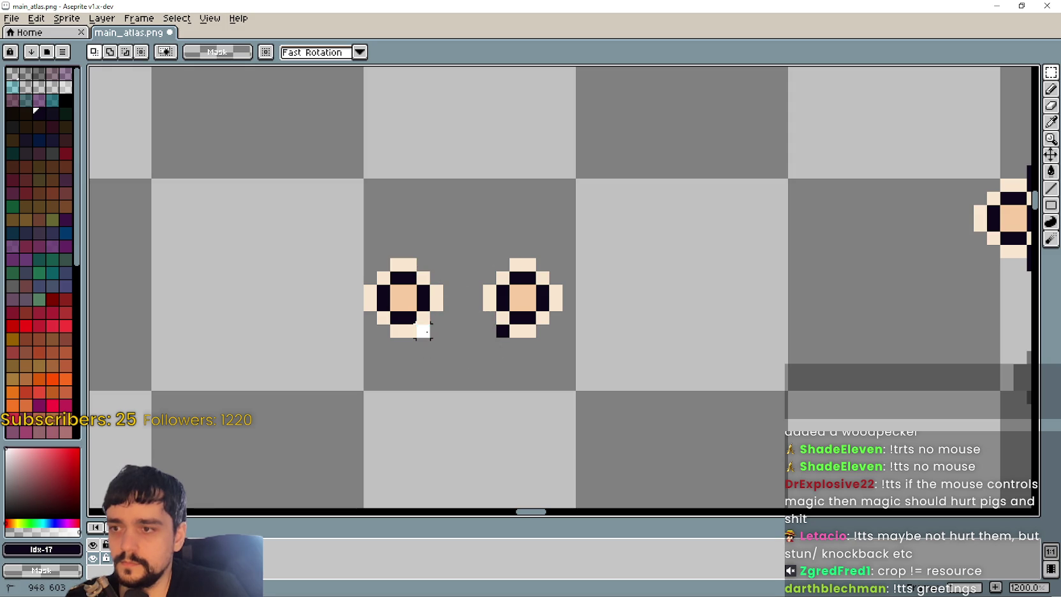
pyautogui.scroll(-5, 450, 344)
pyautogui.scroll(1, 548, 390)
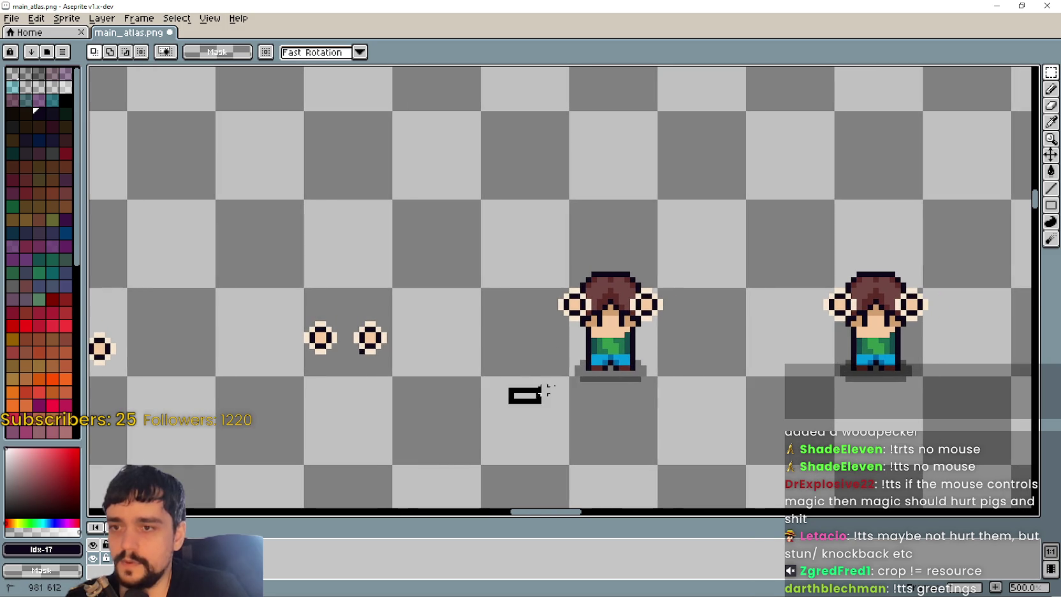
# - Clear the head and stray pixels between the first frame's hands, then select the next body
pyautogui.press('Escape')
pyautogui.scroll(3, 540, 229)
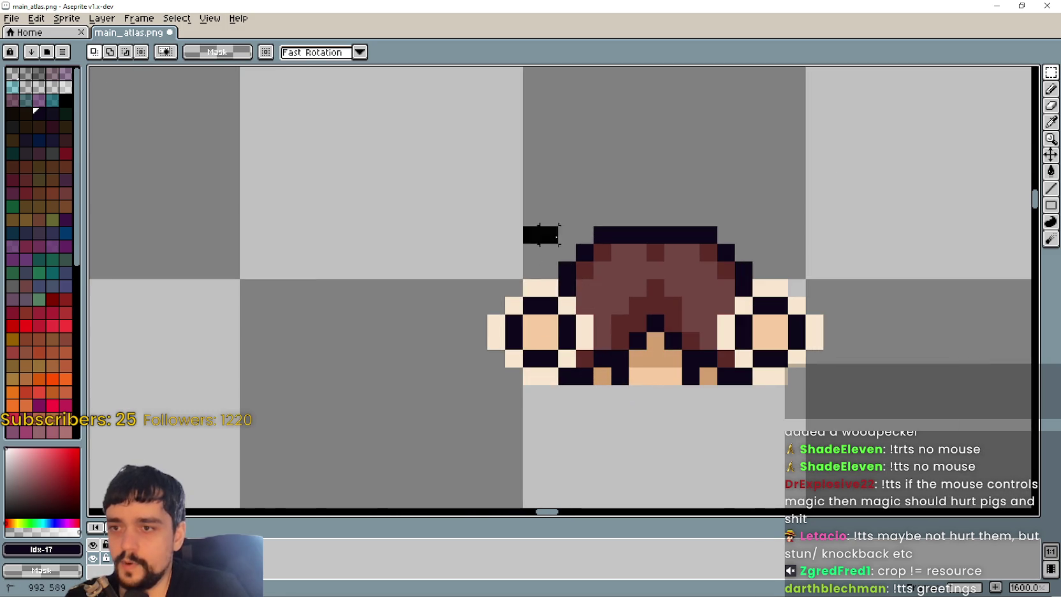
pyautogui.moveTo(524, 228); pyautogui.dragTo(752, 279)
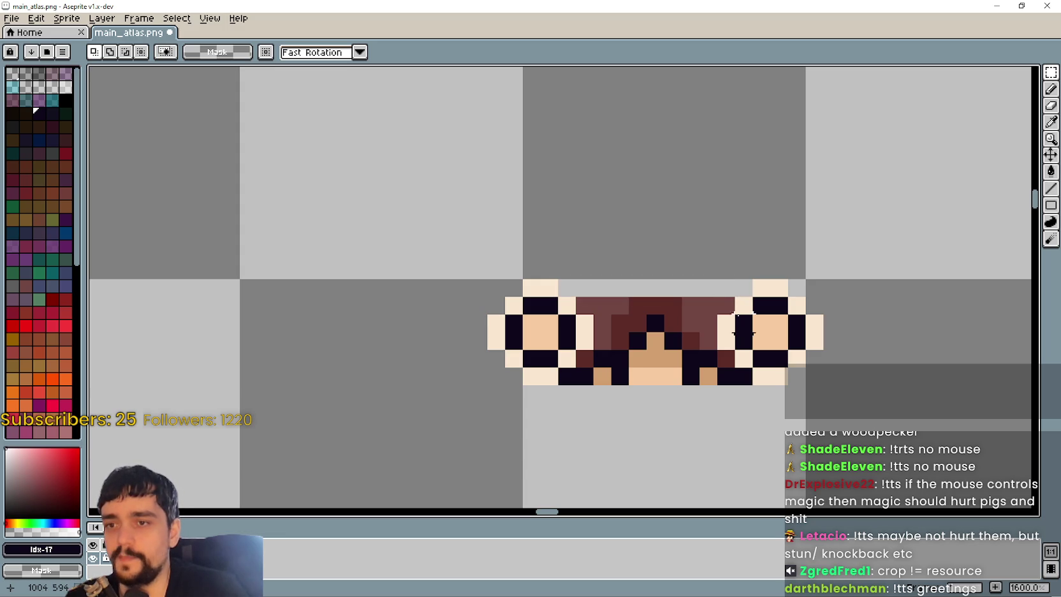
pyautogui.hotkey('ctrl', 'z')
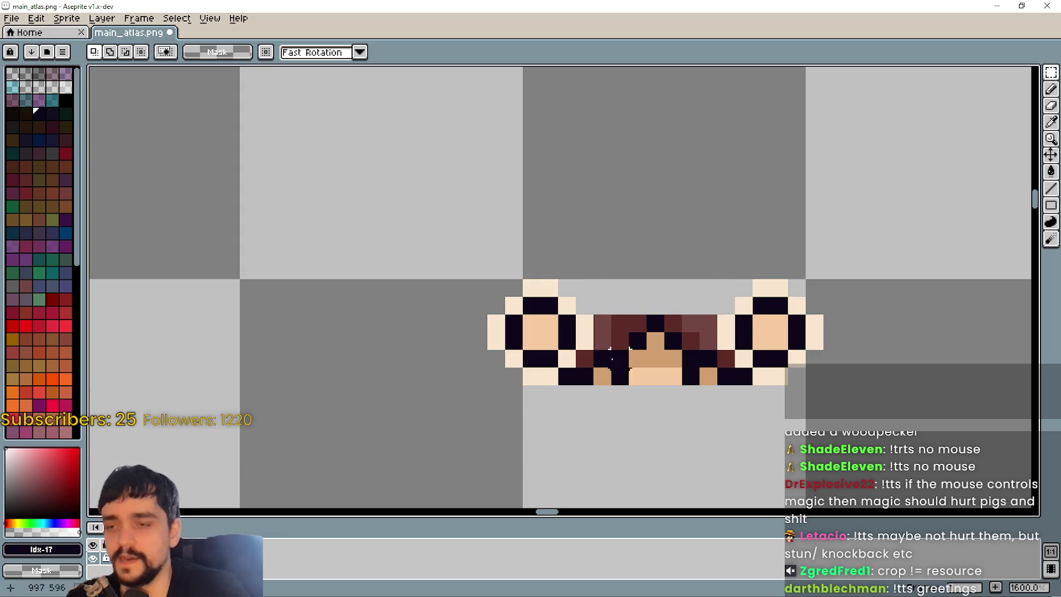
pyautogui.moveTo(602, 305); pyautogui.dragTo(710, 426)
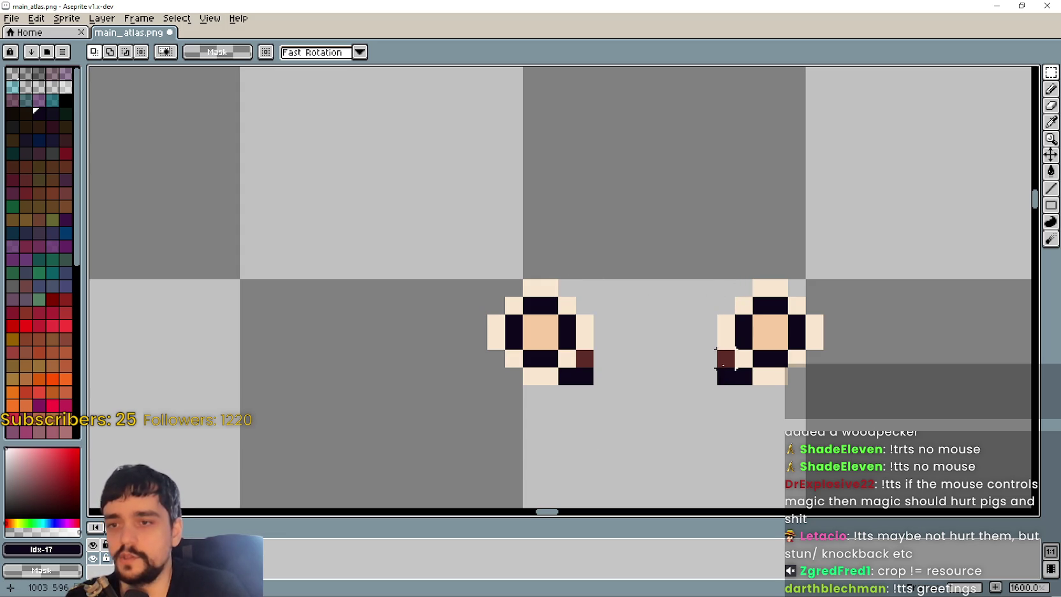
pyautogui.moveTo(585, 394); pyautogui.dragTo(577, 395)
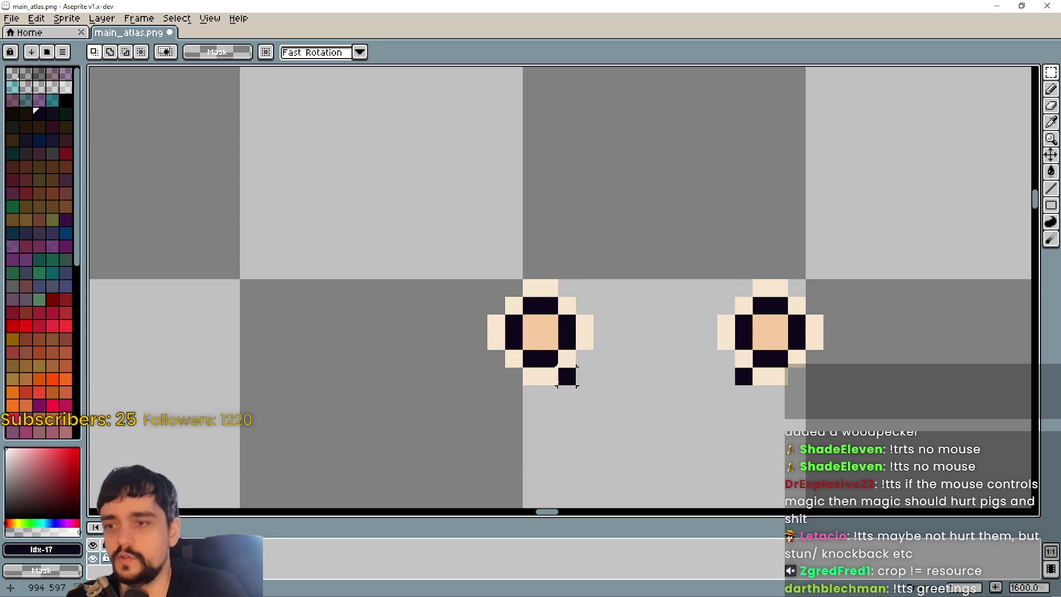
pyautogui.moveTo(726, 411); pyautogui.dragTo(733, 416)
pyautogui.scroll(-5, 727, 398)
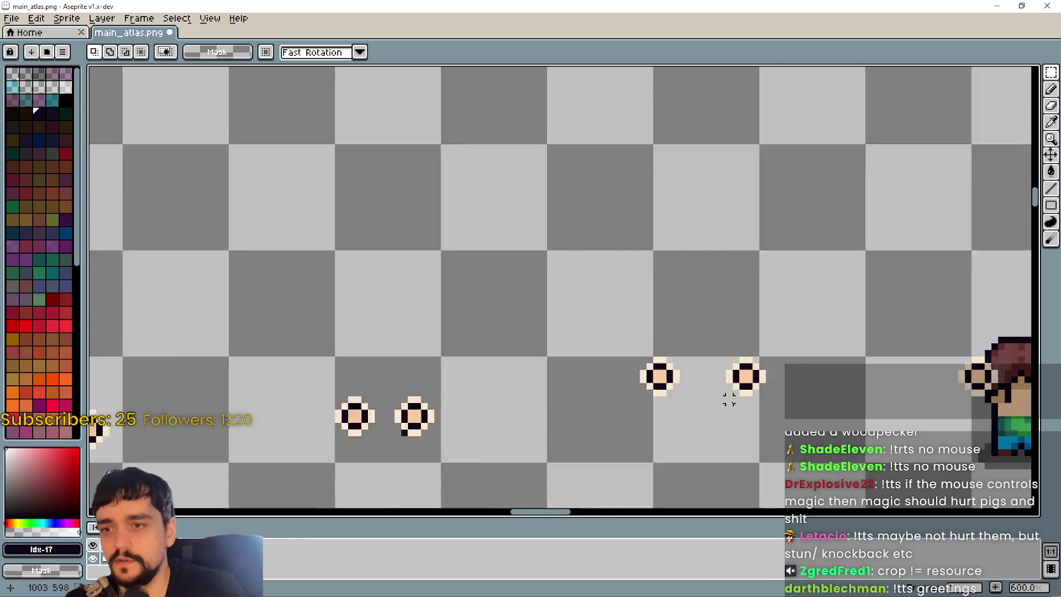
pyautogui.scroll(2, 571, 421)
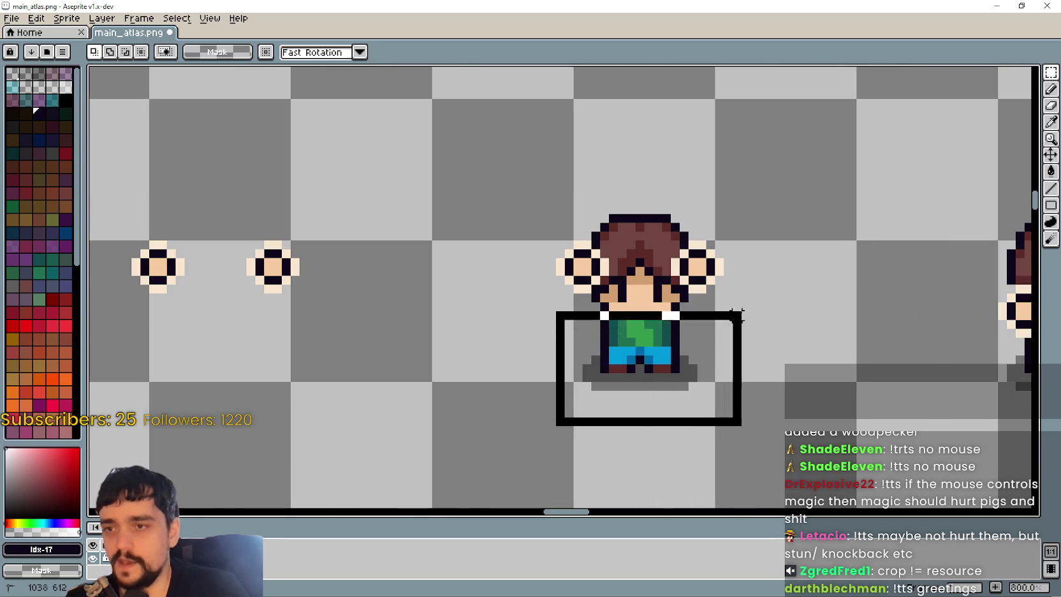
# - Delete the next character's body and the head pixels between its hands
pyautogui.press('Delete')
pyautogui.scroll(3, 600, 205)
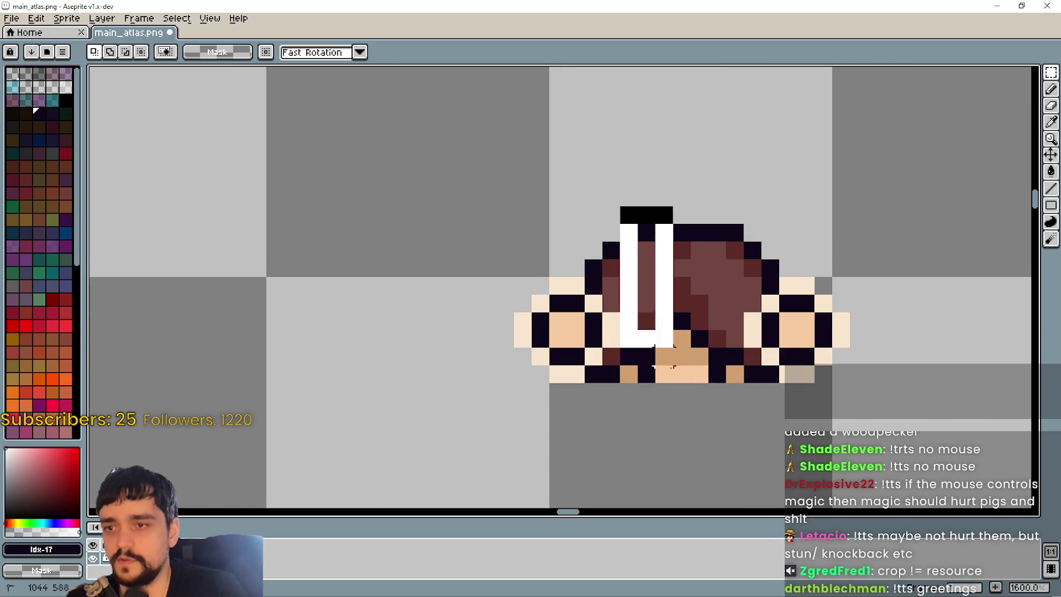
pyautogui.moveTo(663, 356)
pyautogui.mouseDown()
pyautogui.moveTo(770, 268)
pyautogui.moveTo(548, 188)
pyautogui.mouseUp()
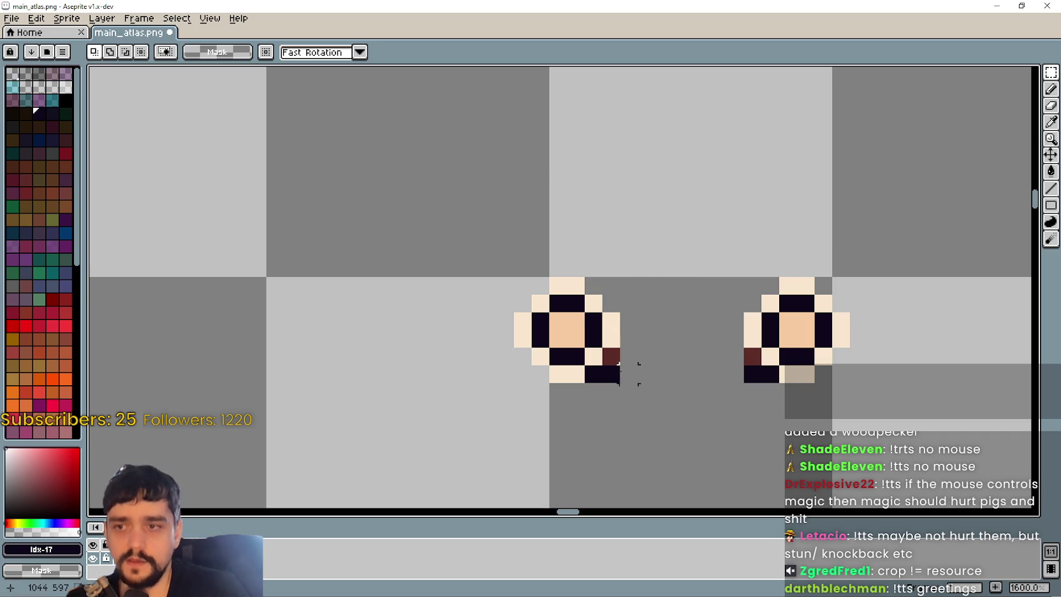
pyautogui.moveTo(602, 357); pyautogui.dragTo(833, 455)
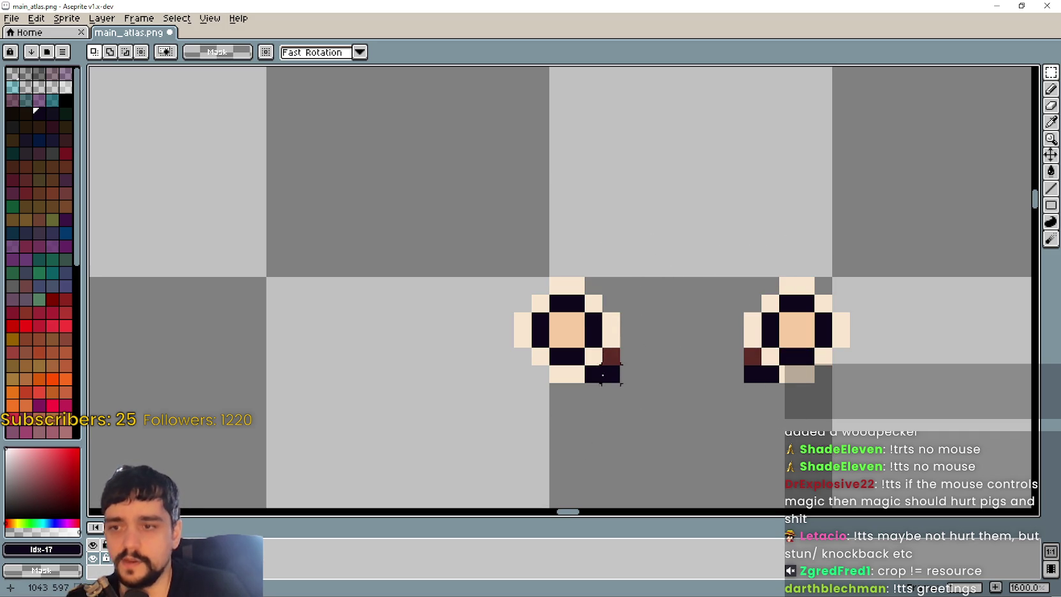
pyautogui.moveTo(602, 375); pyautogui.dragTo(768, 416)
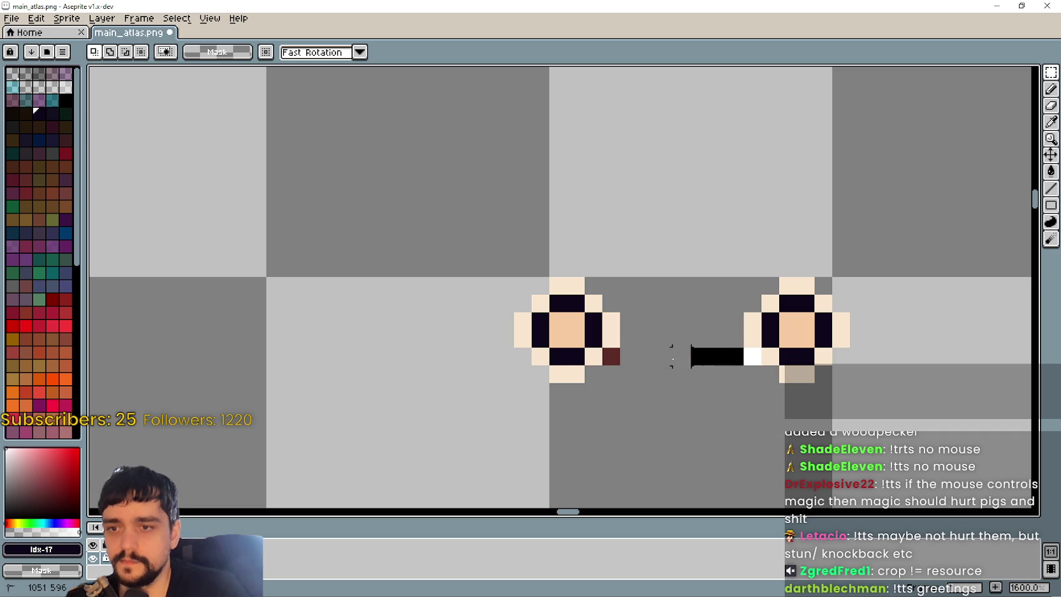
# - Delete the legs and shadow below the hands
pyautogui.scroll(-3, 613, 384)
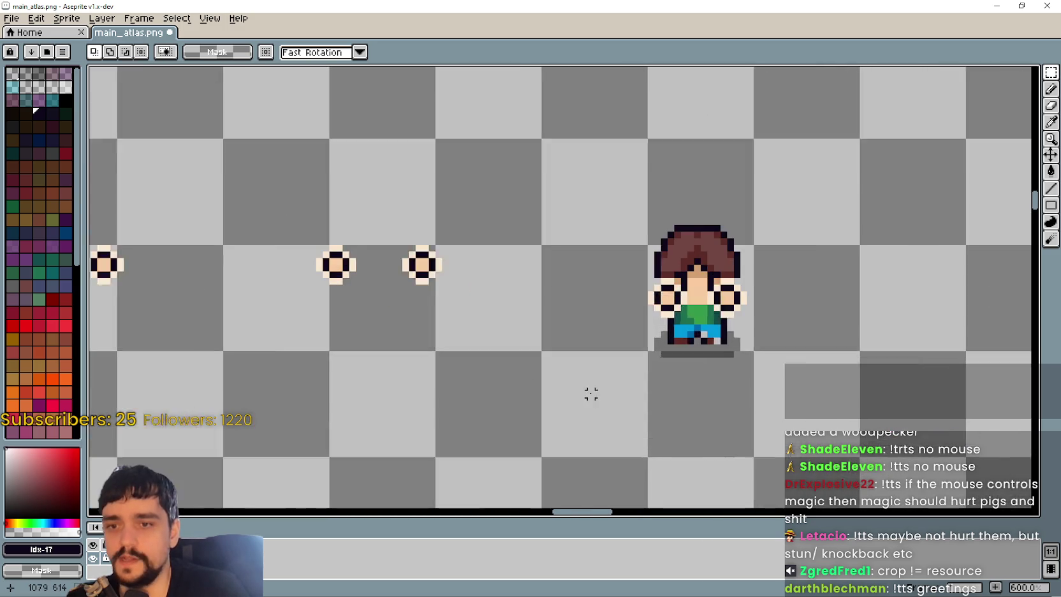
pyautogui.moveTo(591, 394); pyautogui.dragTo(845, 298)
pyautogui.scroll(4, 845, 297)
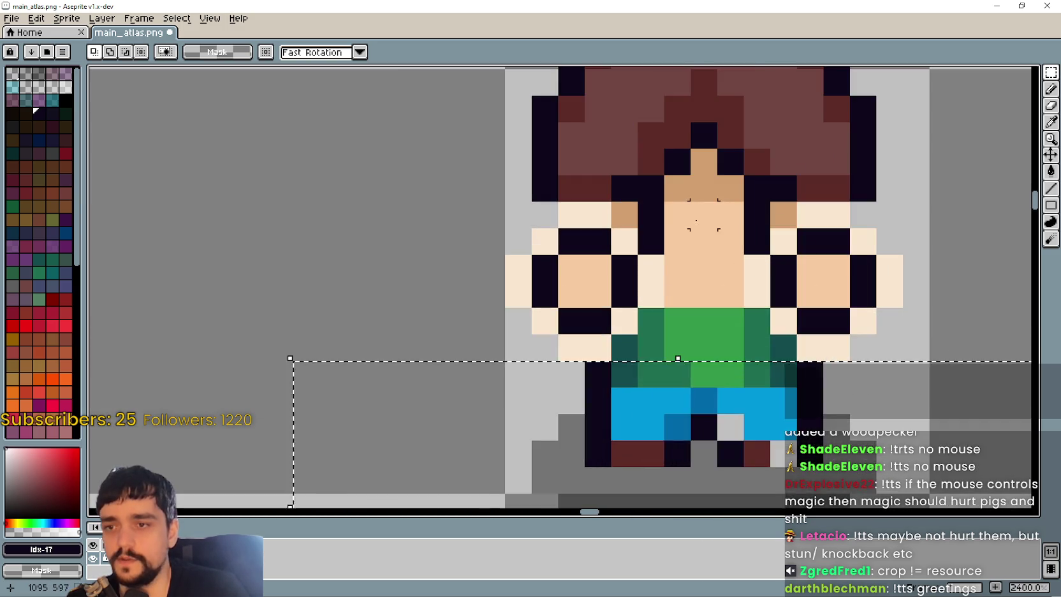
pyautogui.press('Delete')
pyautogui.scroll(-3, 647, 204)
# - Clear the hair, face and green shirt so only the pairs of hands remain
pyautogui.moveTo(646, 207); pyautogui.dragTo(517, 288)
pyautogui.moveTo(450, 280)
pyautogui.mouseDown()
pyautogui.moveTo(631, 213)
pyautogui.moveTo(462, 245)
pyautogui.moveTo(706, 167)
pyautogui.mouseUp()
pyautogui.scroll(3, 578, 263)
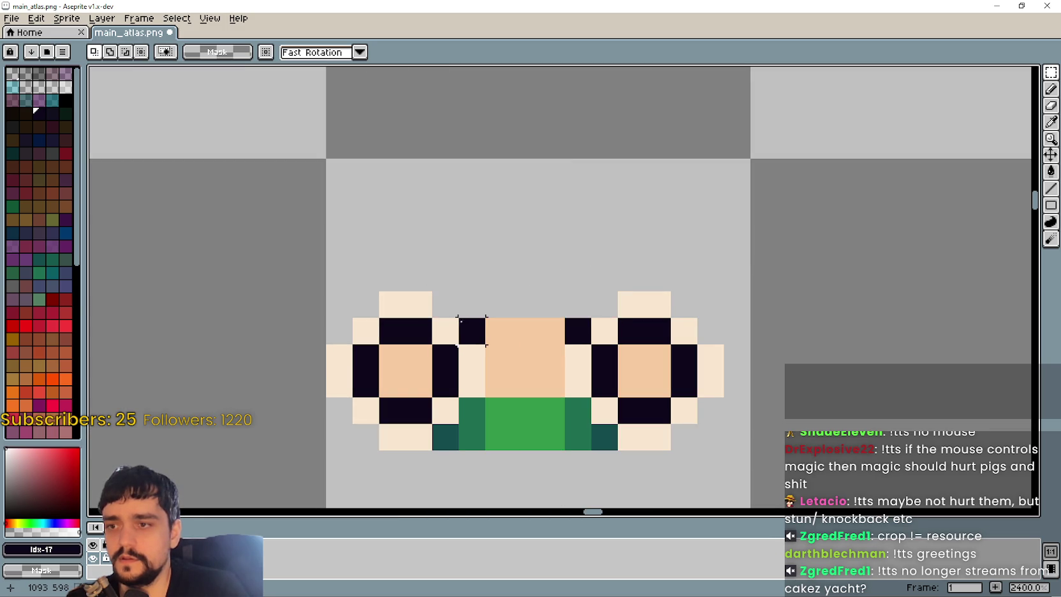
pyautogui.moveTo(494, 362)
pyautogui.mouseDown()
pyautogui.moveTo(577, 446)
pyautogui.moveTo(475, 449)
pyautogui.moveTo(511, 332)
pyautogui.mouseUp()
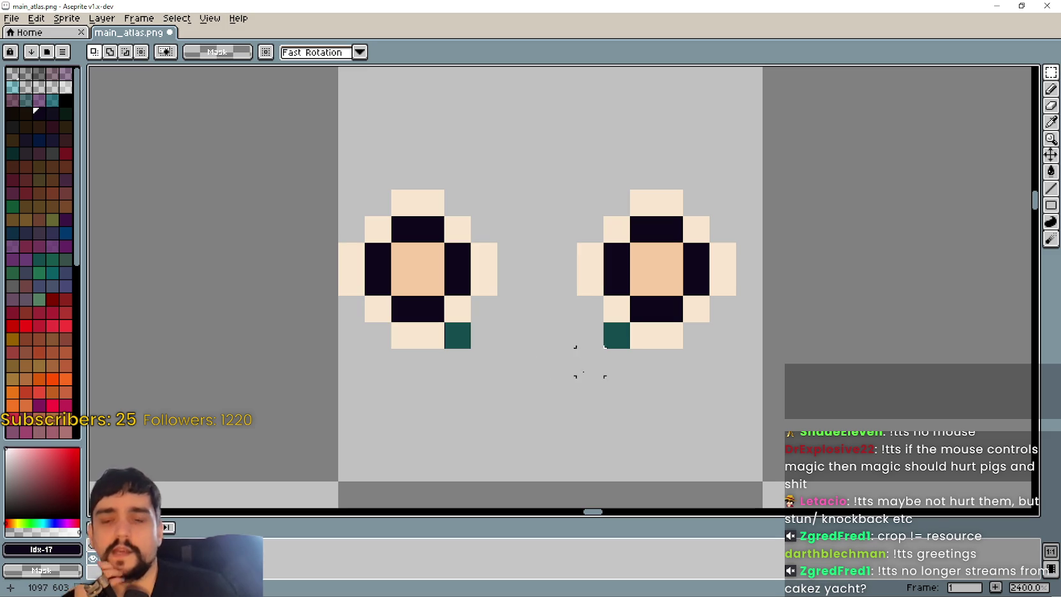
pyautogui.moveTo(616, 334); pyautogui.dragTo(465, 362)
pyautogui.scroll(-8, 472, 363)
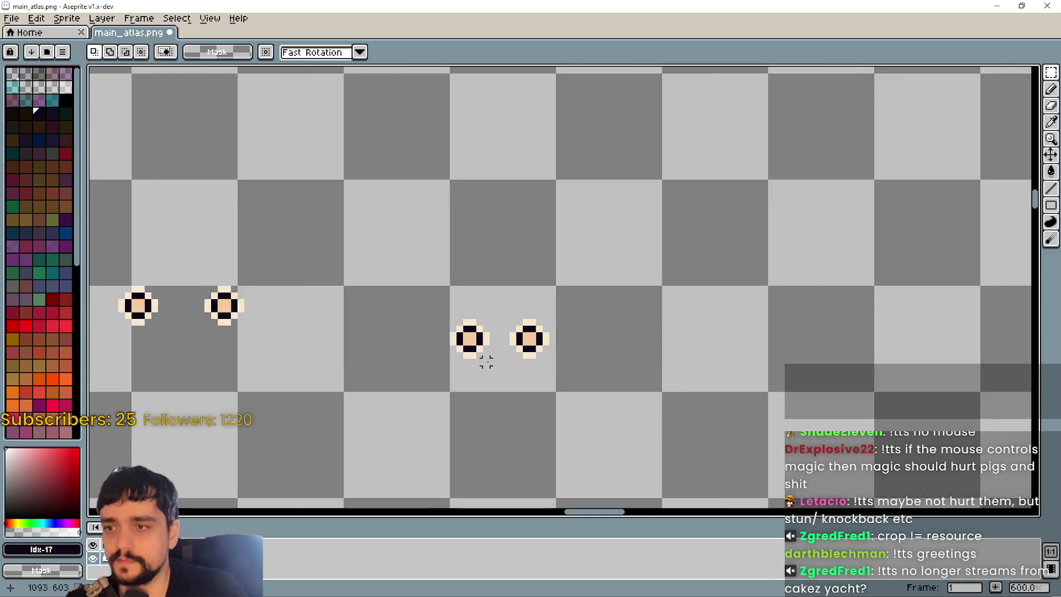
pyautogui.scroll(-2, 390, 340)
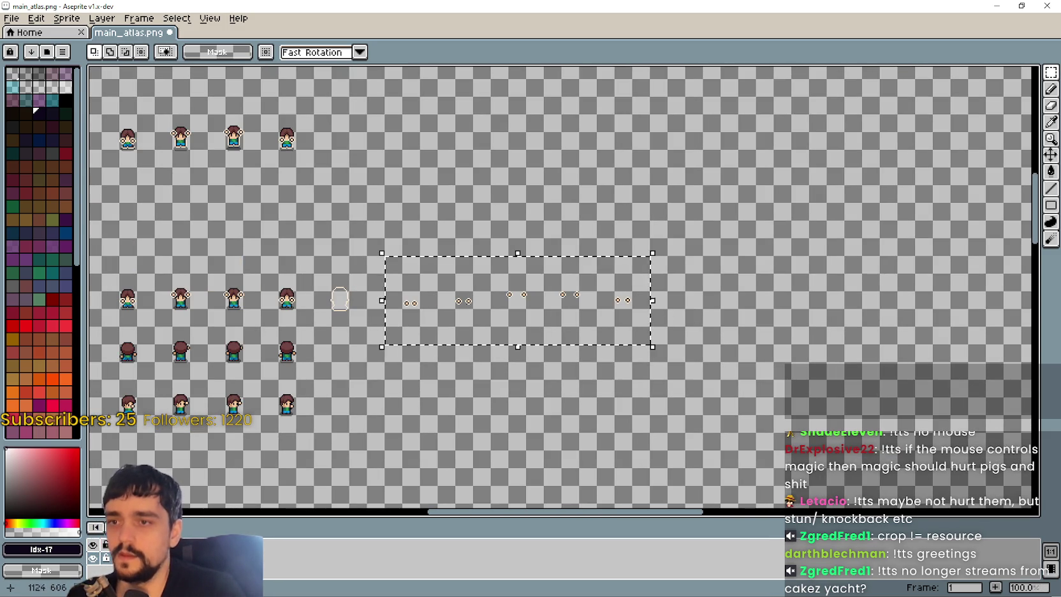
# - Shift the row of hand pairs right and down and commit it in place
pyautogui.scroll(-2, 850, 421)
pyautogui.press('i')
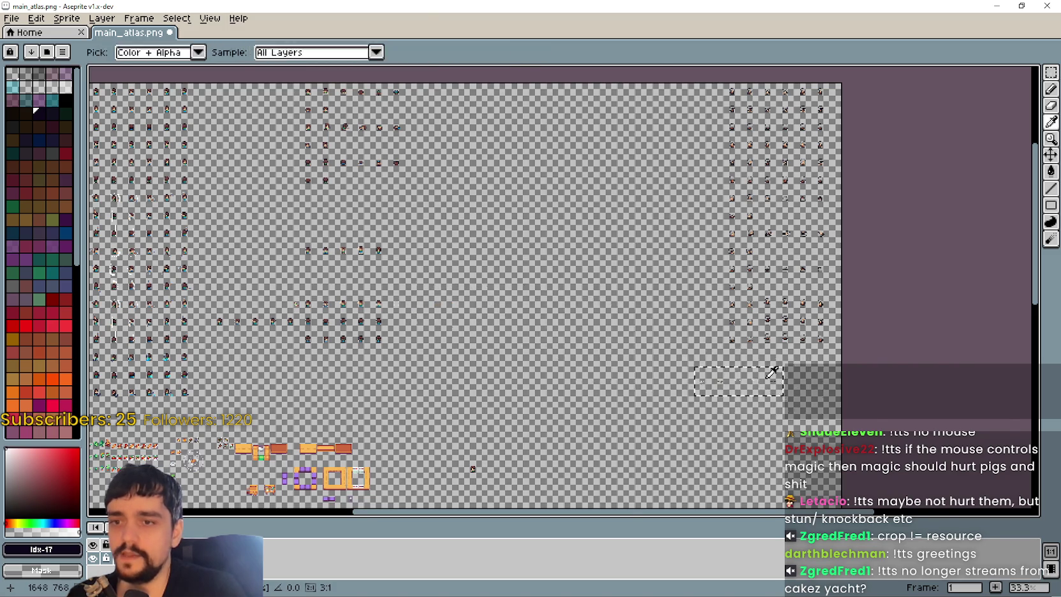
pyautogui.scroll(3, 766, 376)
pyautogui.moveTo(848, 338); pyautogui.dragTo(755, 321)
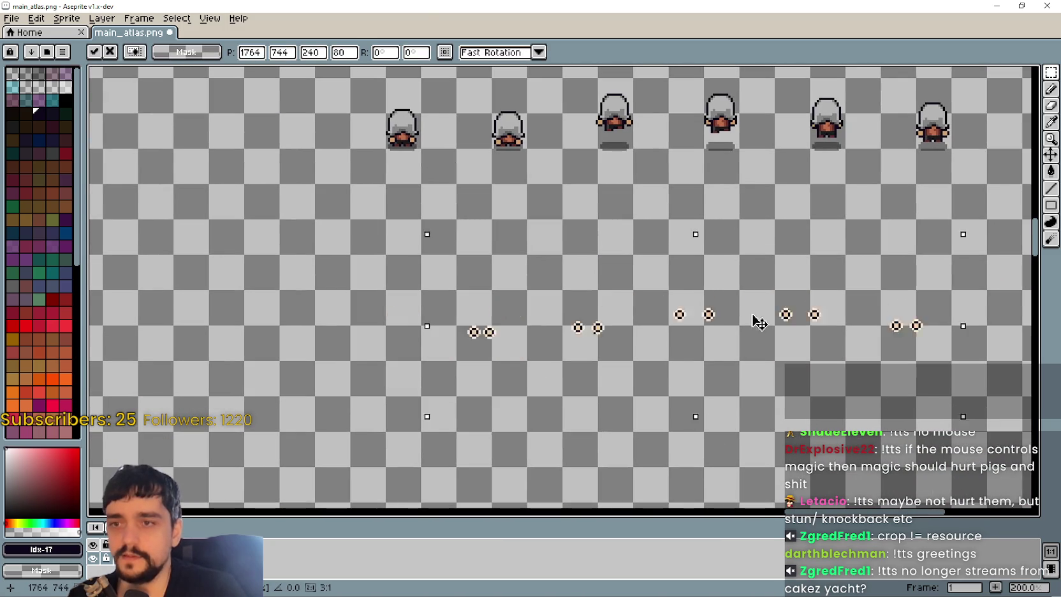
pyautogui.hscroll(3, 741, 305)
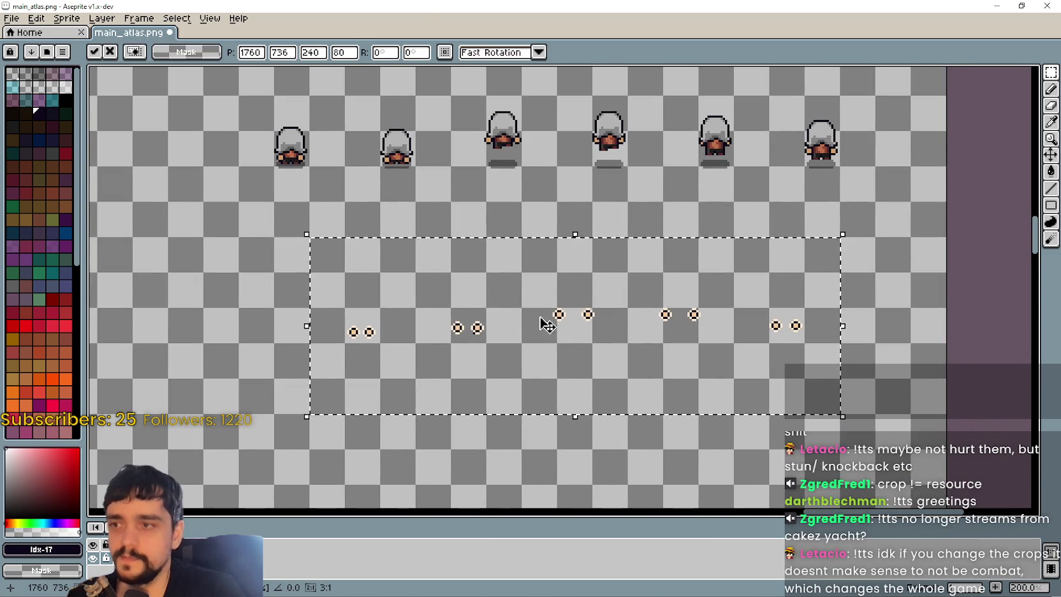
pyautogui.scroll(1, 544, 319)
pyautogui.press('Return')
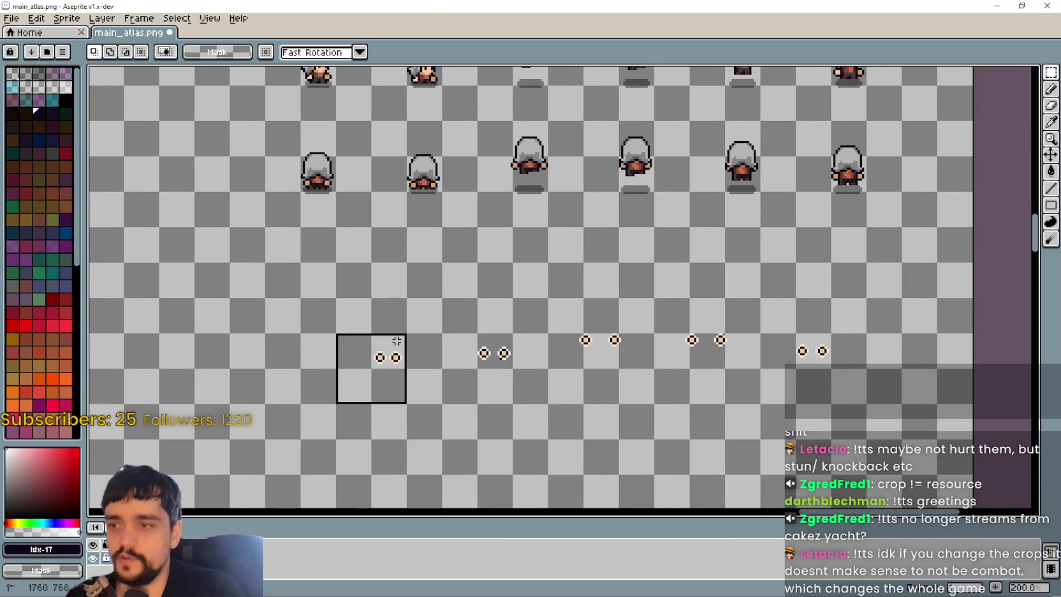
pyautogui.scroll(5, 419, 329)
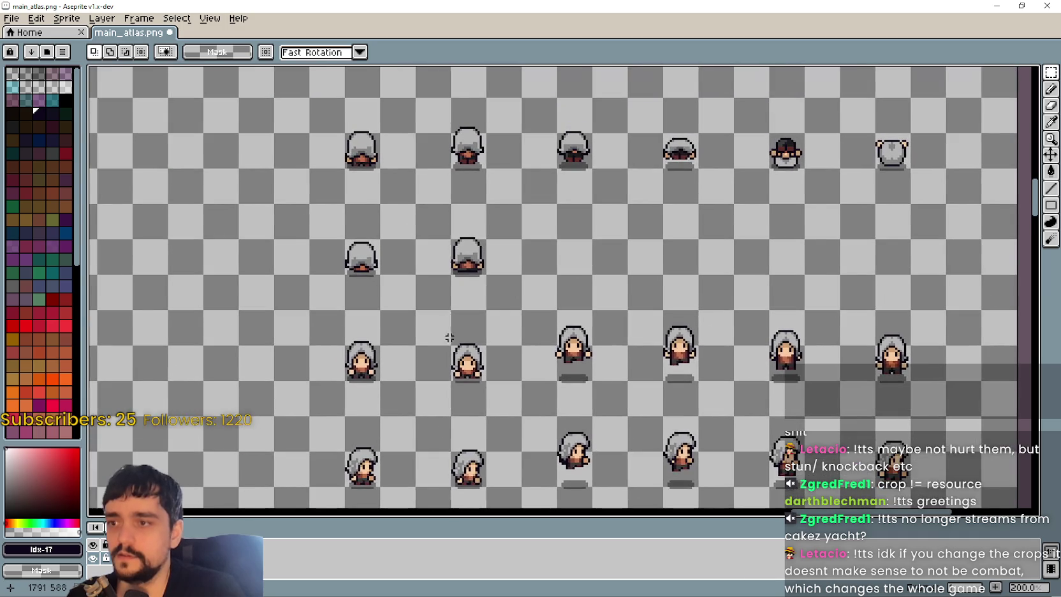
pyautogui.hscroll(-3, 451, 275)
pyautogui.scroll(2, 429, 236)
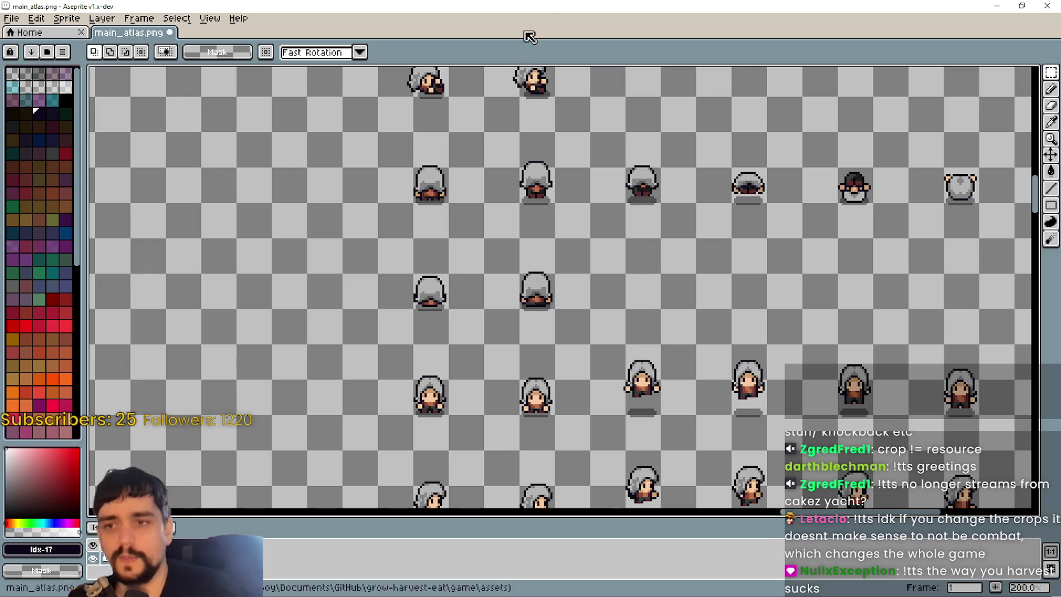
pyautogui.scroll(5, 469, 442)
# - Paste a pair of hands and move it up onto the first hooded character's chest
pyautogui.hotkey('ctrl', 'v')
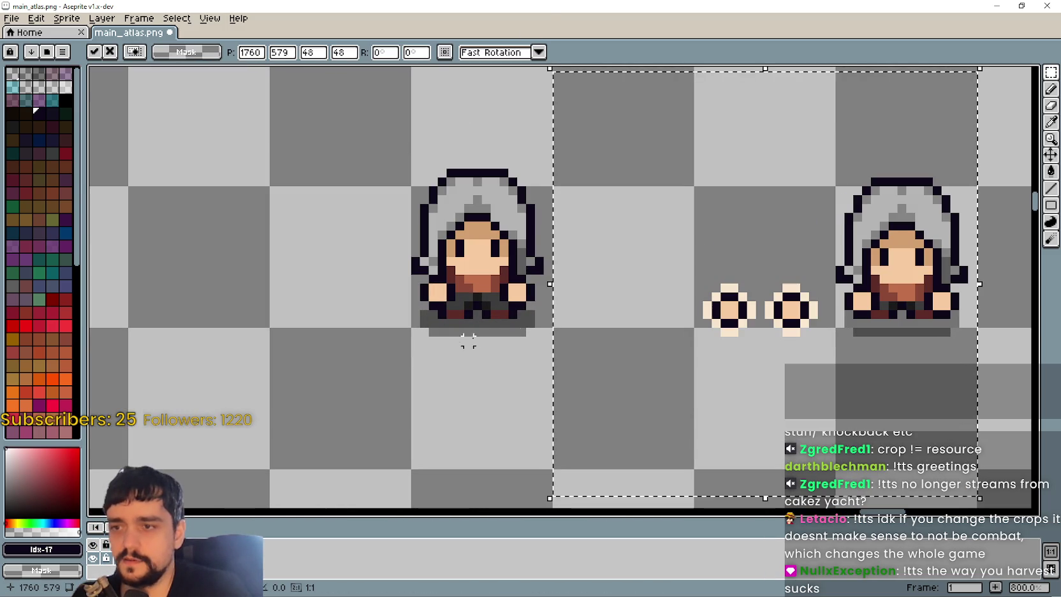
pyautogui.scroll(-6, 829, 334)
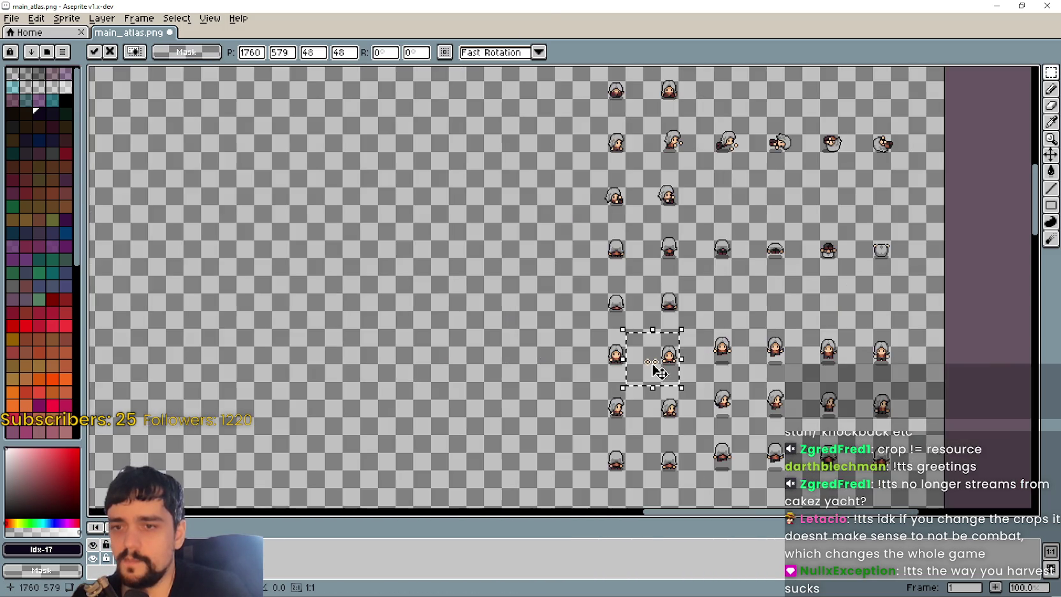
pyautogui.scroll(2, 660, 370)
pyautogui.scroll(6, 545, 382)
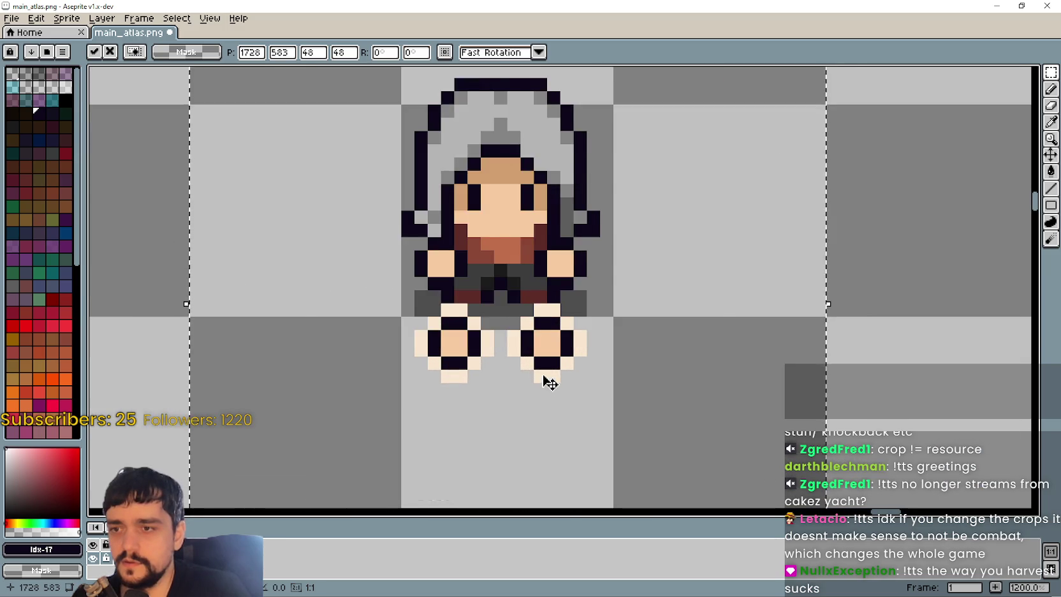
pyautogui.scroll(1, 546, 383)
pyautogui.moveTo(545, 382)
pyautogui.mouseDown()
pyautogui.moveTo(561, 303)
pyautogui.moveTo(542, 279)
pyautogui.moveTo(521, 324)
pyautogui.moveTo(534, 252)
pyautogui.moveTo(537, 268)
pyautogui.mouseUp()
pyautogui.scroll(-8, 542, 275)
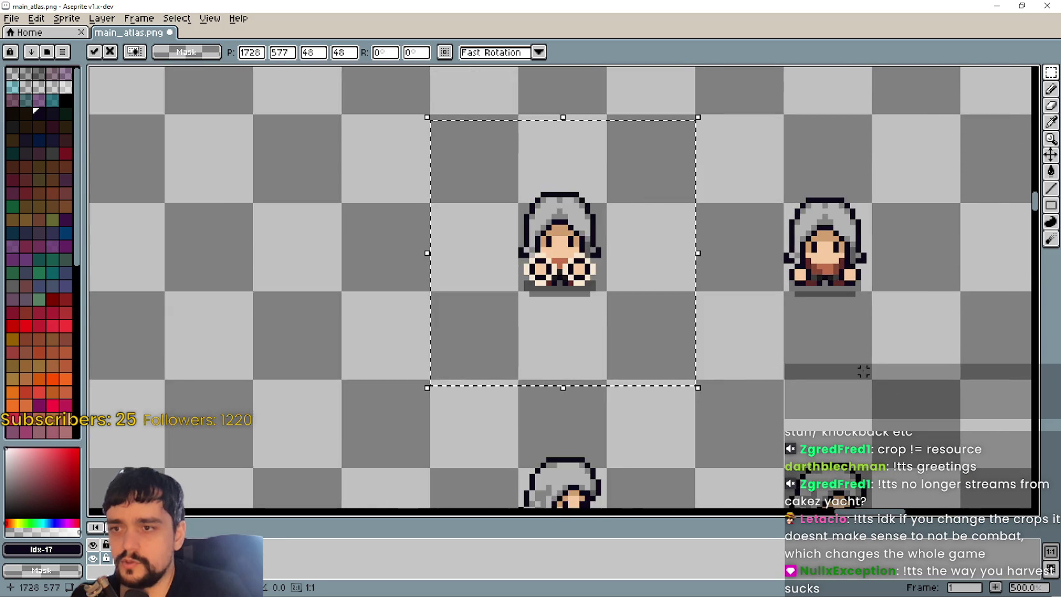
pyautogui.scroll(-2, 642, 351)
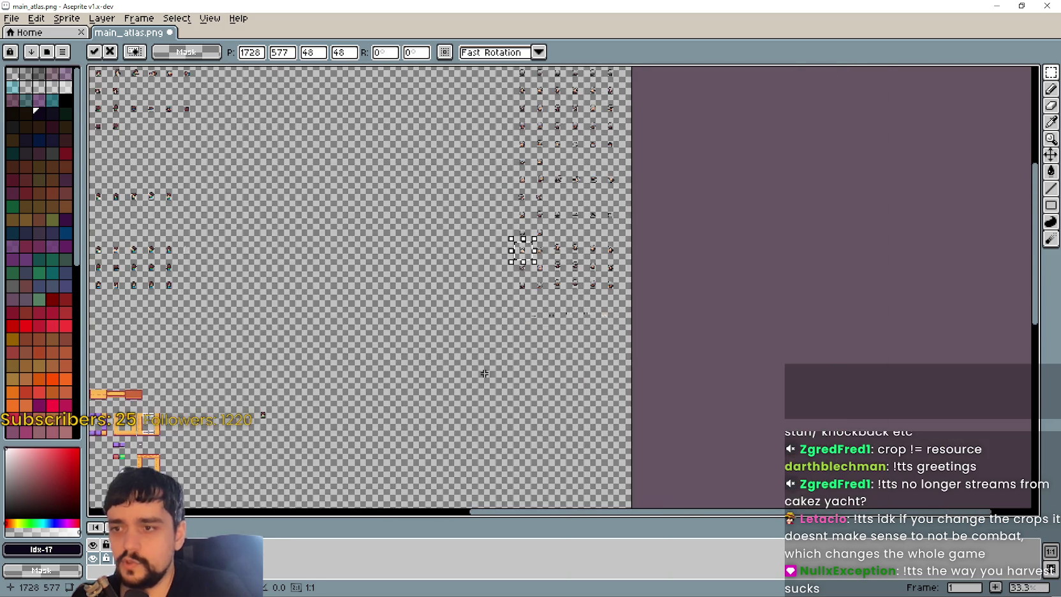
pyautogui.scroll(4, 547, 294)
# - Commit the first hands, then paste a copy onto the next hooded character
pyautogui.press('Return')
pyautogui.moveTo(515, 455)
pyautogui.mouseDown()
pyautogui.moveTo(658, 351)
pyautogui.moveTo(622, 352)
pyautogui.mouseUp()
pyautogui.scroll(1, 385, 200)
pyautogui.scroll(5, 395, 213)
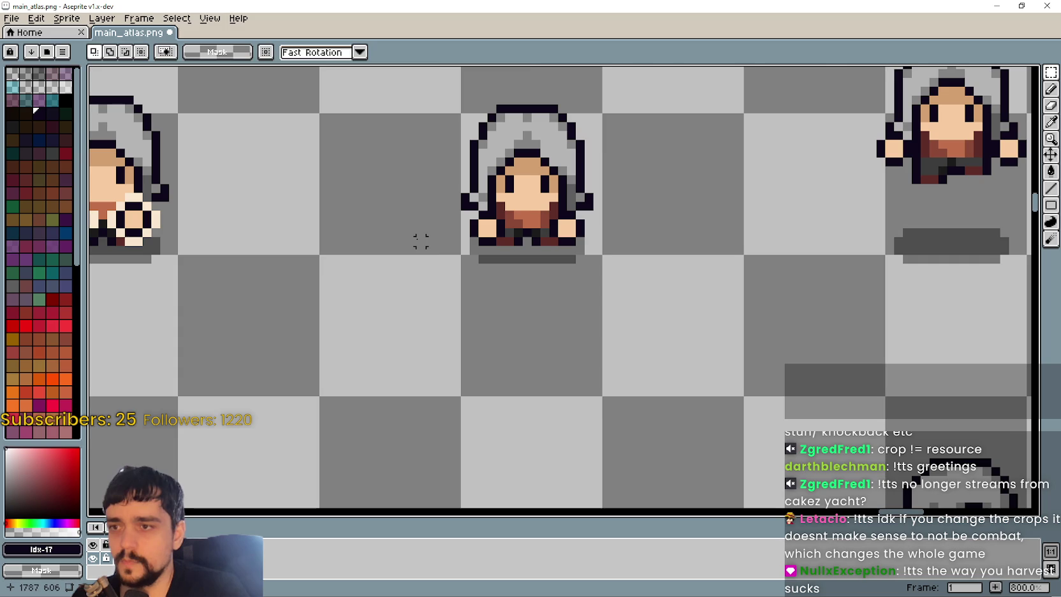
pyautogui.hotkey('ctrl', 'v')
pyautogui.moveTo(819, 338); pyautogui.dragTo(539, 278)
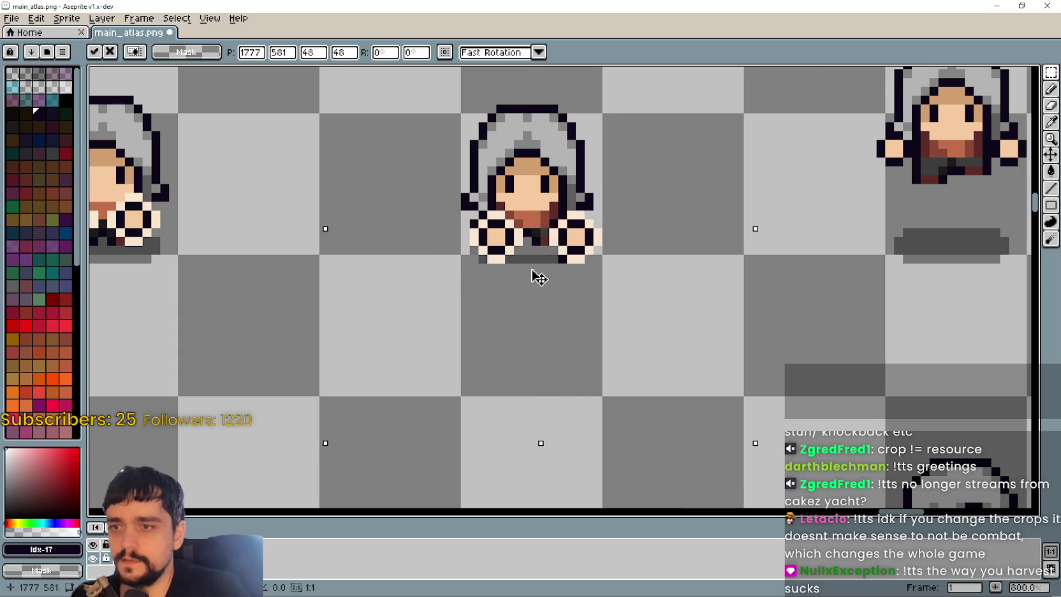
pyautogui.scroll(-3, 528, 264)
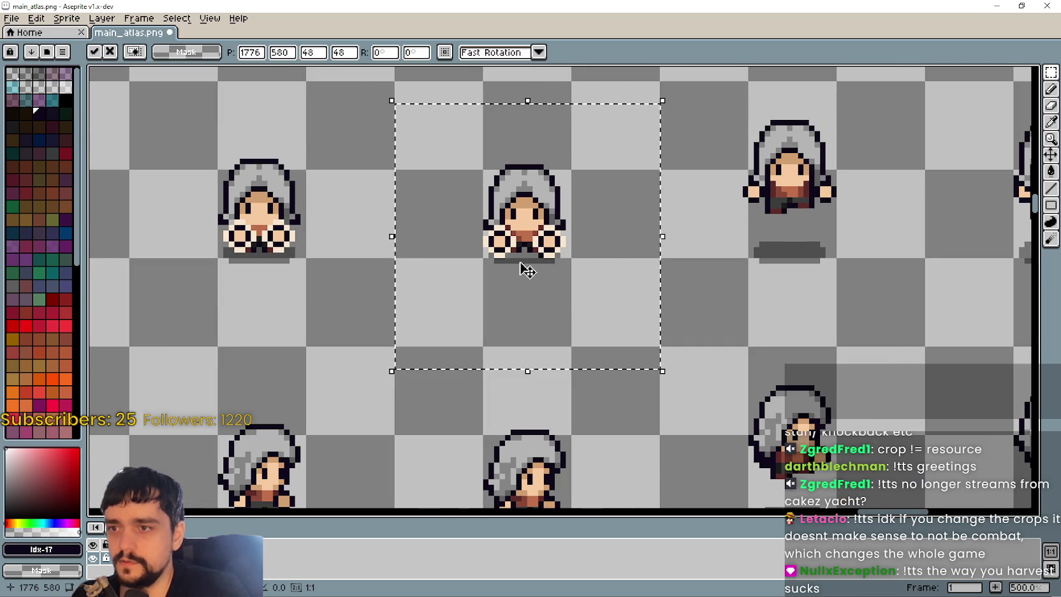
pyautogui.scroll(5, 533, 258)
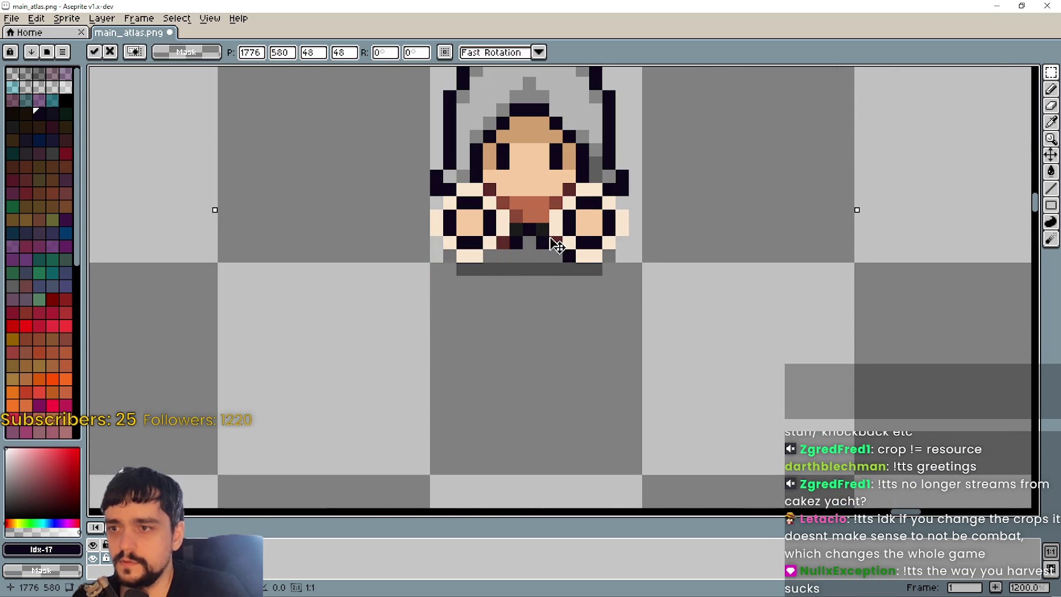
pyautogui.scroll(-2, 555, 243)
pyautogui.scroll(-3, 557, 243)
pyautogui.scroll(8, 552, 238)
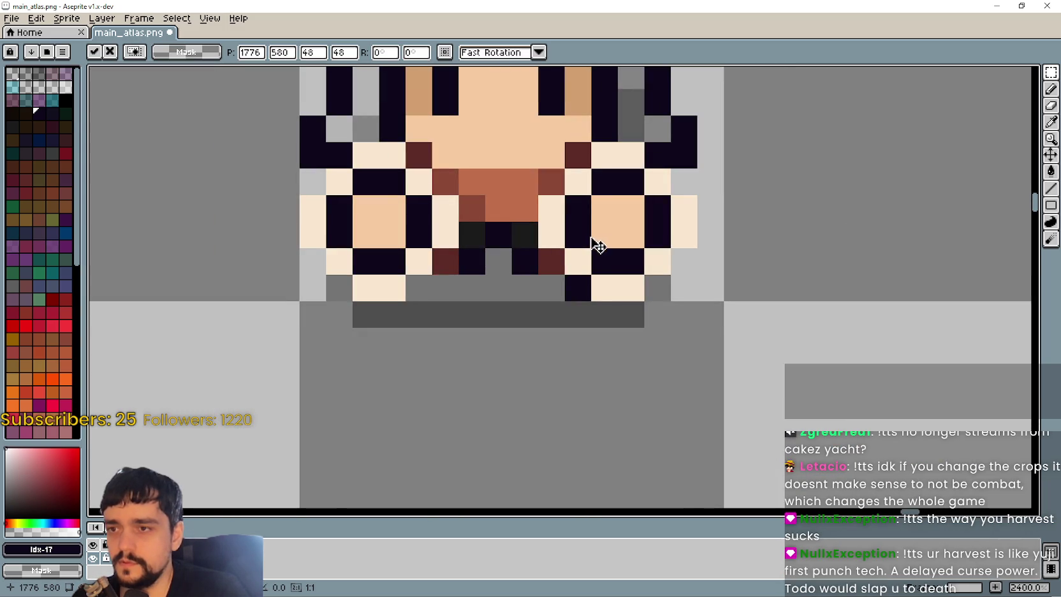
pyautogui.scroll(-3, 599, 252)
pyautogui.scroll(-6, 596, 255)
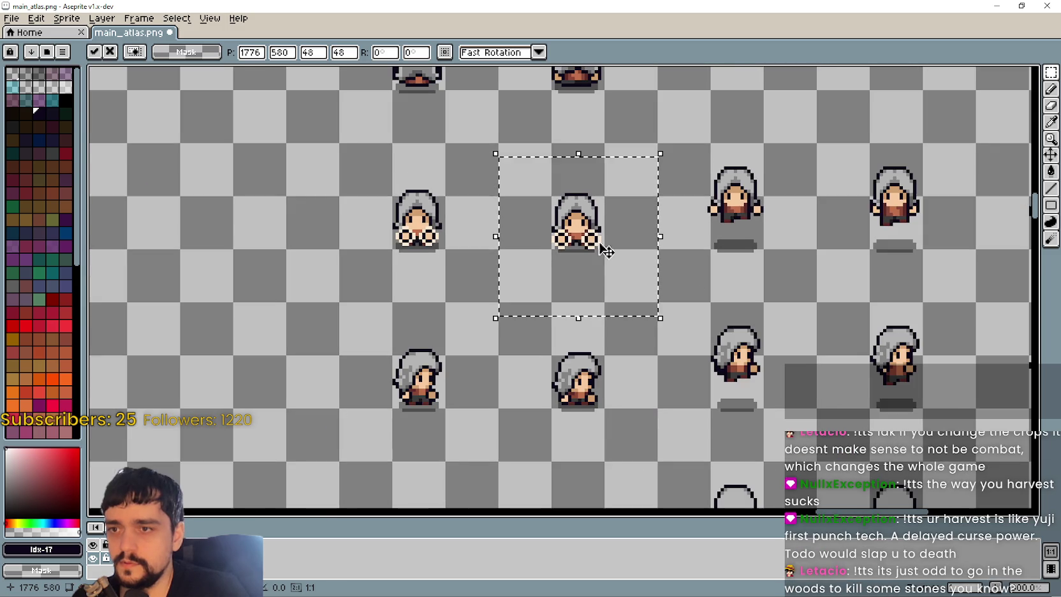
pyautogui.click(738, 317)
# - Drop the raised hands into place on the gather frame
pyautogui.scroll(-4, 739, 317)
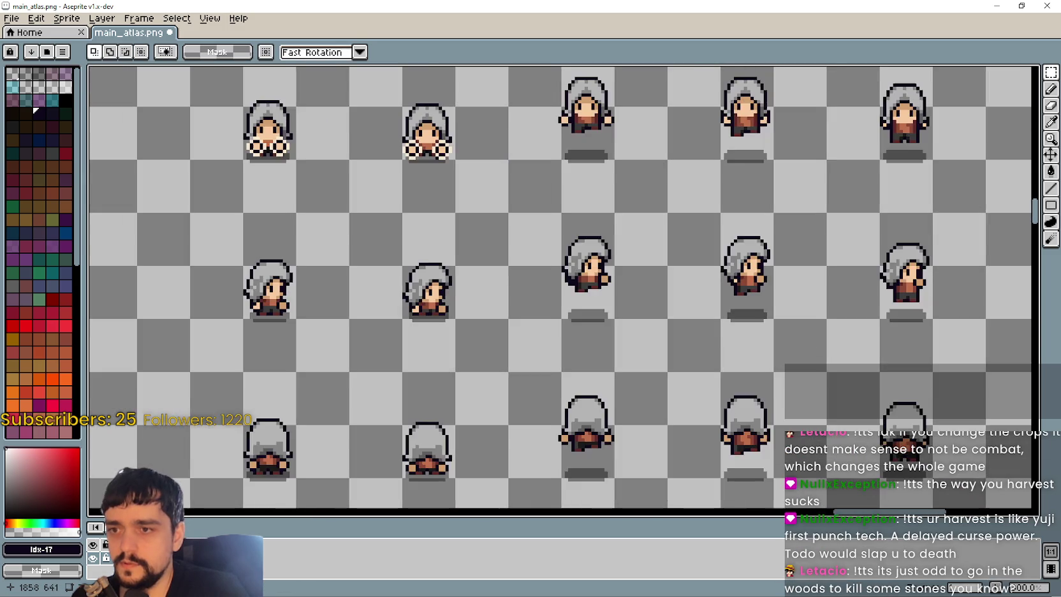
pyautogui.scroll(2, 568, 342)
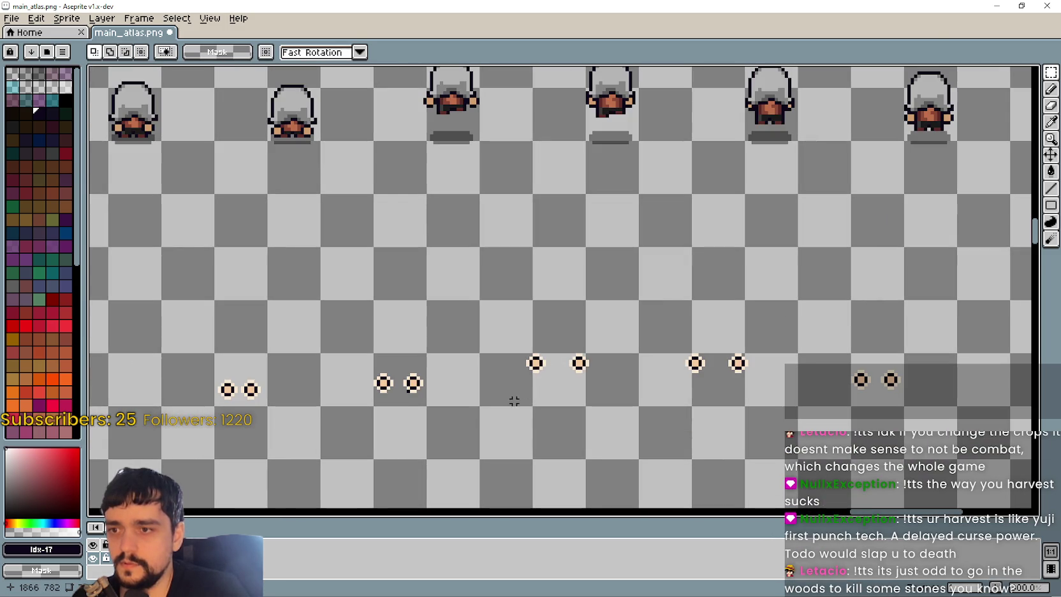
pyautogui.scroll(-2, 528, 310)
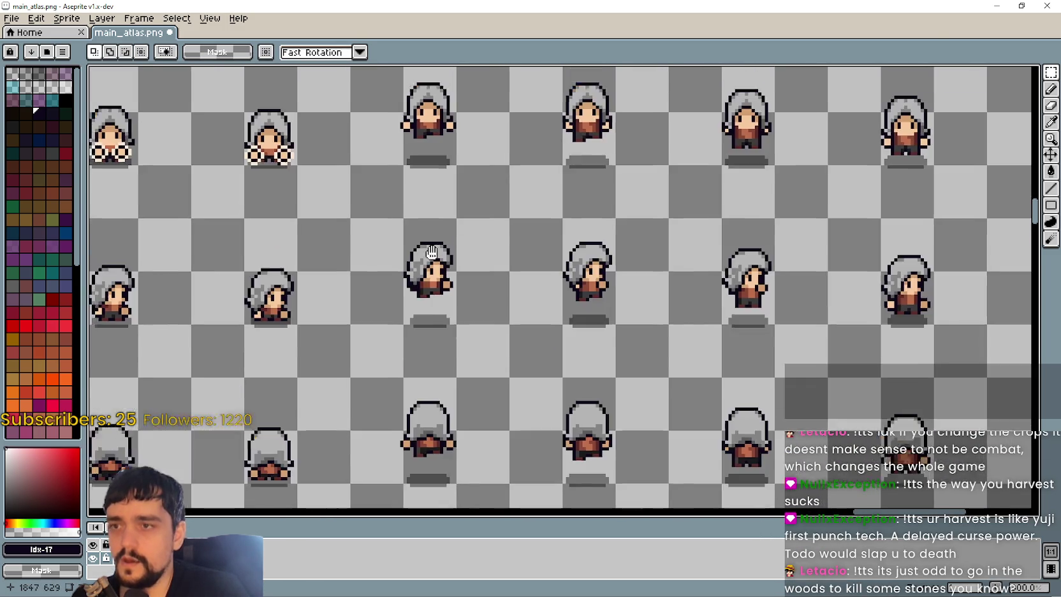
pyautogui.scroll(2, 445, 295)
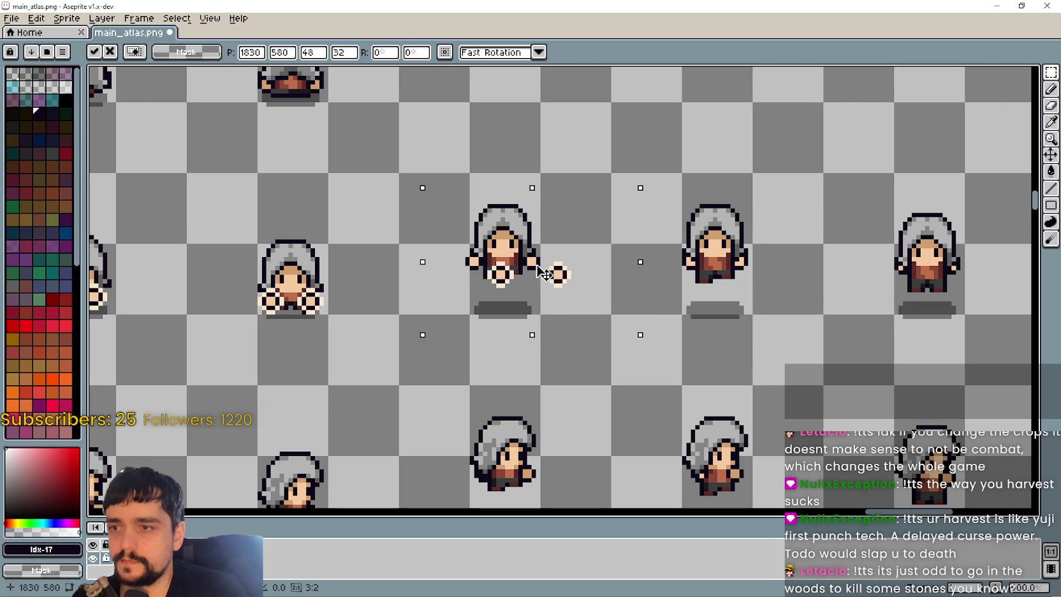
pyautogui.scroll(2, 523, 263)
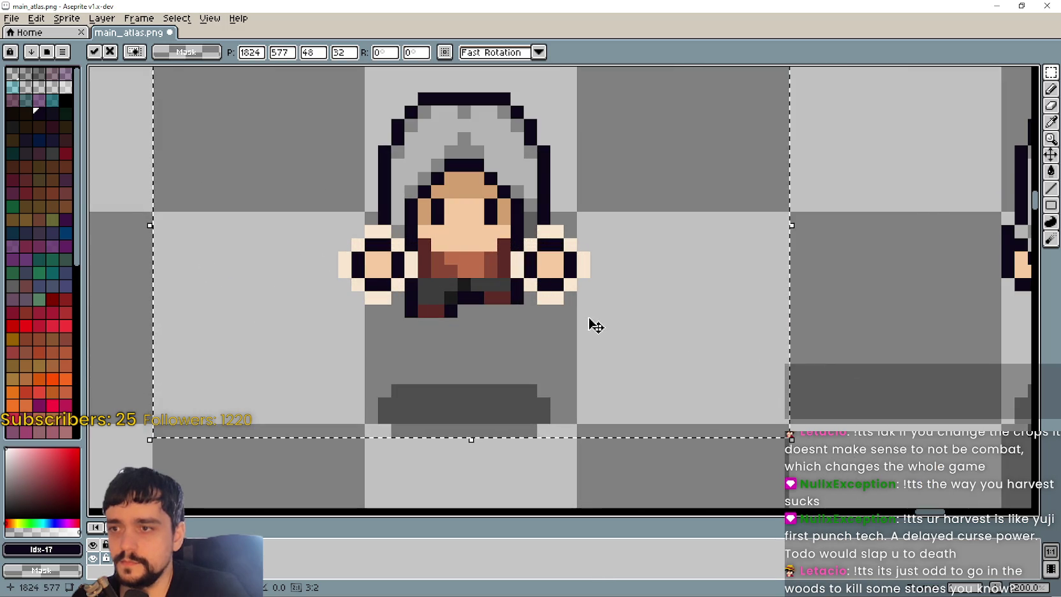
pyautogui.scroll(-2, 593, 324)
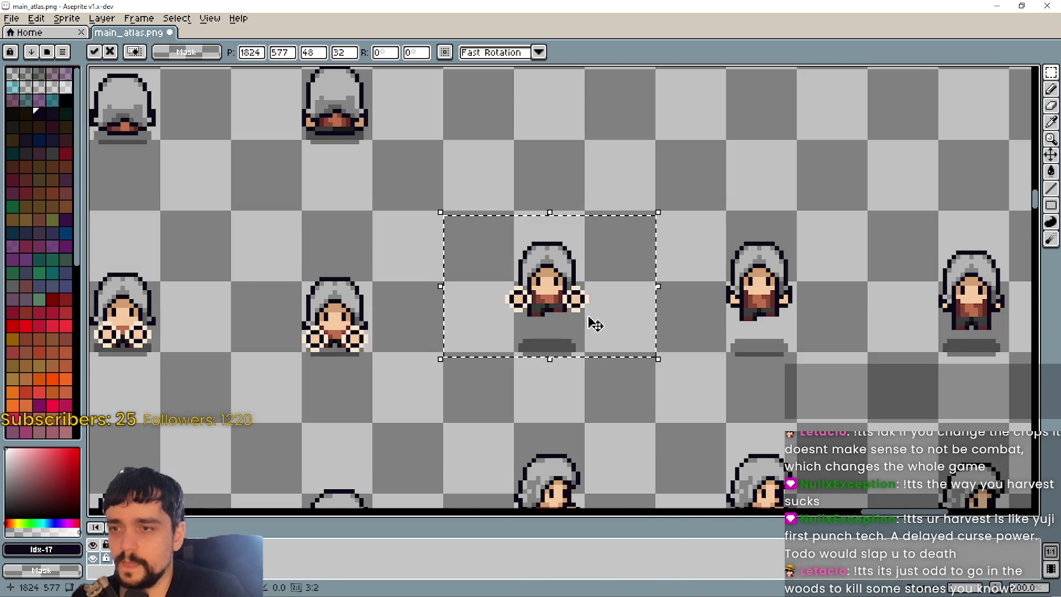
pyautogui.click(812, 398)
# - Pan to the loose hand pairs and marquee-select a 48x32 pair to move
pyautogui.scroll(-3, 812, 398)
pyautogui.moveTo(812, 398)
pyautogui.mouseDown()
pyautogui.moveTo(582, 222)
pyautogui.moveTo(558, 137)
pyautogui.mouseUp()
pyautogui.scroll(-2, 582, 221)
pyautogui.moveTo(550, 275)
pyautogui.mouseDown()
pyautogui.moveTo(544, 104)
pyautogui.moveTo(544, 296)
pyautogui.mouseUp()
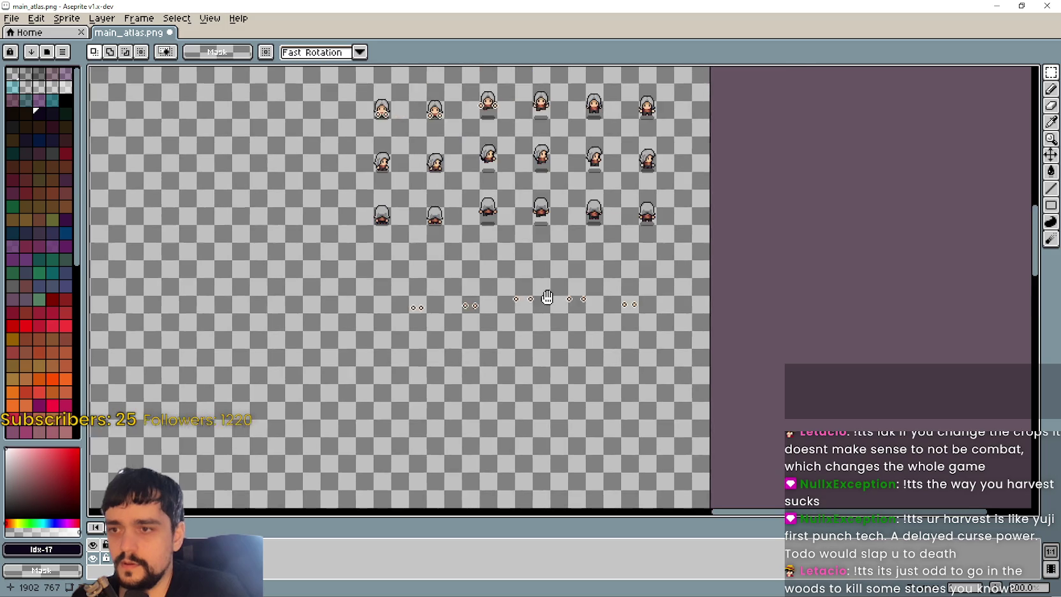
pyautogui.scroll(1, 545, 296)
pyautogui.moveTo(493, 237)
pyautogui.mouseDown()
pyautogui.moveTo(536, 317)
pyautogui.moveTo(507, 299)
pyautogui.moveTo(512, 368)
pyautogui.moveTo(529, 279)
pyautogui.moveTo(535, 393)
pyautogui.moveTo(539, 289)
pyautogui.mouseUp()
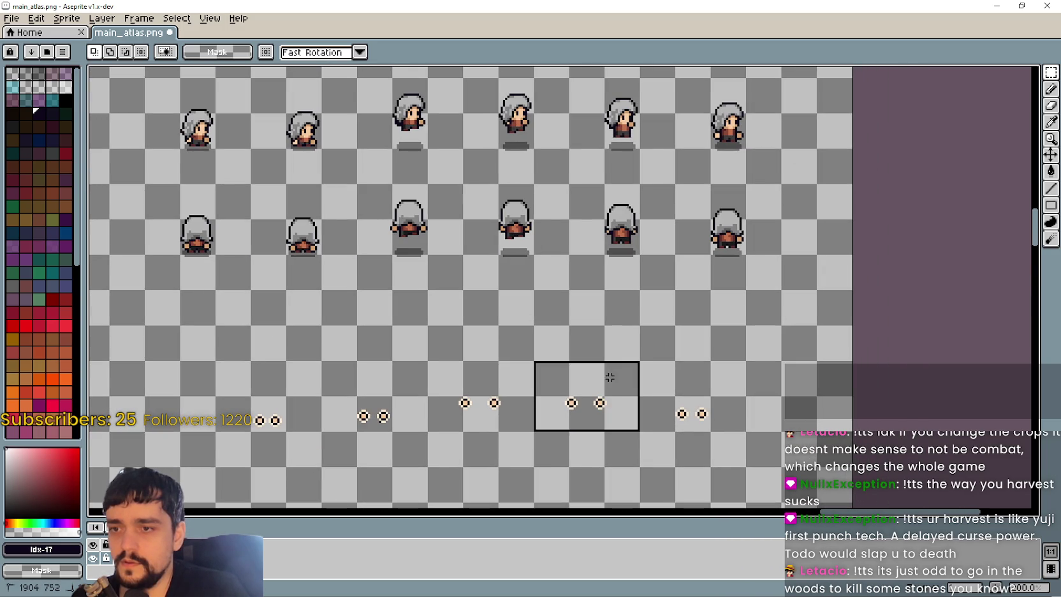
pyautogui.moveTo(566, 187); pyautogui.dragTo(527, 205)
pyautogui.scroll(1, 457, 213)
# - Lift the selected hand pair and place it on the middle character
pyautogui.hotkey('ctrl', 'v')
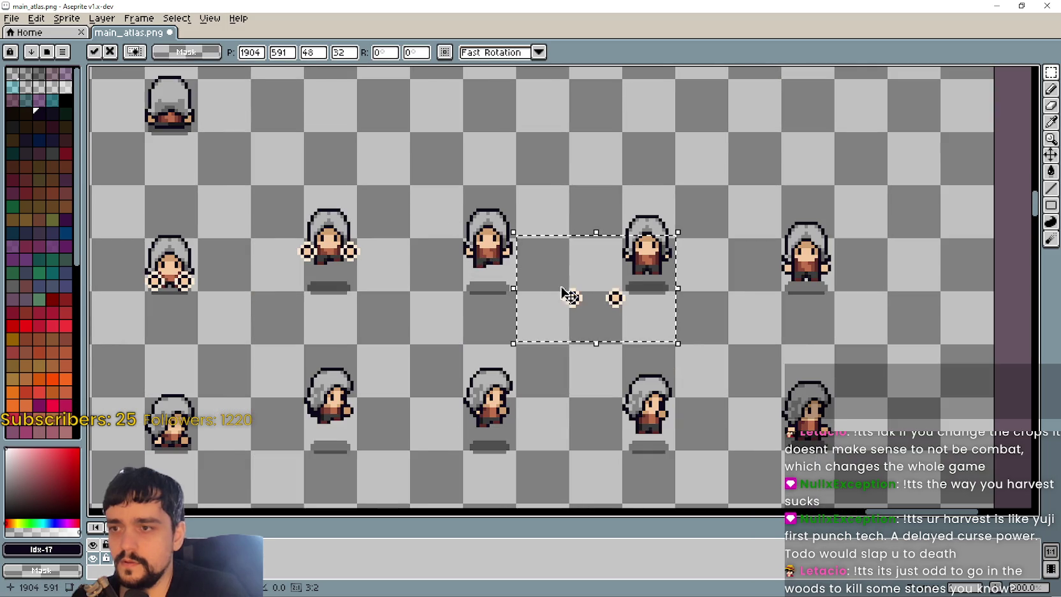
pyautogui.scroll(1, 563, 294)
pyautogui.moveTo(553, 276)
pyautogui.mouseDown()
pyautogui.moveTo(504, 249)
pyautogui.moveTo(529, 236)
pyautogui.moveTo(519, 268)
pyautogui.moveTo(514, 253)
pyautogui.moveTo(530, 246)
pyautogui.moveTo(537, 206)
pyautogui.moveTo(568, 206)
pyautogui.moveTo(558, 235)
pyautogui.moveTo(547, 199)
pyautogui.moveTo(551, 208)
pyautogui.mouseUp()
pyautogui.scroll(3, 498, 250)
pyautogui.scroll(-2, 497, 249)
pyautogui.scroll(1, 529, 235)
pyautogui.scroll(1, 513, 253)
pyautogui.scroll(1, 513, 253)
pyautogui.scroll(-1, 545, 200)
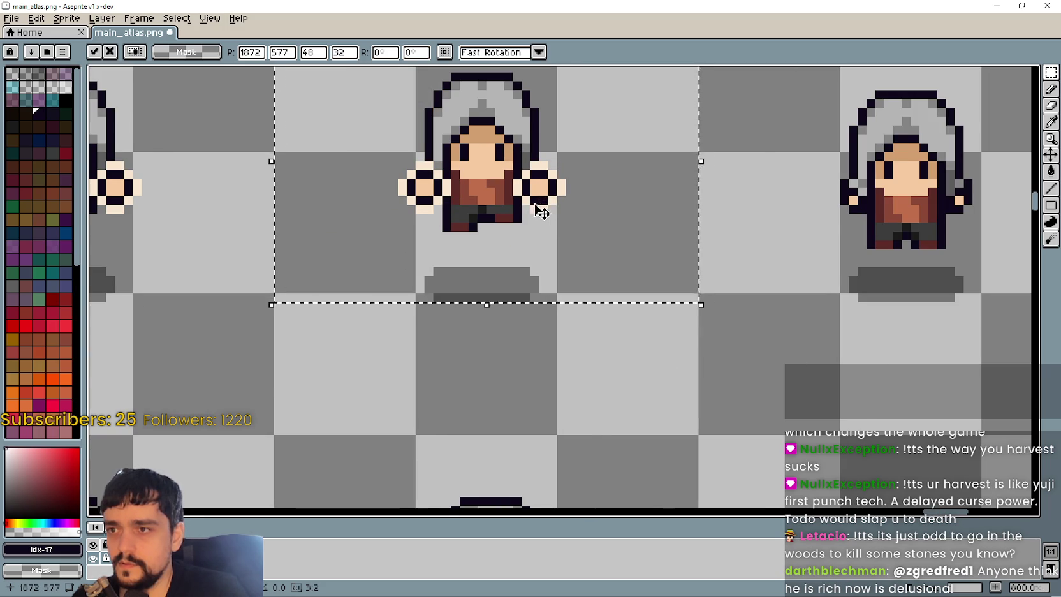
pyautogui.scroll(-2, 542, 209)
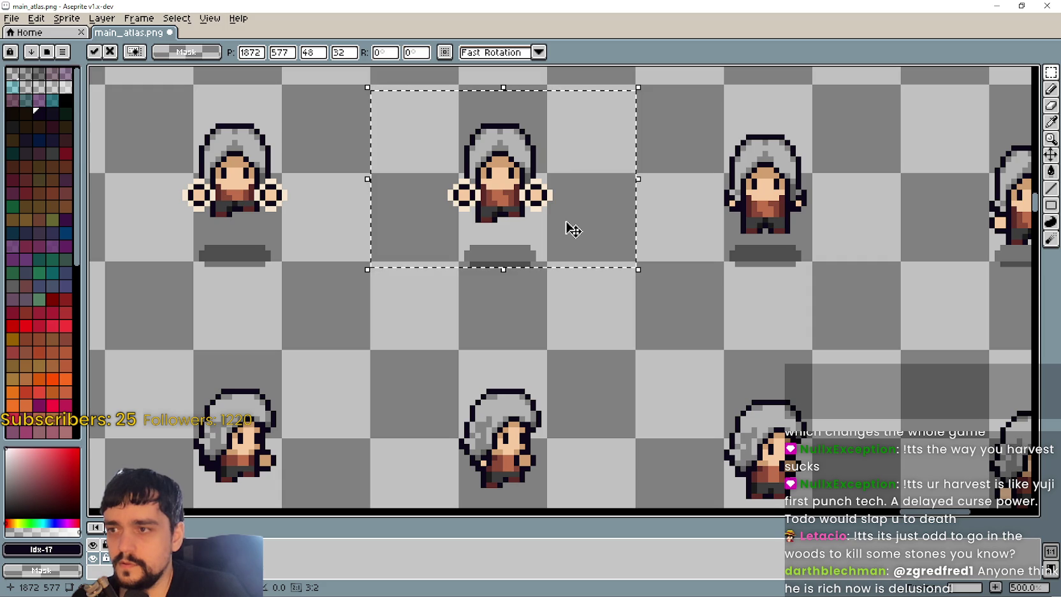
pyautogui.scroll(-2, 572, 229)
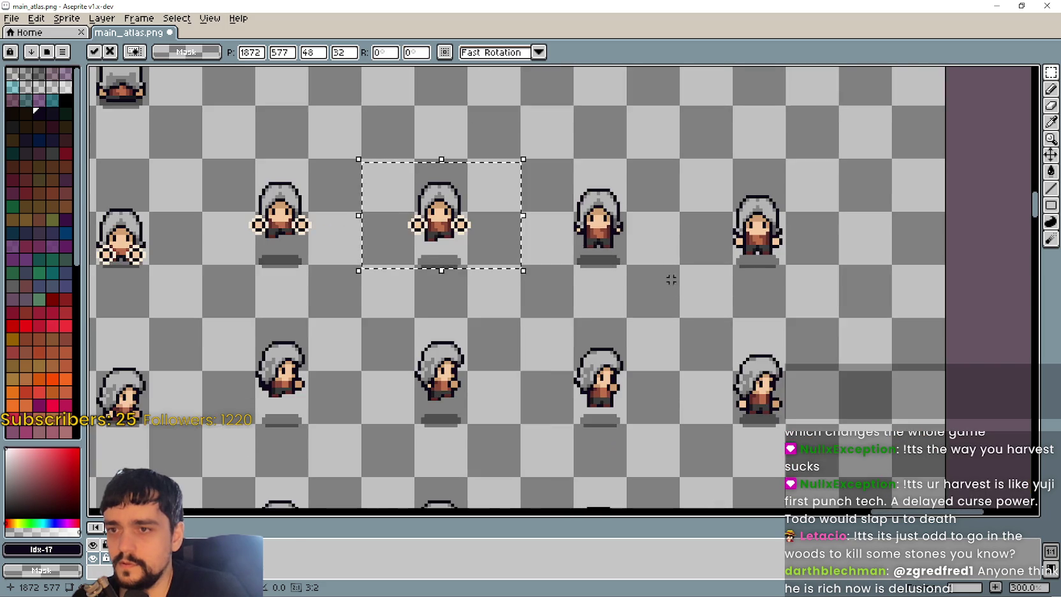
# - Move the hands onto the next character right, nudge them two pixels left, and commit
pyautogui.moveTo(450, 218)
pyautogui.mouseDown()
pyautogui.moveTo(555, 292)
pyautogui.moveTo(532, 336)
pyautogui.moveTo(618, 242)
pyautogui.mouseUp()
pyautogui.scroll(2, 542, 312)
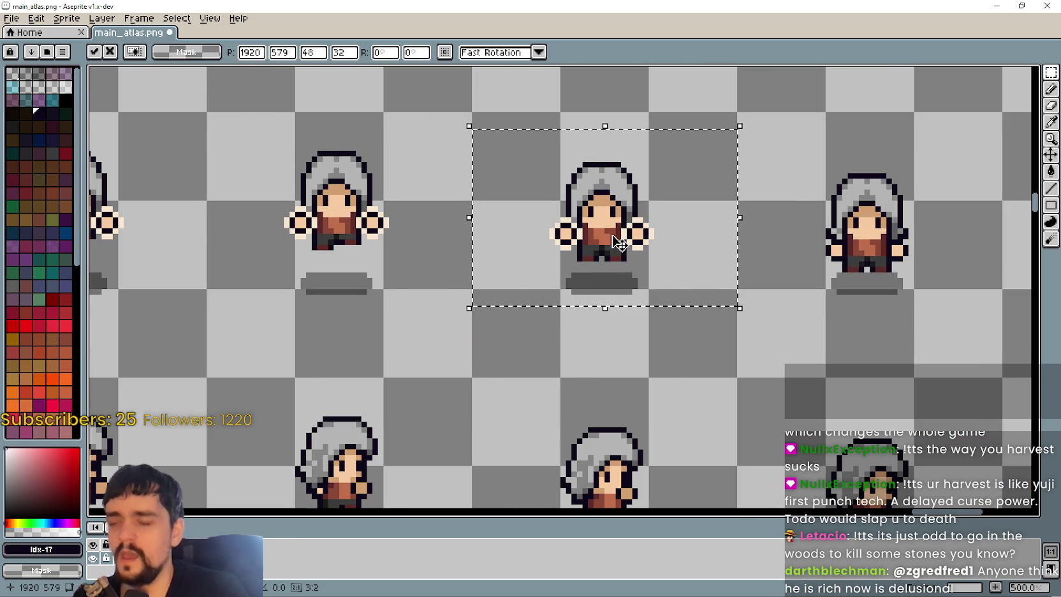
pyautogui.scroll(2, 625, 232)
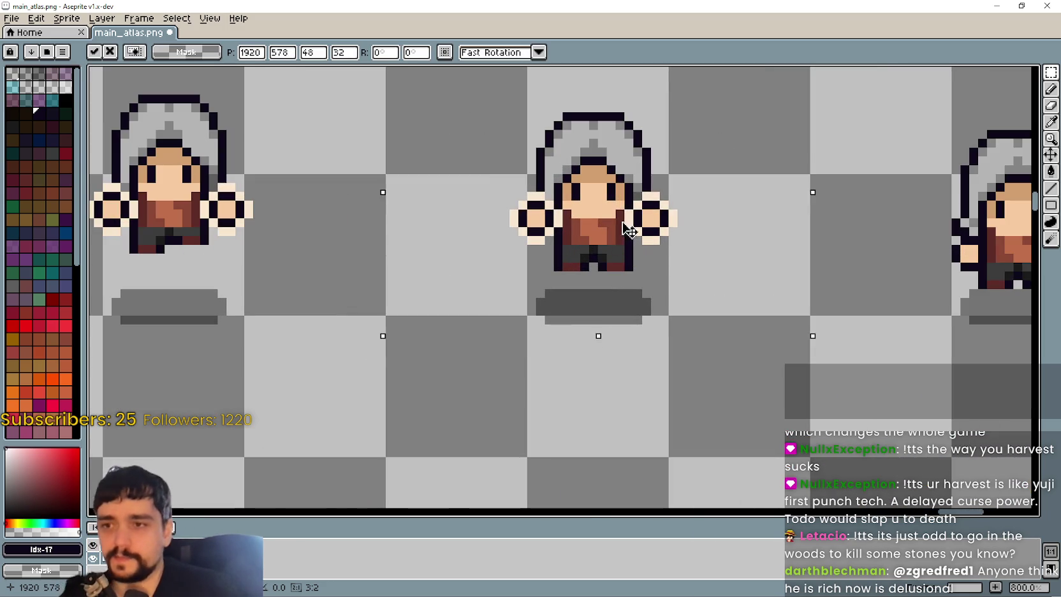
pyautogui.moveTo(630, 230)
pyautogui.mouseDown()
pyautogui.moveTo(609, 230)
pyautogui.moveTo(625, 234)
pyautogui.mouseUp()
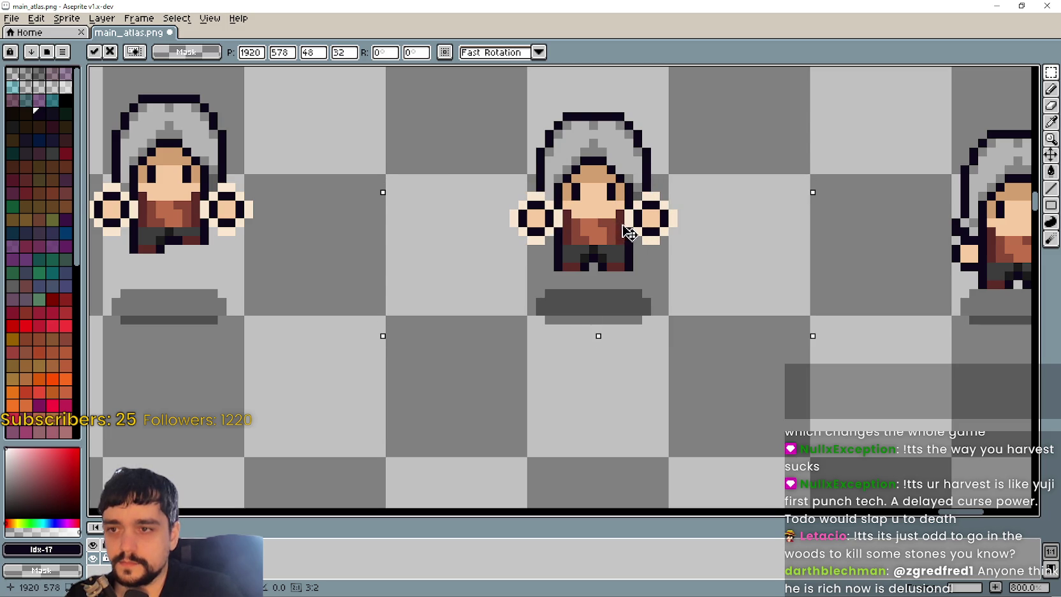
pyautogui.scroll(3, 637, 235)
pyautogui.scroll(-7, 639, 236)
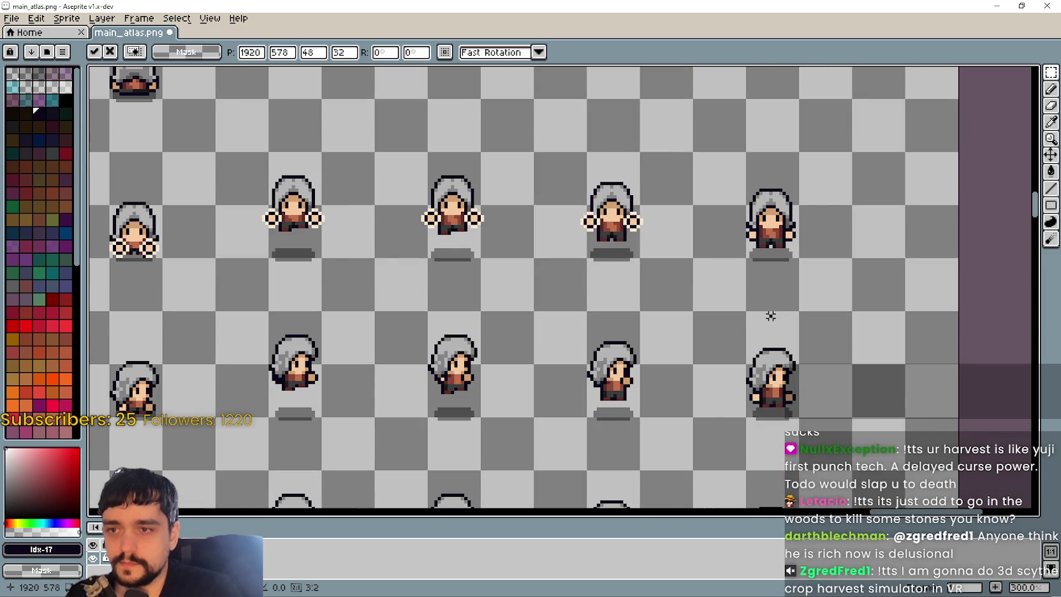
pyautogui.press('Return')
# - Place the last hand pair on its character, raise it one pixel, and commit
pyautogui.scroll(-2, 770, 316)
pyautogui.scroll(1, 638, 314)
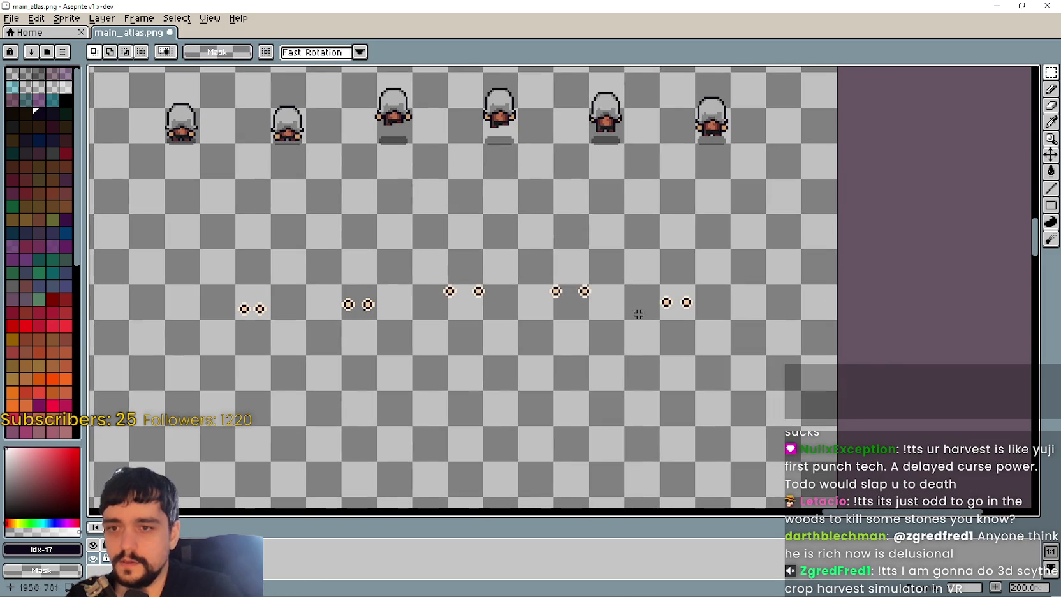
pyautogui.scroll(-1, 689, 149)
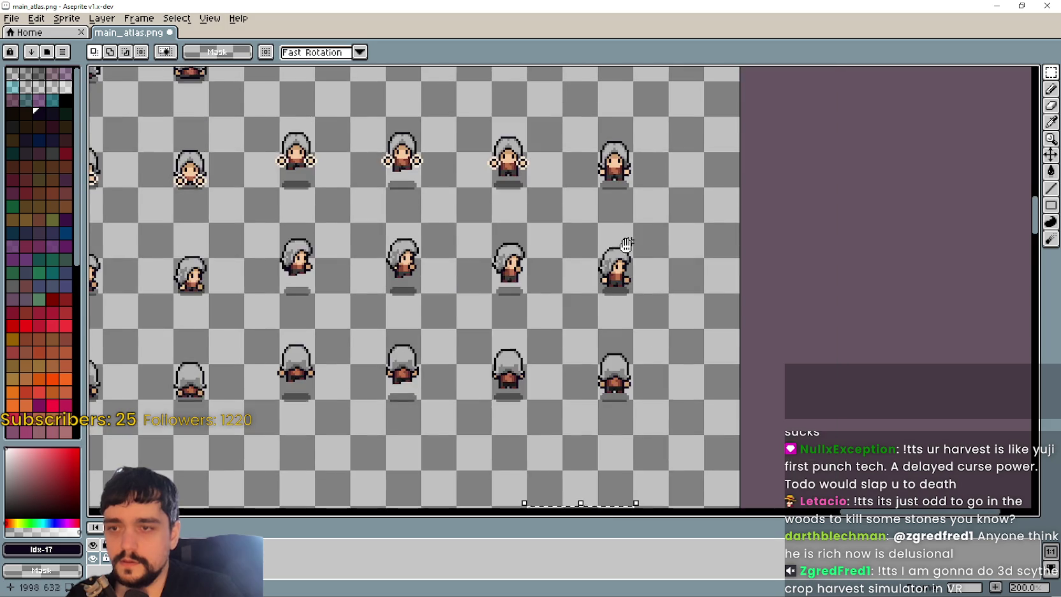
pyautogui.scroll(4, 593, 363)
pyautogui.click(596, 368)
pyautogui.moveTo(590, 353); pyautogui.dragTo(623, 362)
pyautogui.scroll(1, 617, 325)
pyautogui.moveTo(577, 311)
pyautogui.mouseDown()
pyautogui.moveTo(590, 360)
pyautogui.moveTo(577, 303)
pyautogui.moveTo(599, 311)
pyautogui.mouseUp()
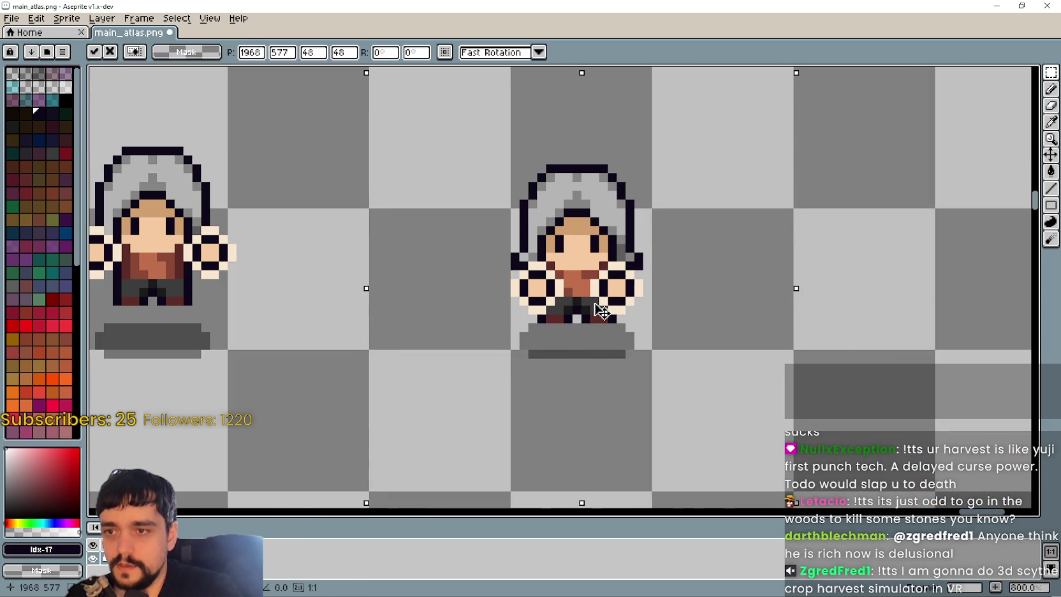
pyautogui.scroll(-6, 766, 351)
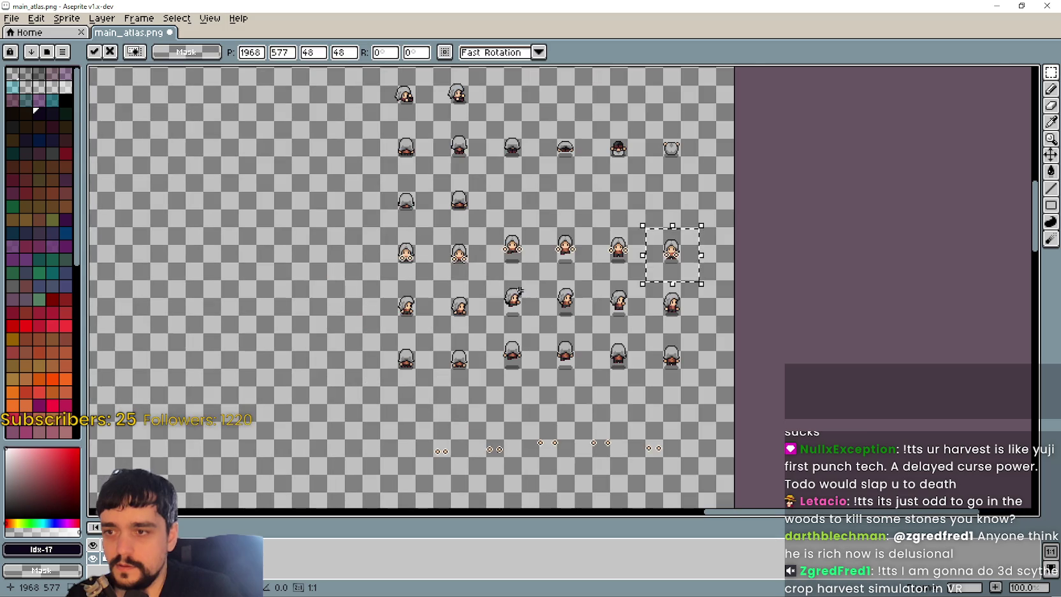
pyautogui.press('Return')
pyautogui.scroll(1, 517, 292)
# - Shrink and hide Aseprite, then bring Godot forward on the gather_front call at line 62
pyautogui.doubleClick(922, 6)
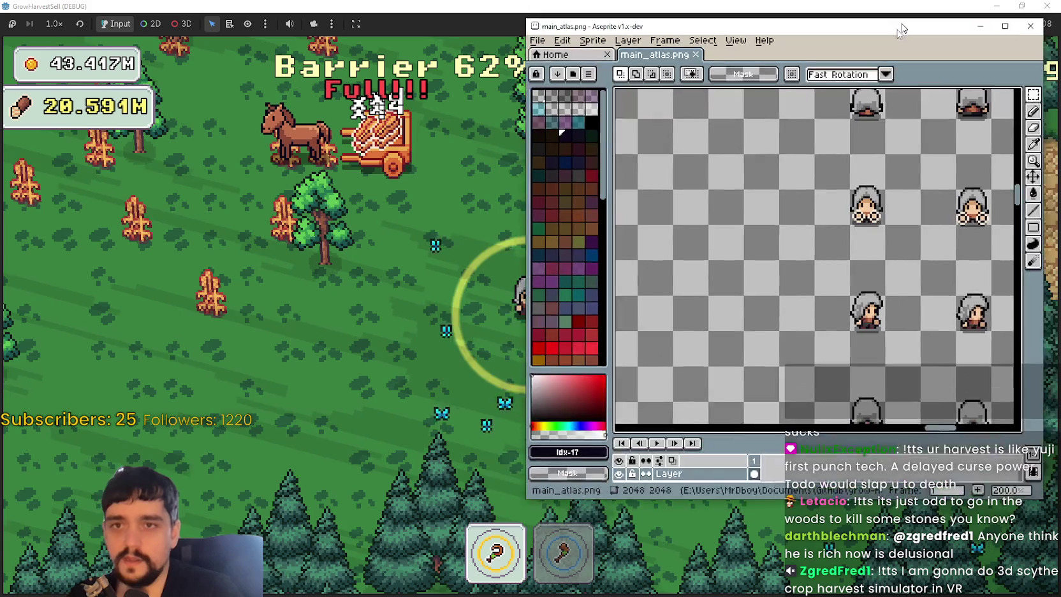
pyautogui.click(980, 26)
pyautogui.doubleClick(675, 8)
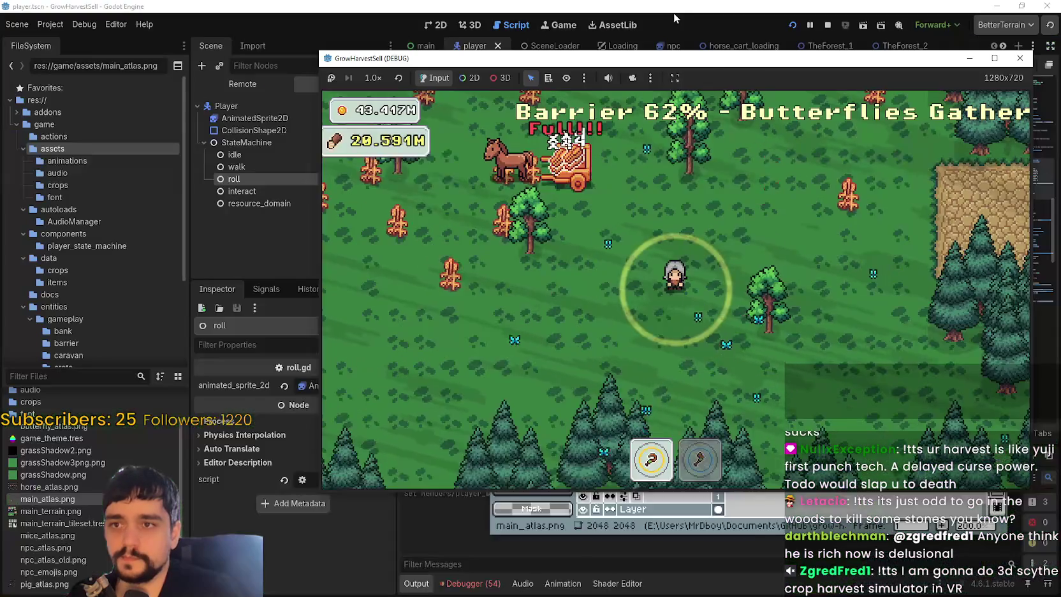
pyautogui.click(674, 18)
pyautogui.click(740, 237)
# - Walk the player around the full-screen game with A, W, A, S to harvest, then return to the script
pyautogui.hotkey('alt', 'Tab')
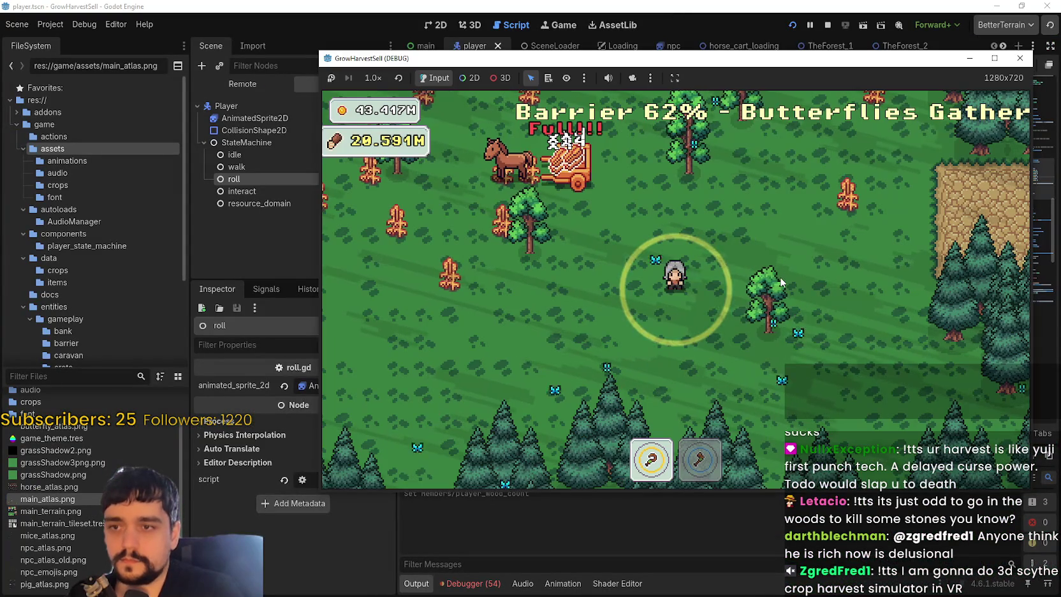
pyautogui.click(995, 58)
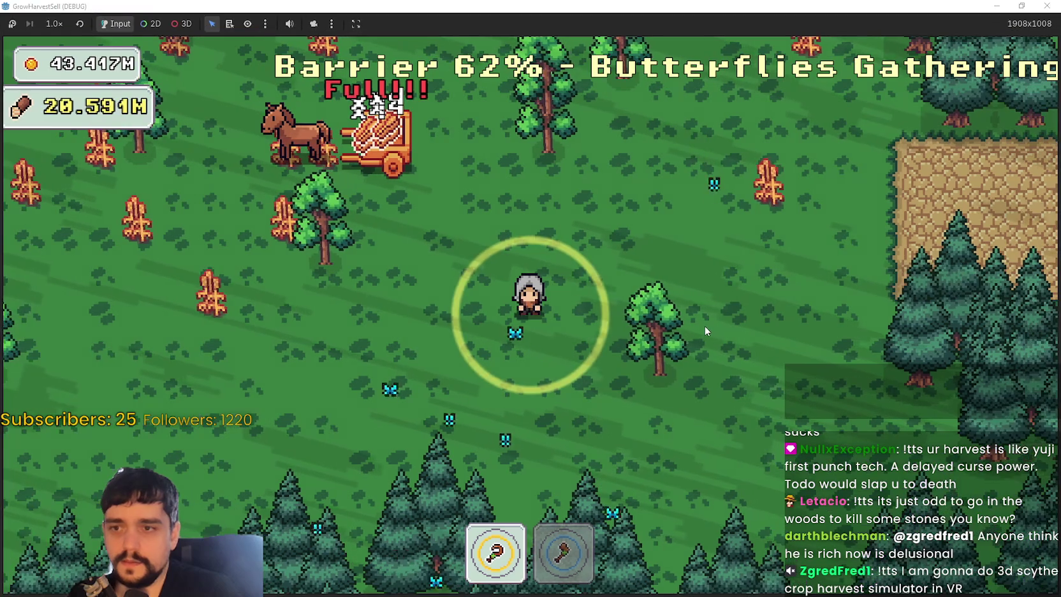
pyautogui.press('a')
pyautogui.press('w')
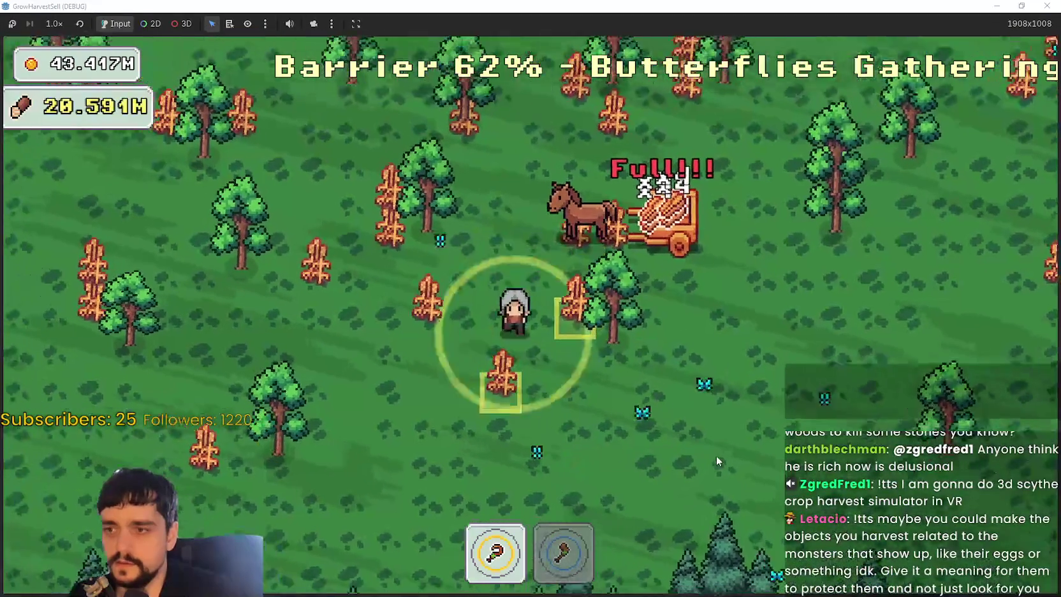
pyautogui.press('a')
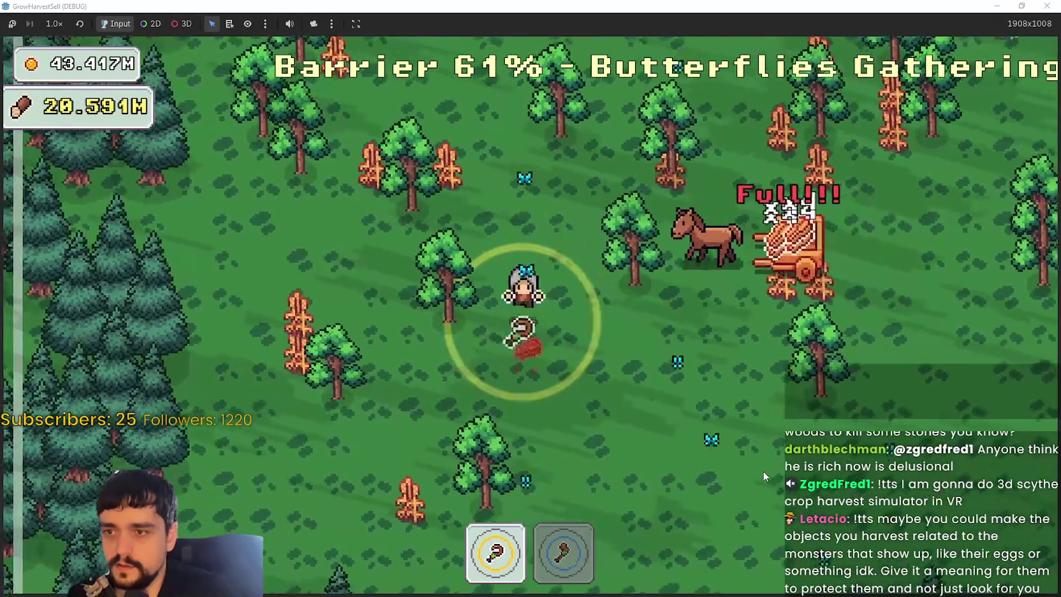
pyautogui.press('s')
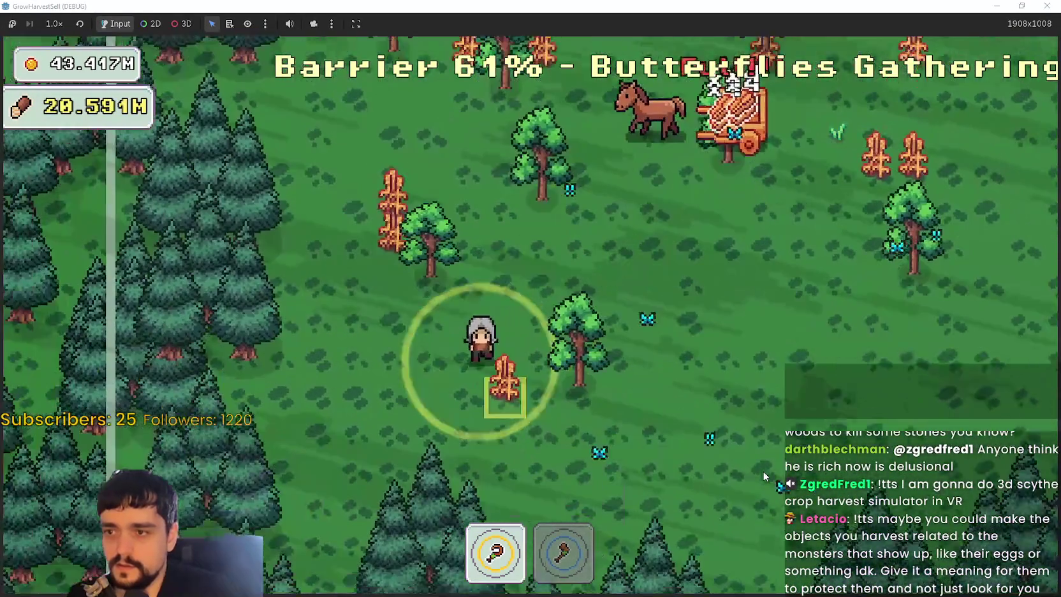
pyautogui.press('s')
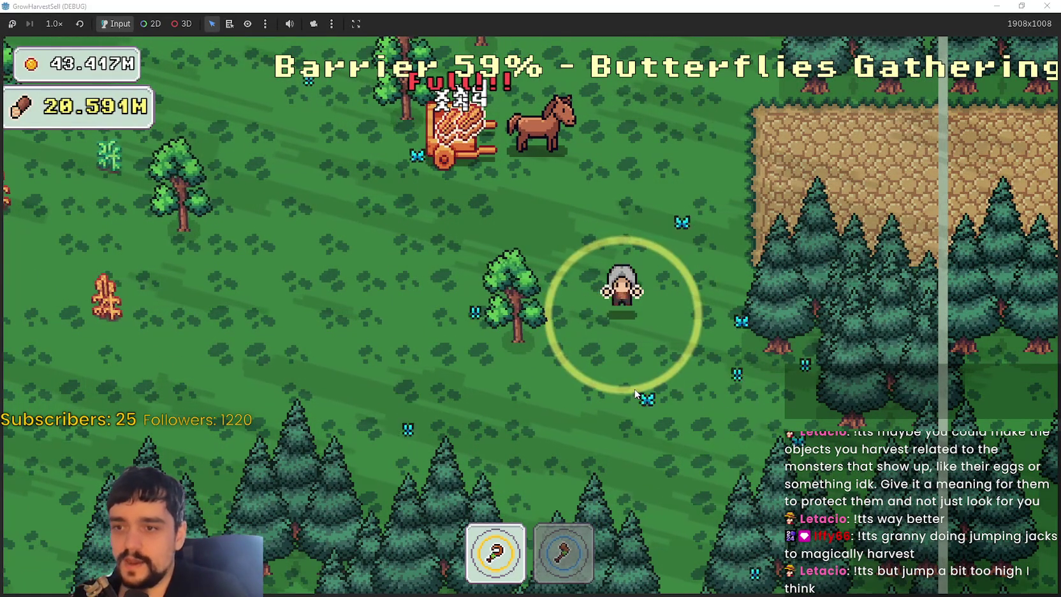
pyautogui.hotkey('alt', 'Tab')
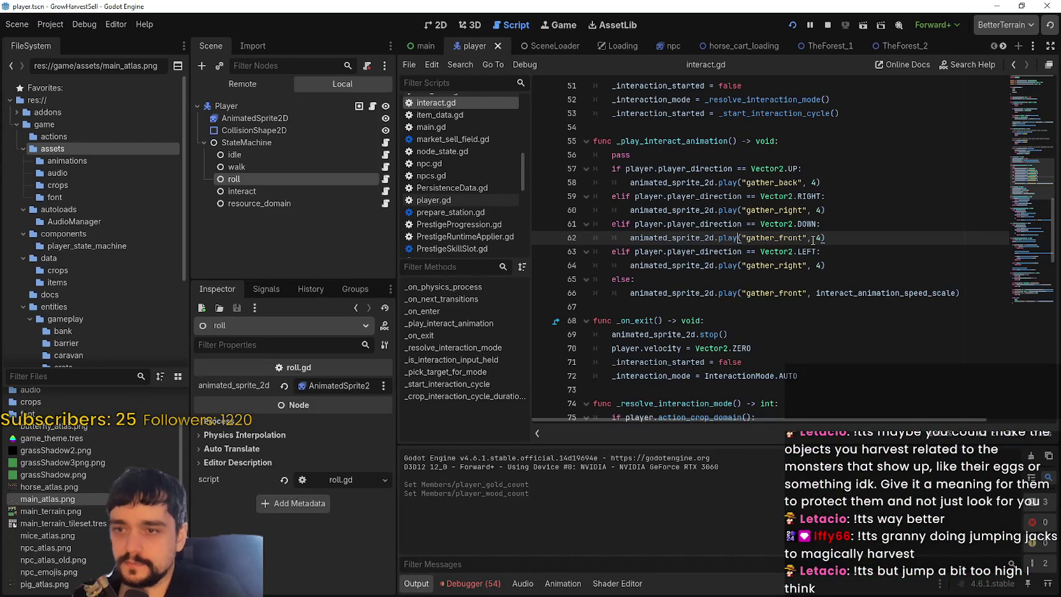
# - Bring the Aseprite window with main_atlas.png back in front of the Godot editor
pyautogui.hotkey('alt', 'Tab')
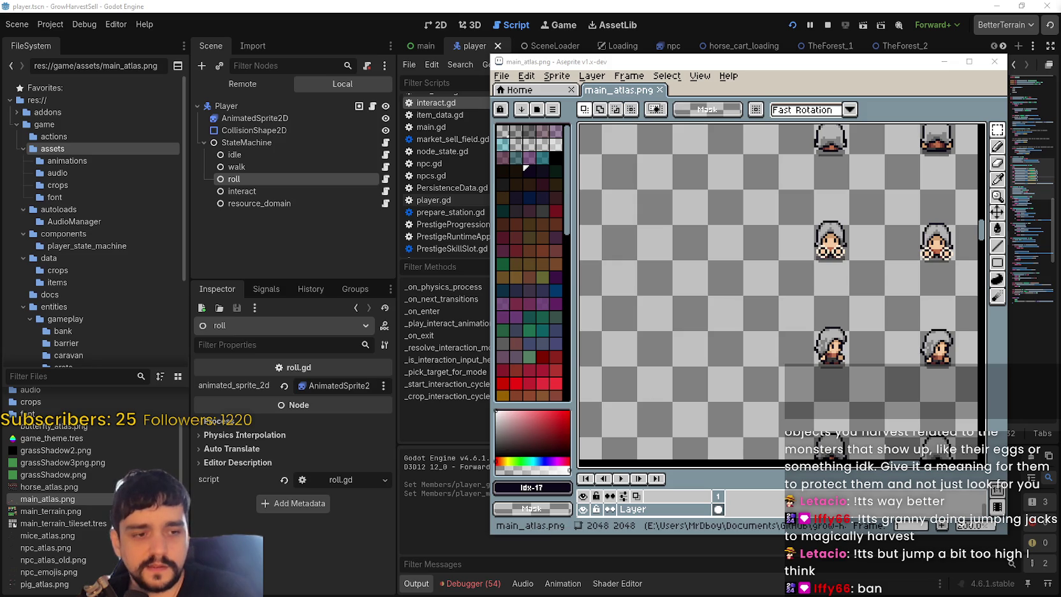
# - Return to the GrowHarvestSell game and chop the tree beside the character
pyautogui.hotkey('alt', 'Tab')
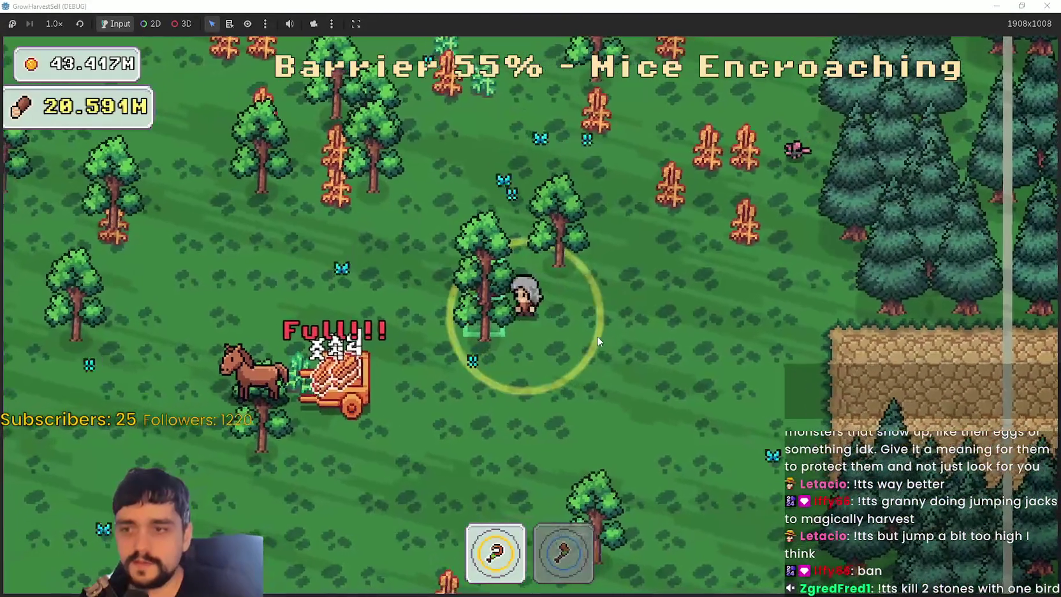
pyautogui.click(479, 317)
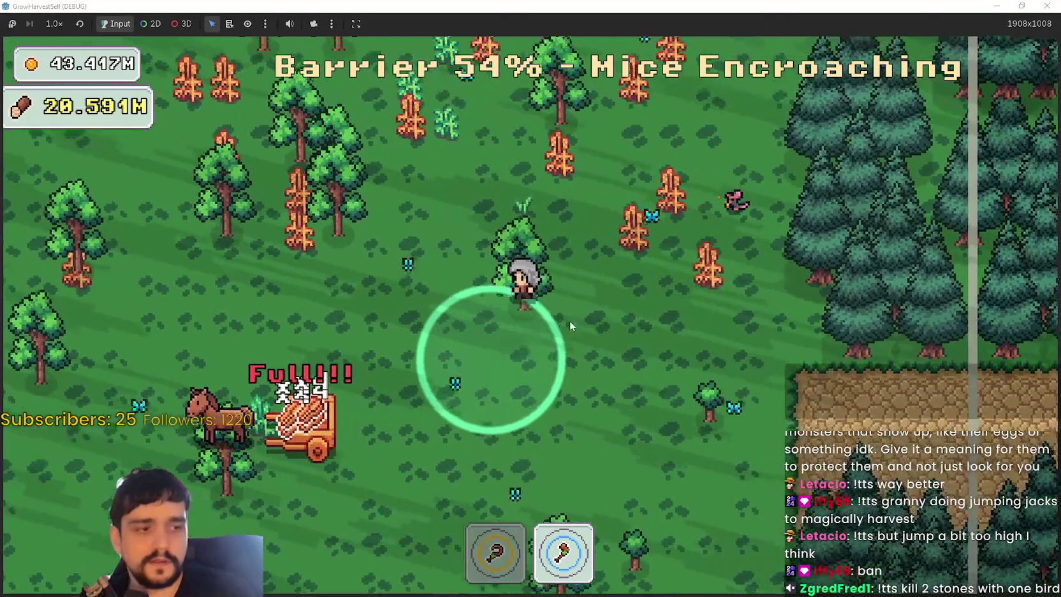
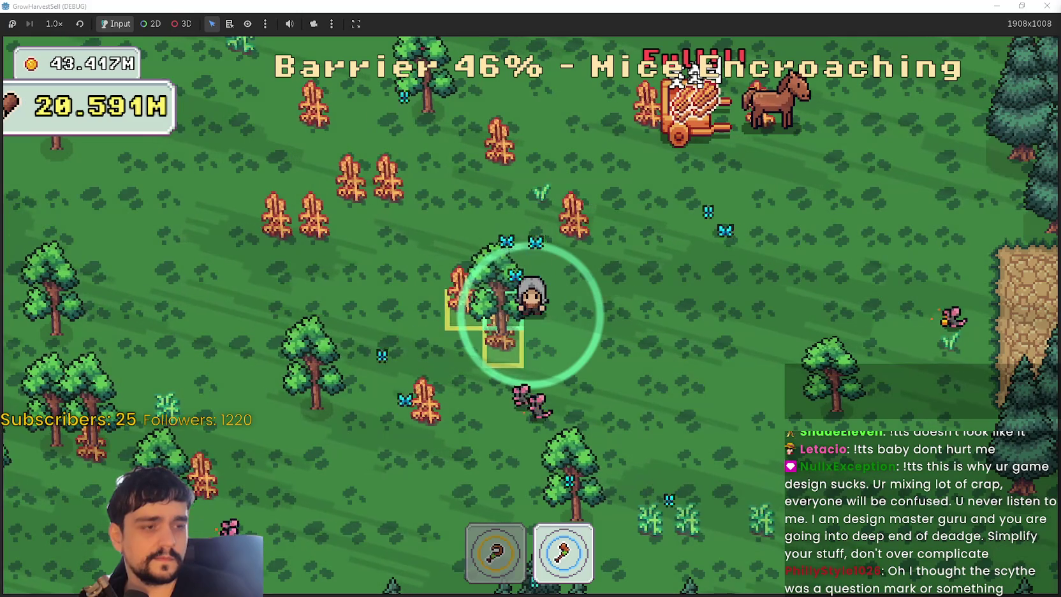
# - Equip the scythe (key 1) and walk around the field toward the cart and horse
pyautogui.press('1')
pyautogui.press('s')
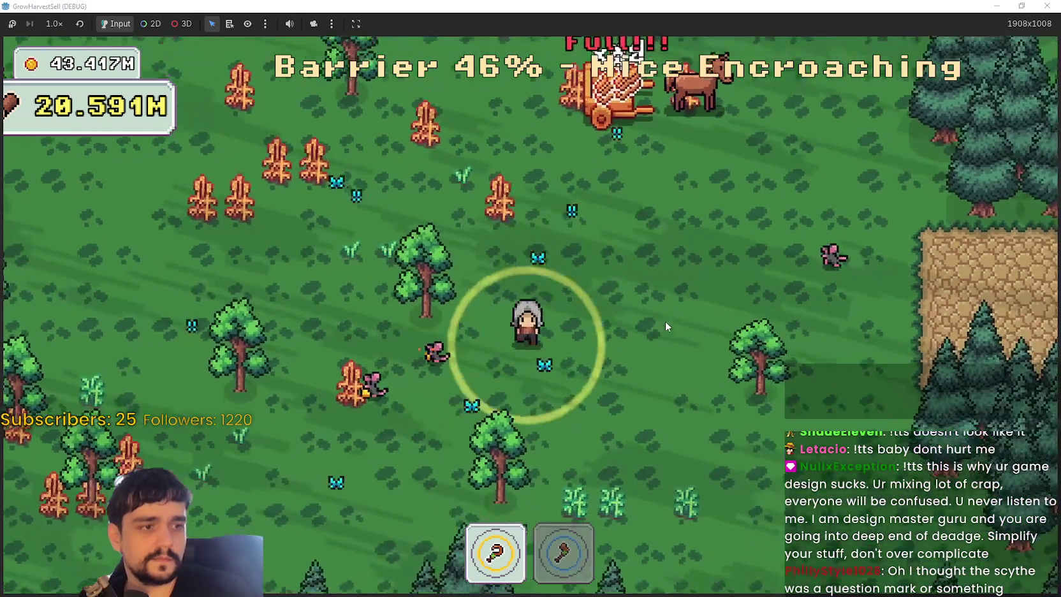
pyautogui.press('d')
pyautogui.press('w')
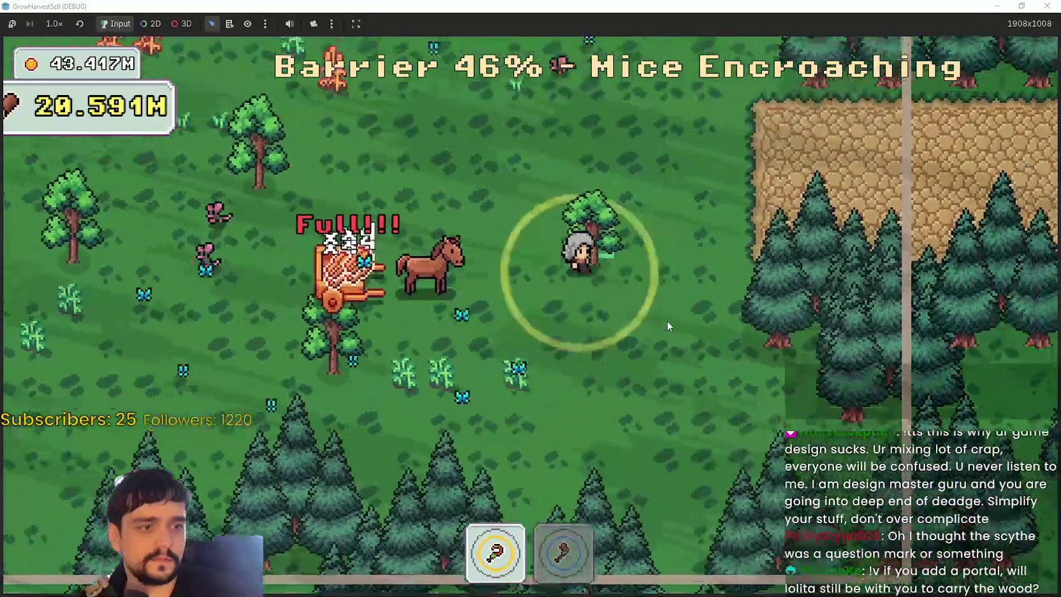
pyautogui.press('a')
pyautogui.press('w')
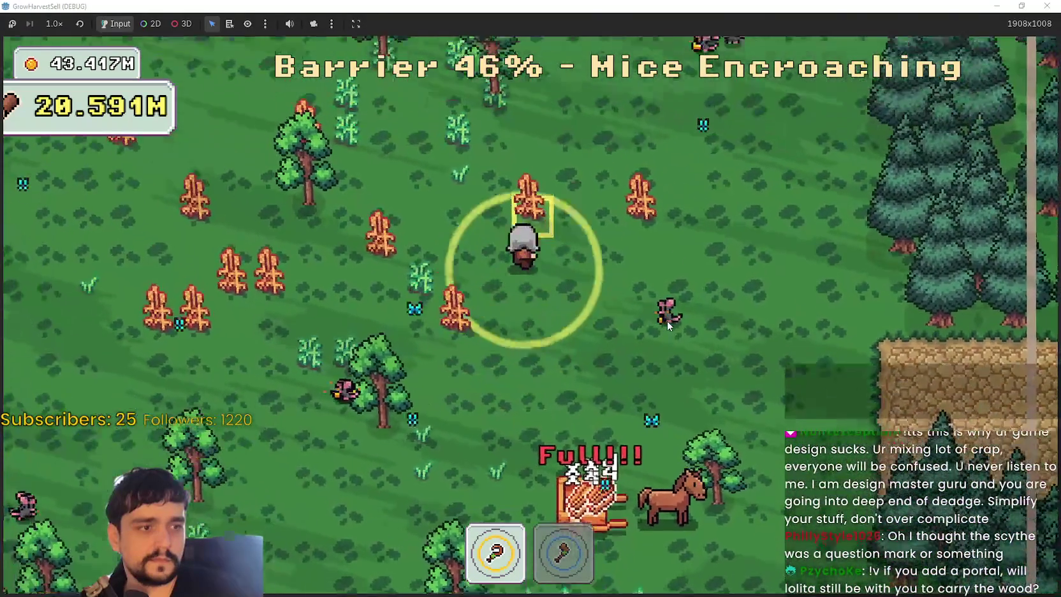
pyautogui.press('s')
pyautogui.press('d')
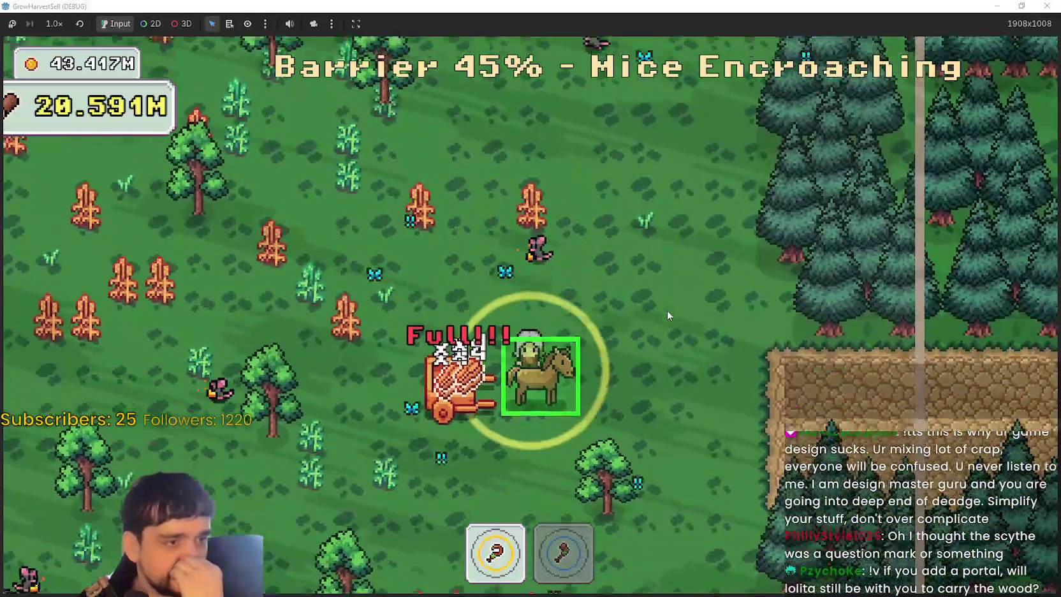
# - Walk away from the horse, up and left across the field, then back to the cart
pyautogui.press('d')
pyautogui.press('w')
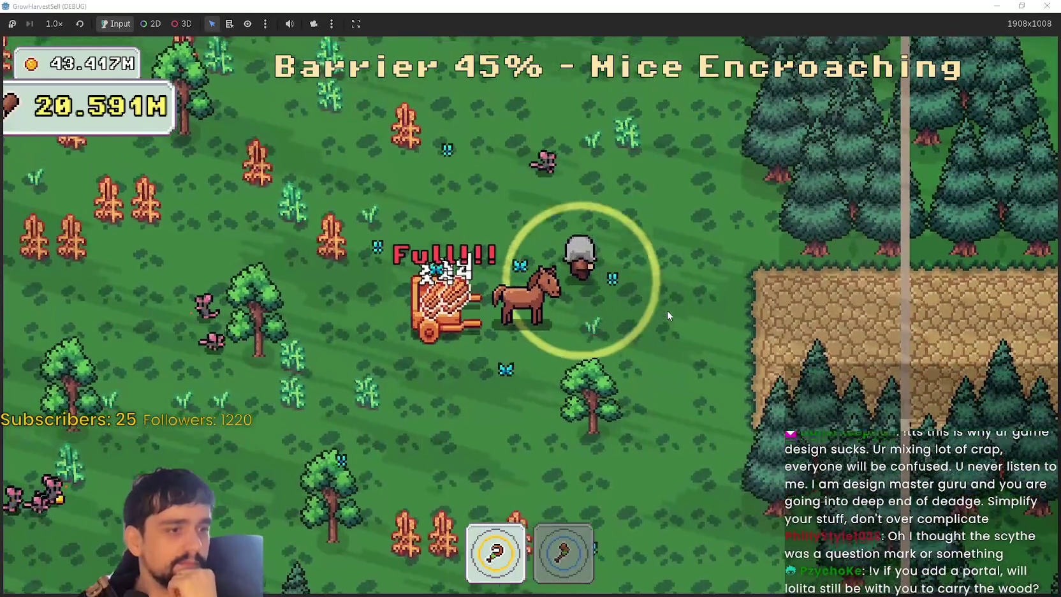
pyautogui.press('a')
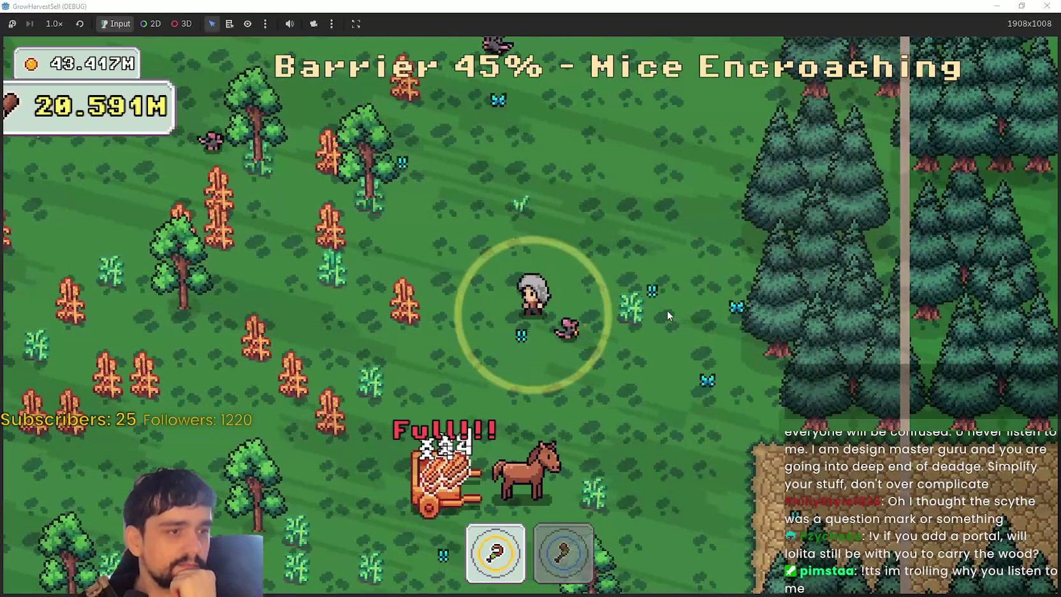
pyautogui.press('w')
pyautogui.press('a')
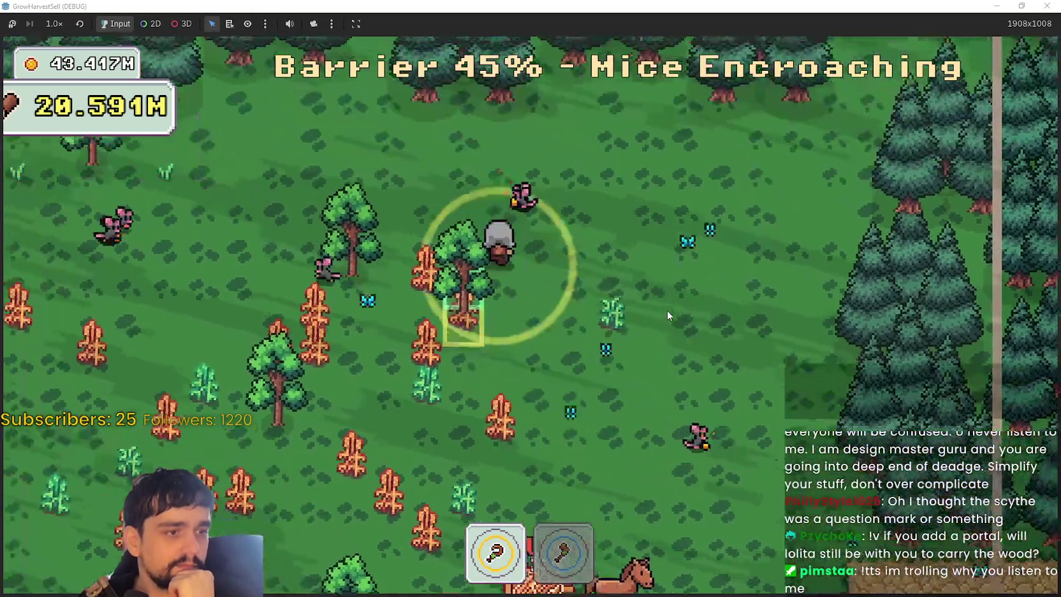
pyautogui.press('w')
pyautogui.press('a')
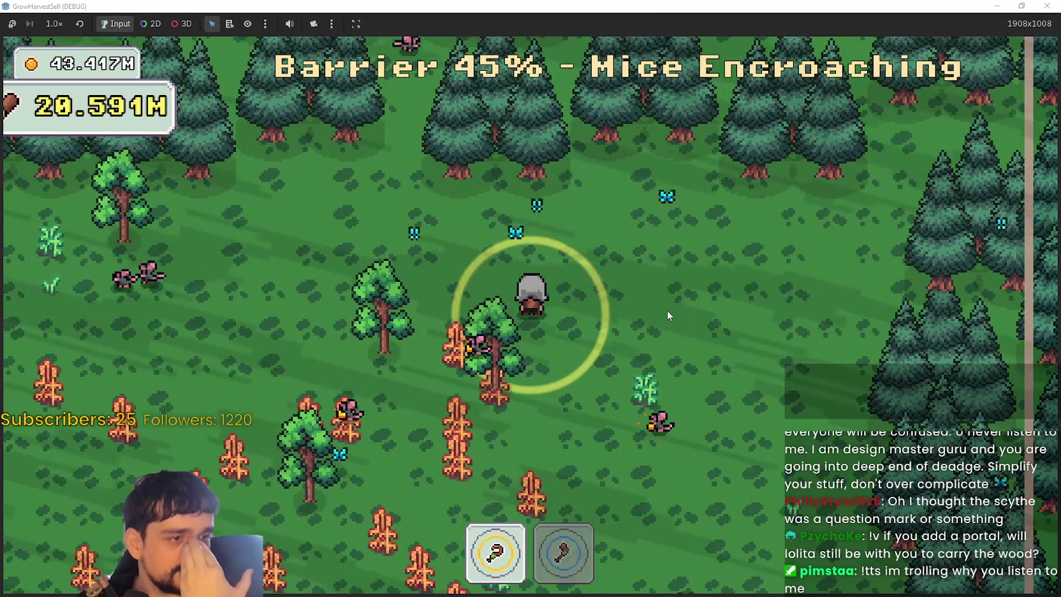
pyautogui.press('s')
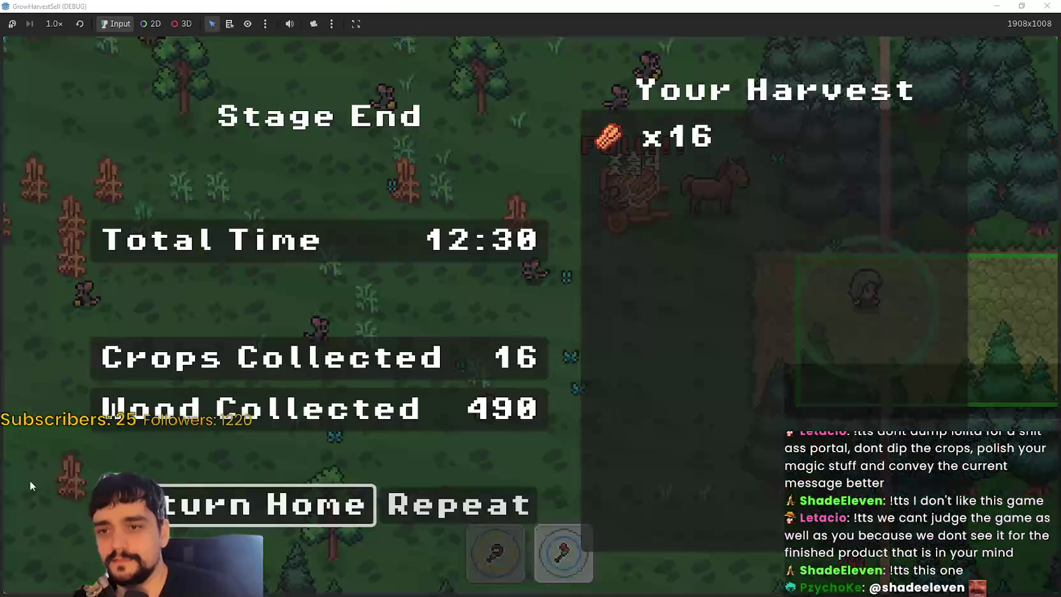
# - Return home to the village from the stage results and switch to Aseprite's main_atlas.png
pyautogui.click(39, 502)
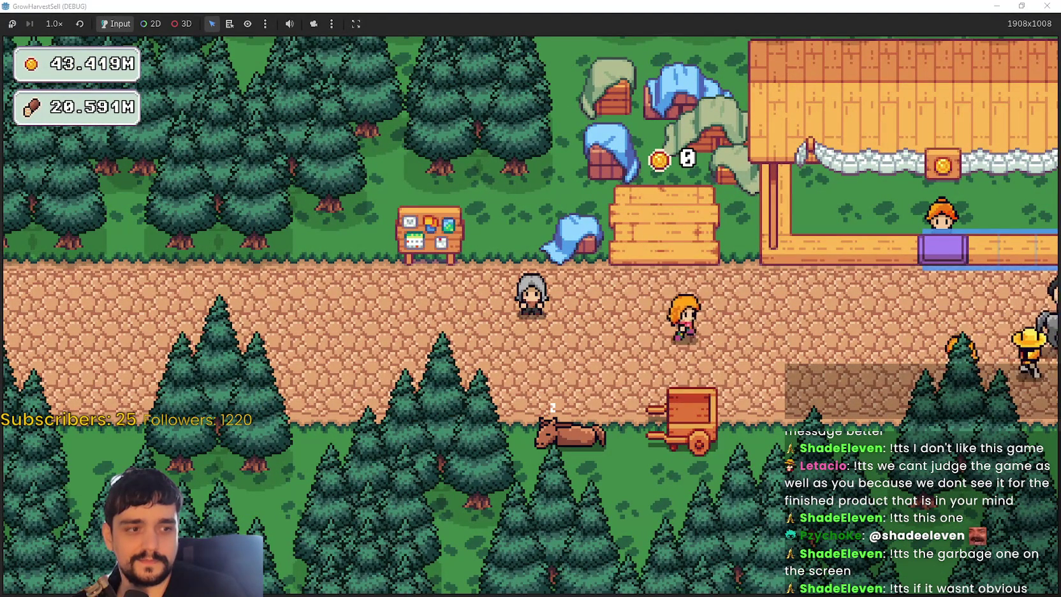
pyautogui.hotkey('alt', 'Tab')
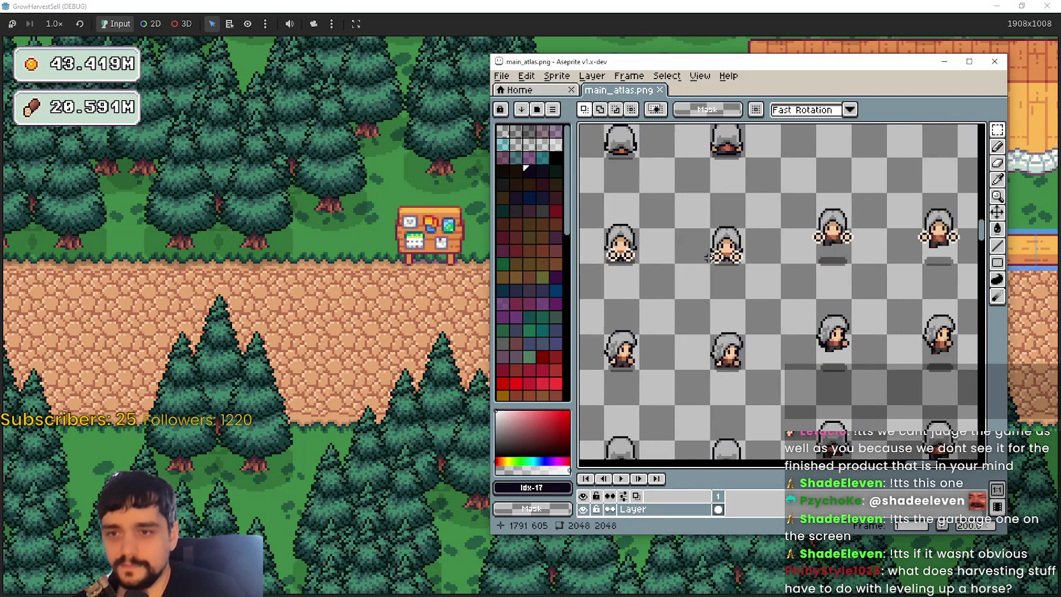
# - Maximize the sprite editor, zoom in and center the view on the front-facing frames
pyautogui.scroll(-2, 708, 257)
pyautogui.click(970, 62)
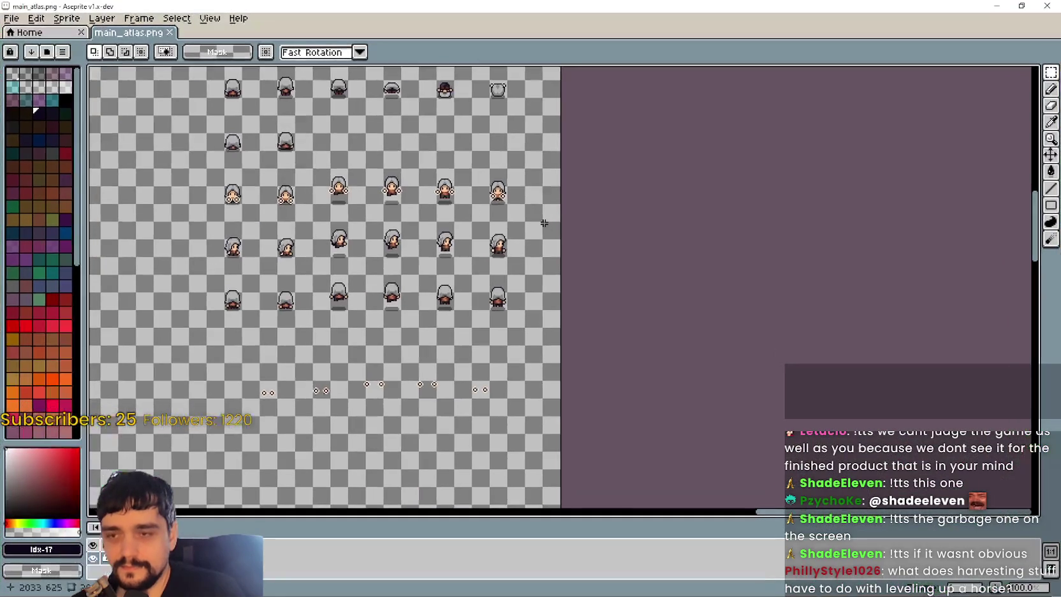
pyautogui.scroll(4, 459, 226)
pyautogui.scroll(1, 533, 304)
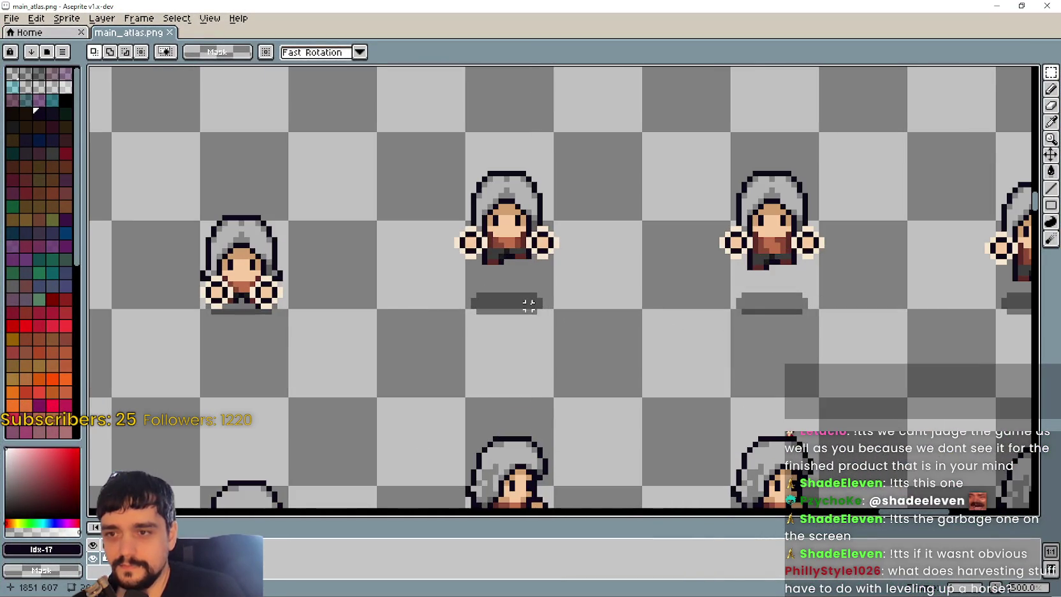
pyautogui.hscroll(3, 529, 268)
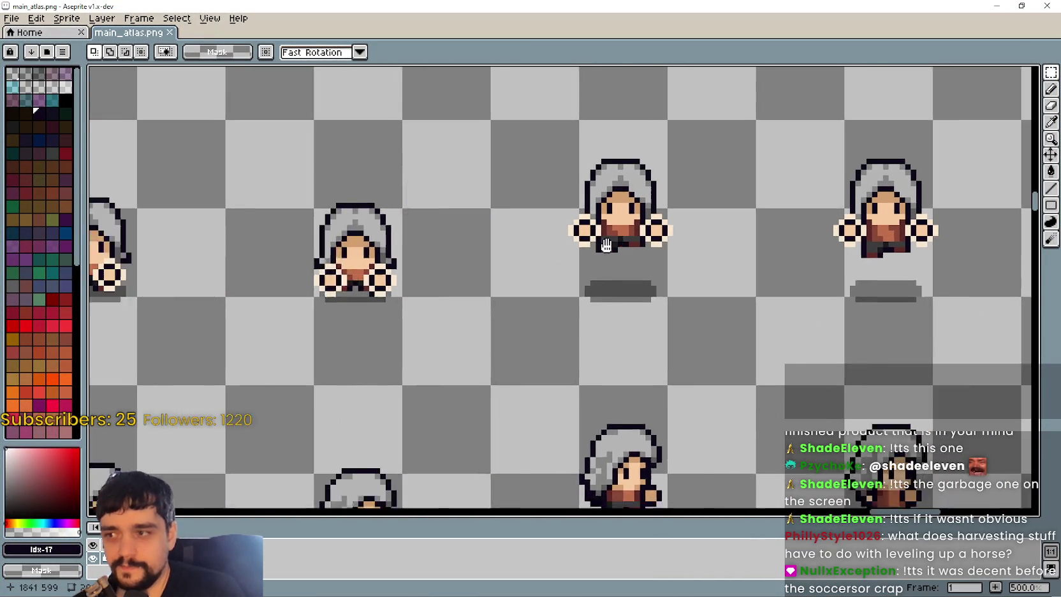
pyautogui.hscroll(-3, 526, 286)
pyautogui.hscroll(3, 361, 225)
pyautogui.hscroll(-3, 348, 230)
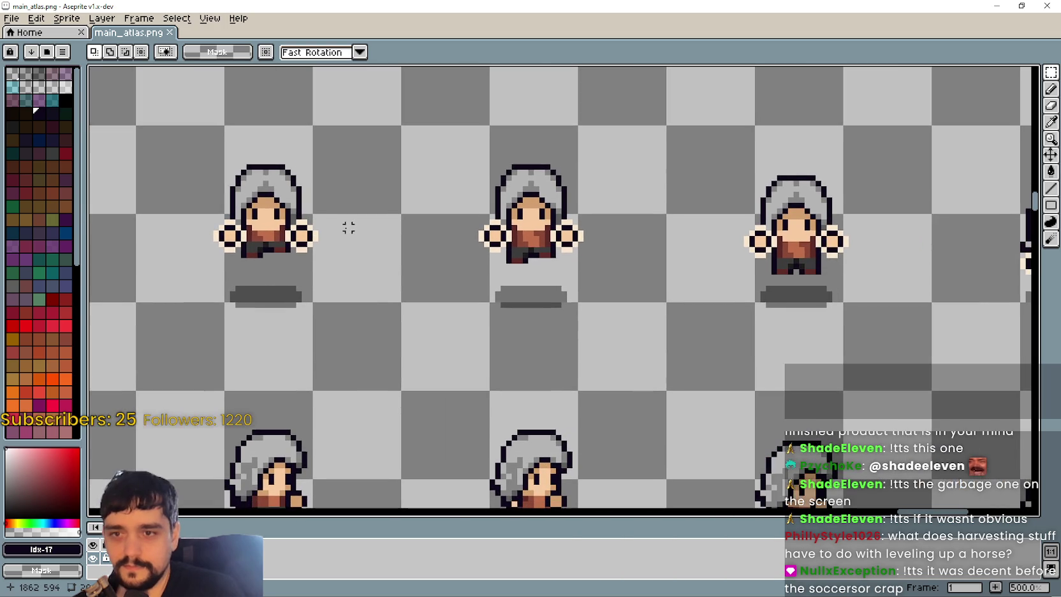
pyautogui.moveTo(348, 230)
pyautogui.mouseDown()
pyautogui.moveTo(415, 248)
pyautogui.moveTo(469, 228)
pyautogui.moveTo(626, 232)
pyautogui.mouseUp()
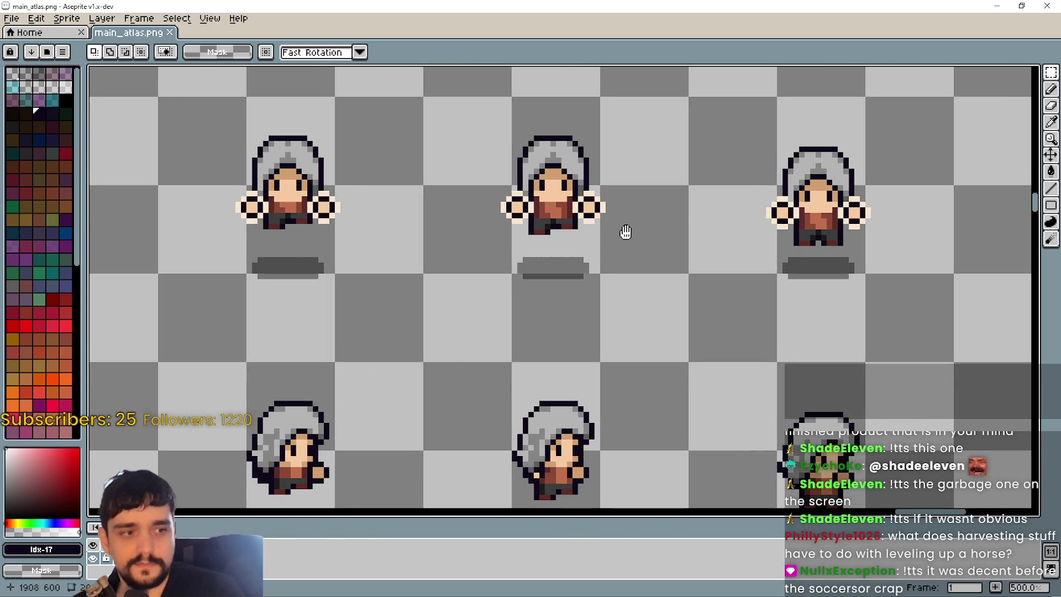
pyautogui.hscroll(-2, 619, 232)
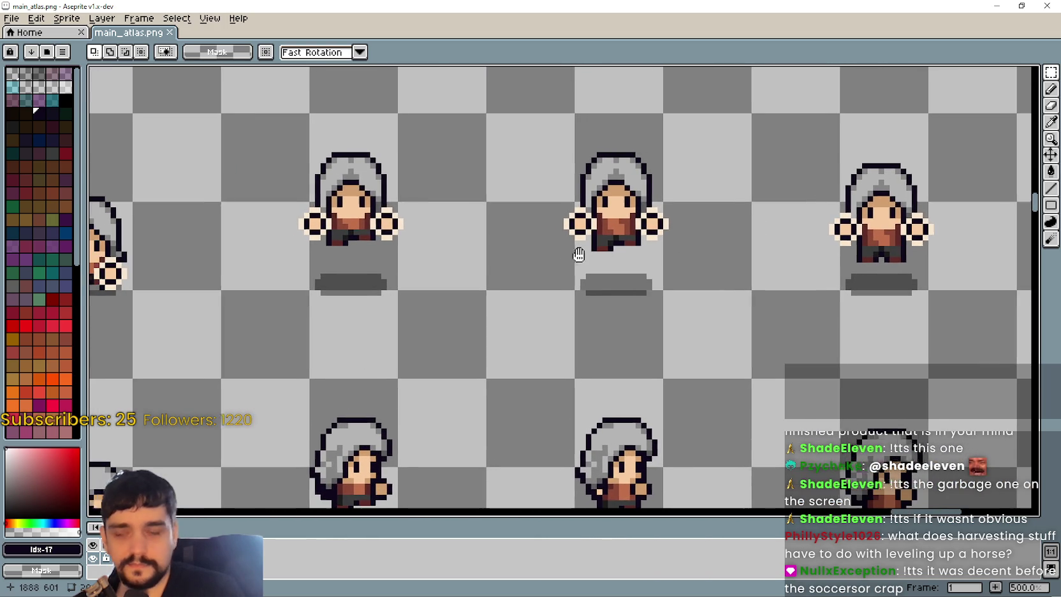
# - Move the two selected front-facing sprites down a few pixels and commit them
pyautogui.moveTo(252, 116)
pyautogui.mouseDown()
pyautogui.moveTo(751, 218)
pyautogui.moveTo(727, 245)
pyautogui.moveTo(734, 256)
pyautogui.mouseUp()
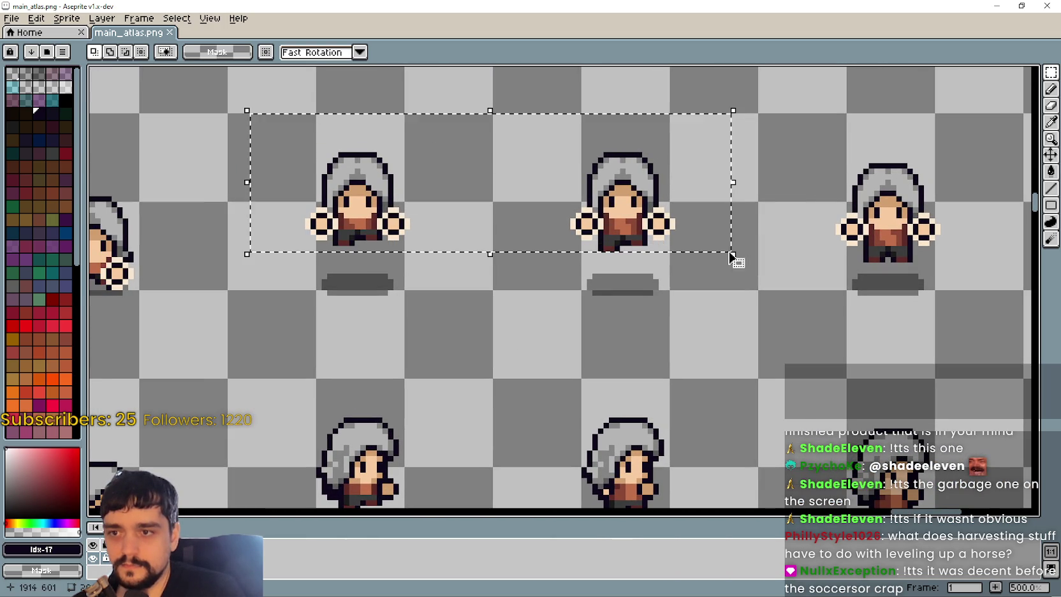
pyautogui.click(472, 215)
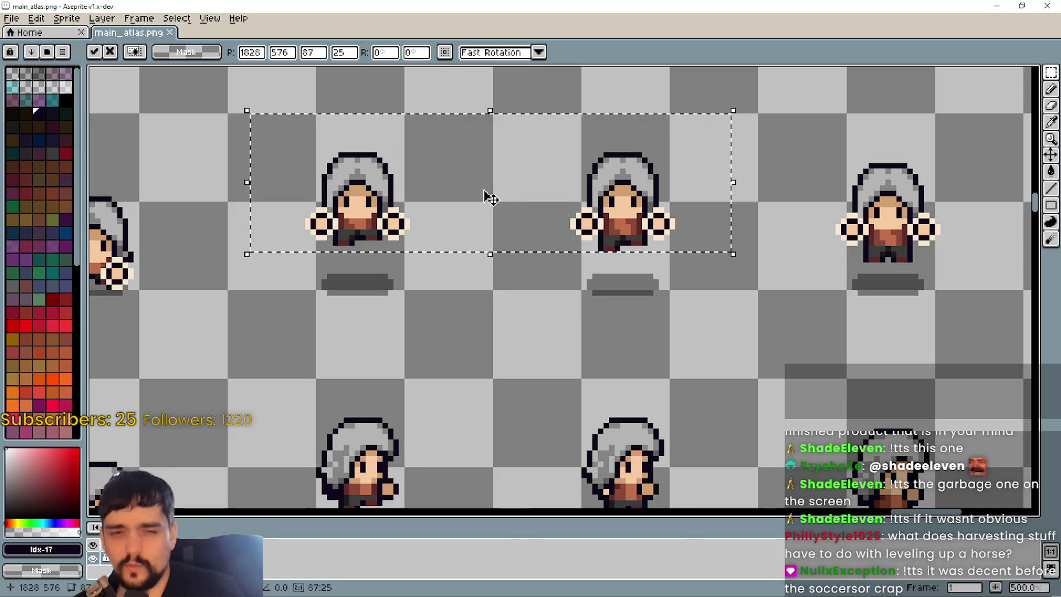
pyautogui.moveTo(484, 190); pyautogui.dragTo(484, 191)
pyautogui.press('Down')
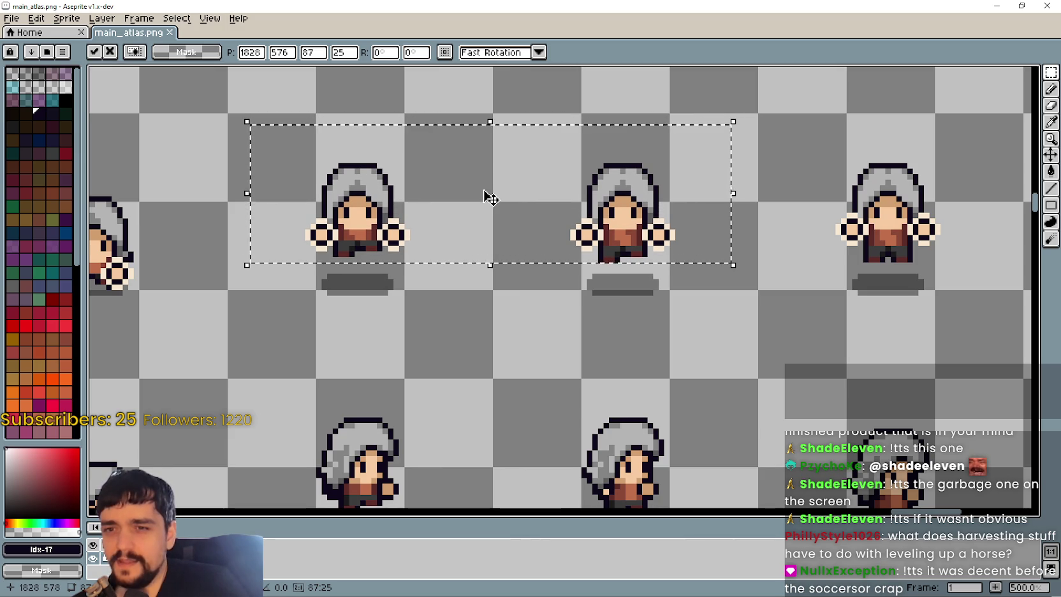
pyautogui.press('Down')
pyautogui.press('Down')
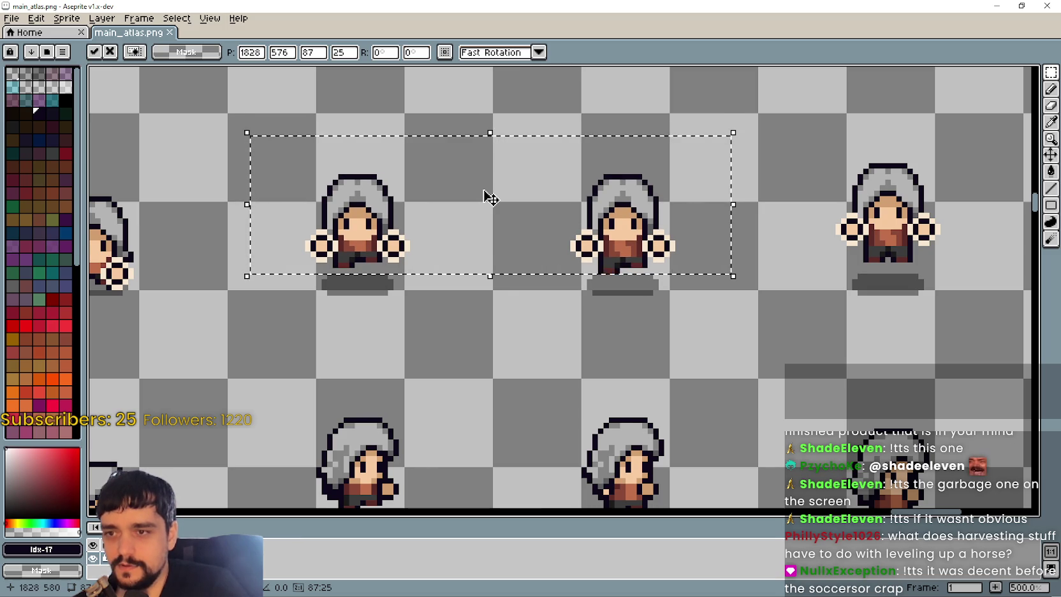
pyautogui.press('Up')
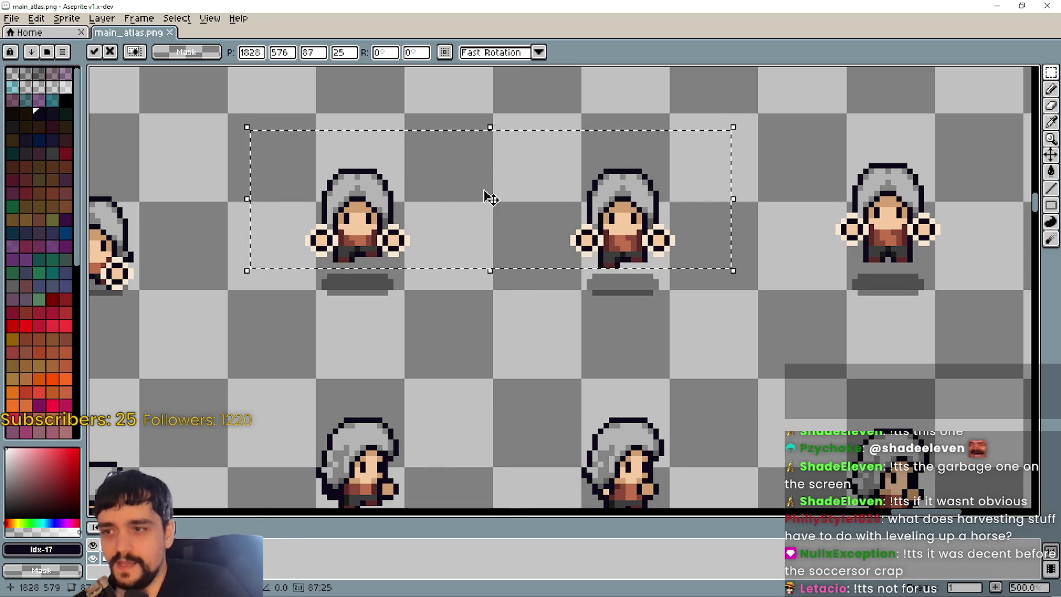
pyautogui.hscroll(-3, 639, 288)
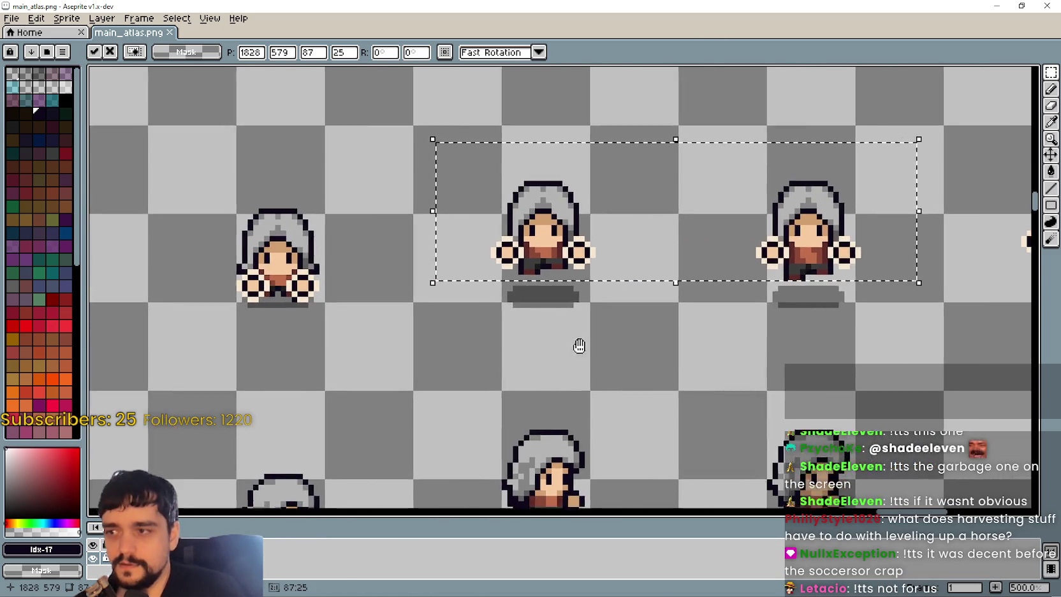
pyautogui.click(396, 280)
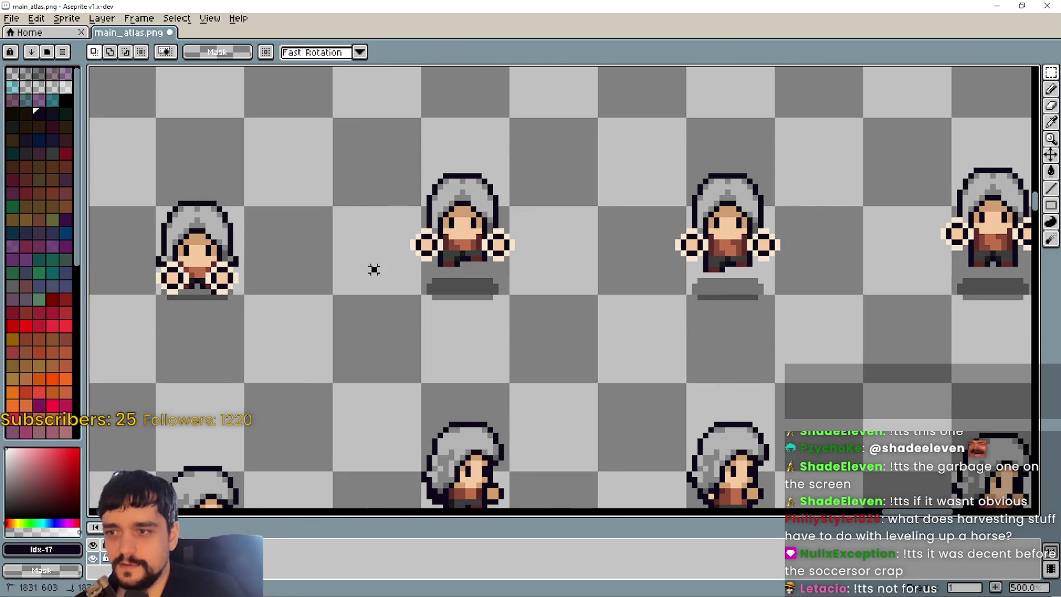
# - Nudge the middle front-facing sprite down one pixel and commit its position
pyautogui.moveTo(373, 281); pyautogui.dragTo(561, 153)
pyautogui.press('Down')
pyautogui.press('Down')
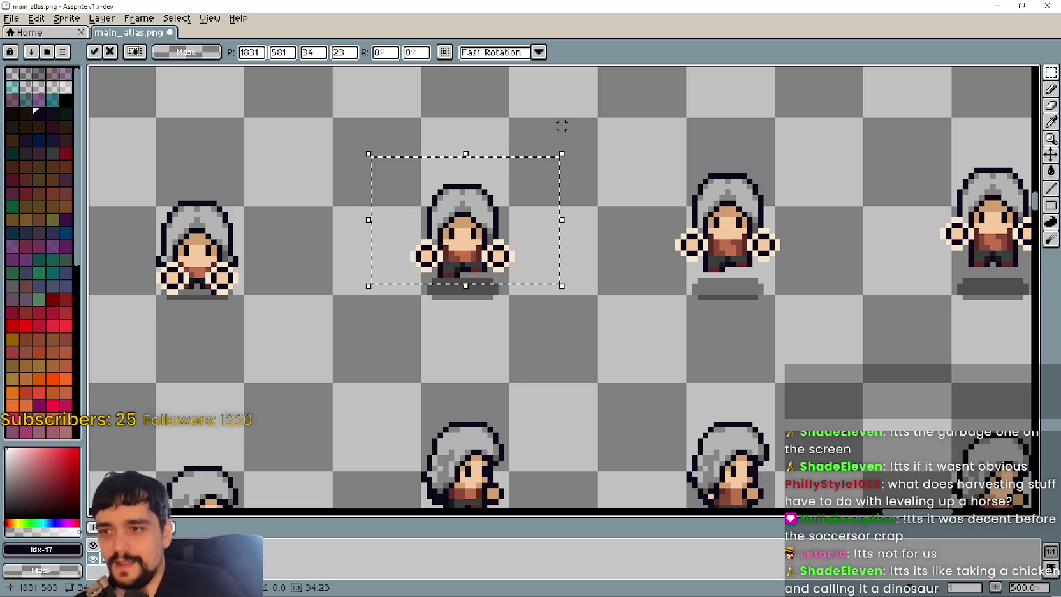
pyautogui.moveTo(769, 280); pyautogui.dragTo(528, 317)
pyautogui.click(681, 355)
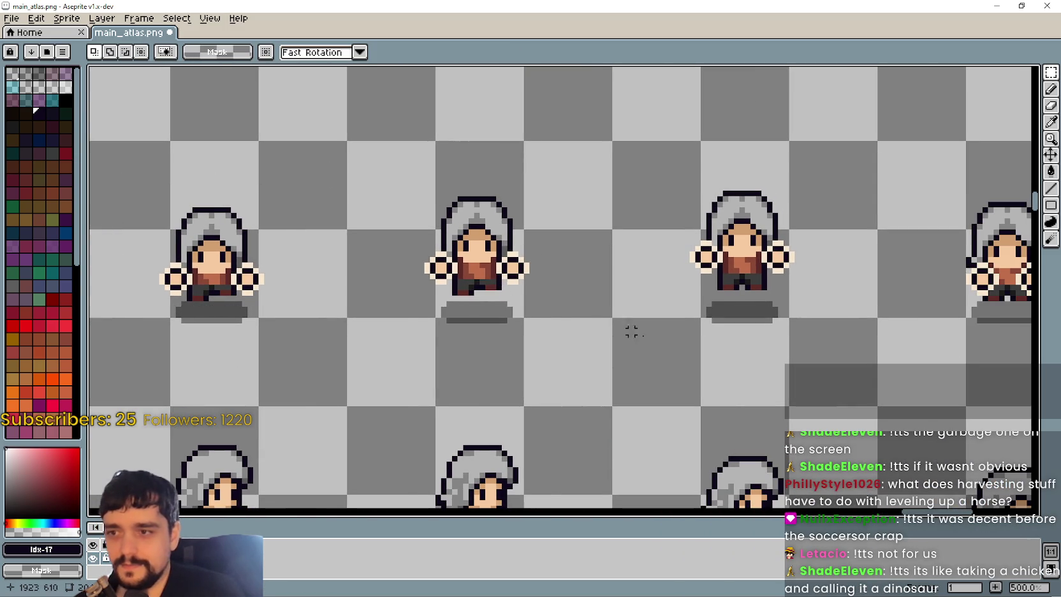
pyautogui.scroll(-1, 707, 359)
pyautogui.scroll(1, 613, 328)
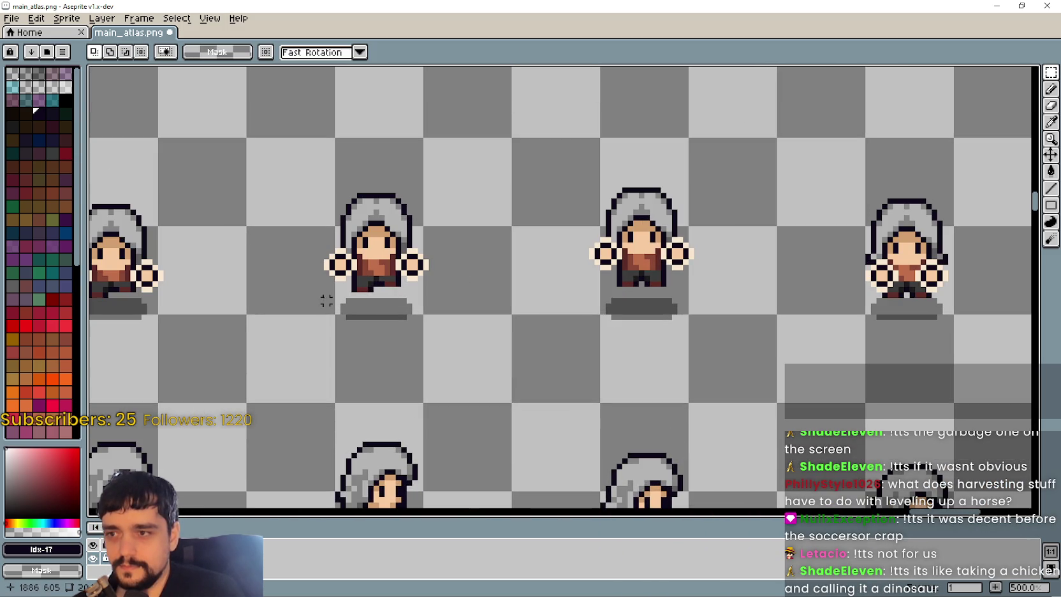
pyautogui.hscroll(-3, 564, 300)
pyautogui.scroll(-1, 563, 314)
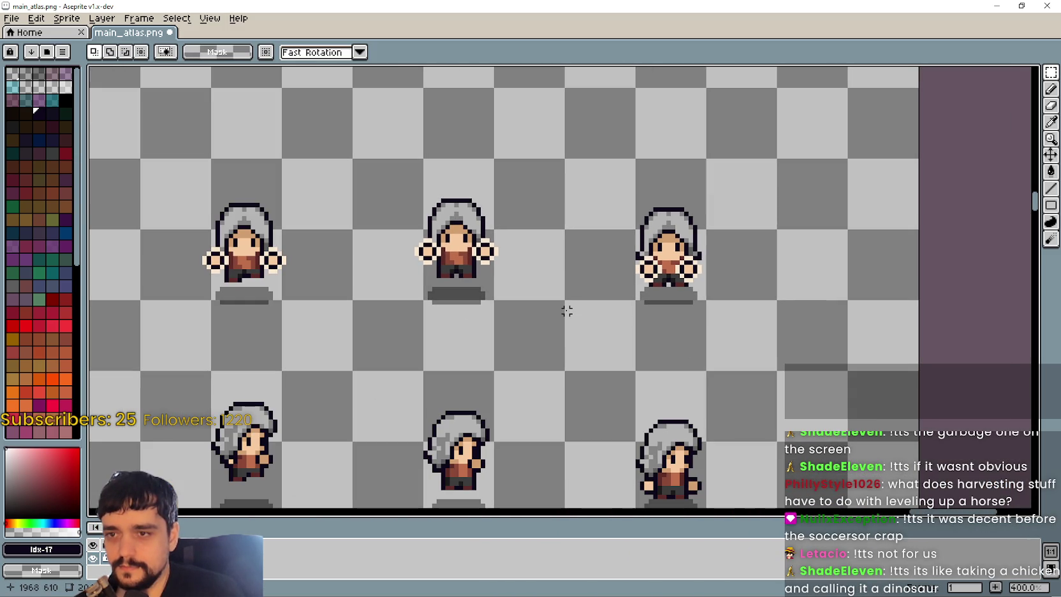
pyautogui.hscroll(-1, 567, 310)
pyautogui.scroll(-2, 510, 299)
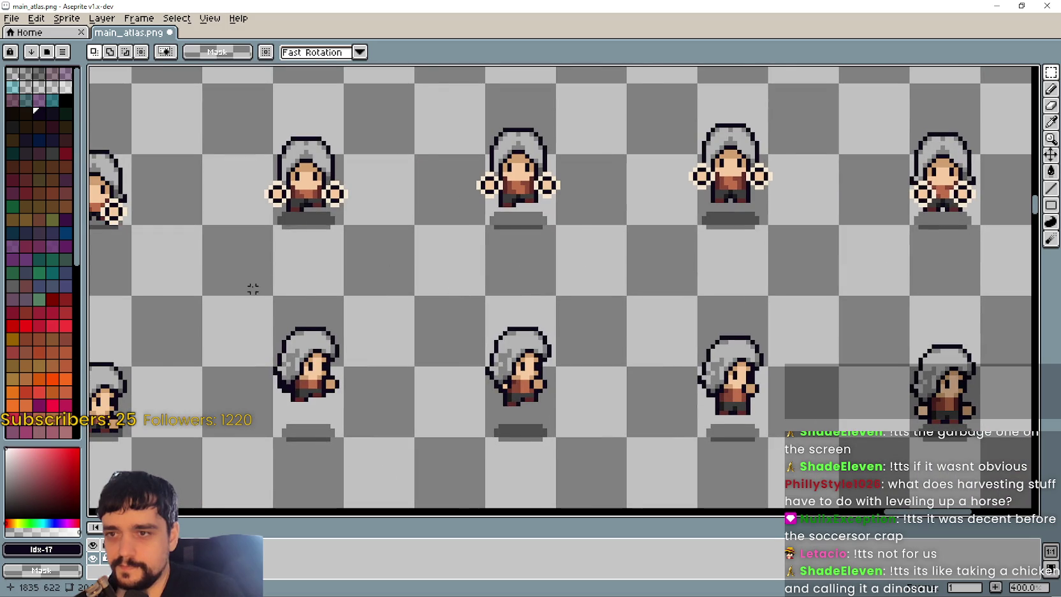
pyautogui.scroll(-1, 255, 286)
pyautogui.scroll(-1, 260, 280)
pyautogui.hscroll(-1, 274, 281)
pyautogui.scroll(1, 219, 237)
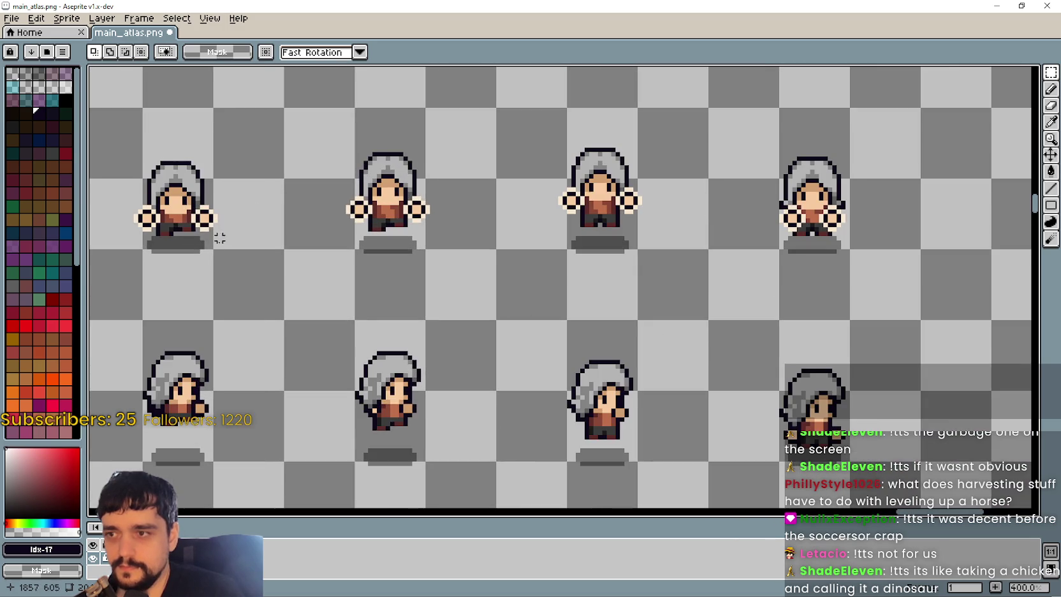
# - Nudge two side-facing frames down, the first by two pixels and the next by one
pyautogui.moveTo(219, 237)
pyautogui.mouseDown()
pyautogui.moveTo(485, 296)
pyautogui.moveTo(904, 286)
pyautogui.moveTo(372, 282)
pyautogui.moveTo(414, 277)
pyautogui.mouseUp()
pyautogui.scroll(-1, 384, 294)
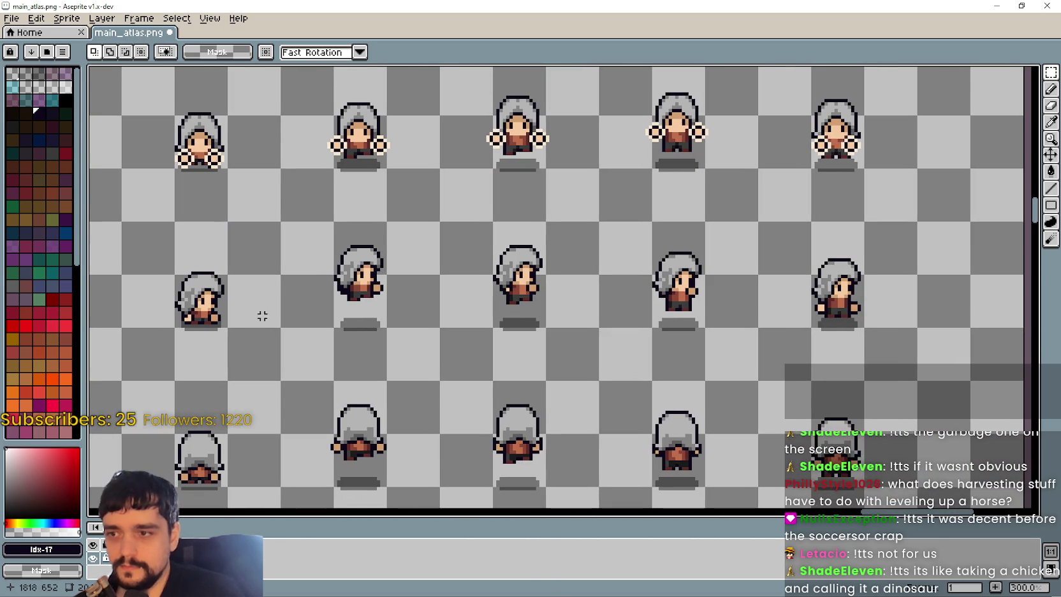
pyautogui.hscroll(-3, 377, 271)
pyautogui.scroll(-1, 378, 271)
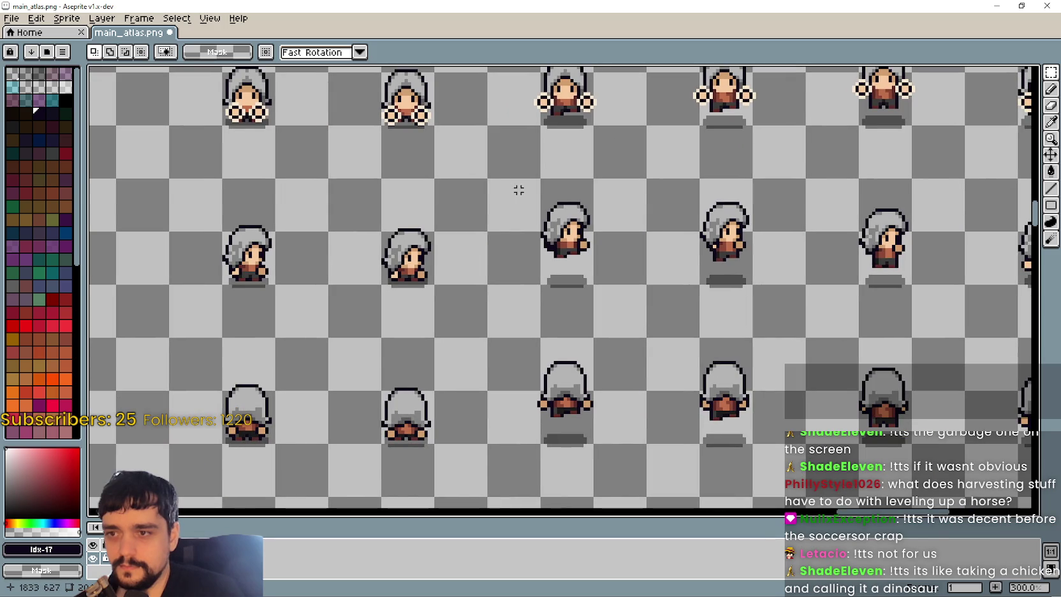
pyautogui.moveTo(505, 180); pyautogui.dragTo(631, 260)
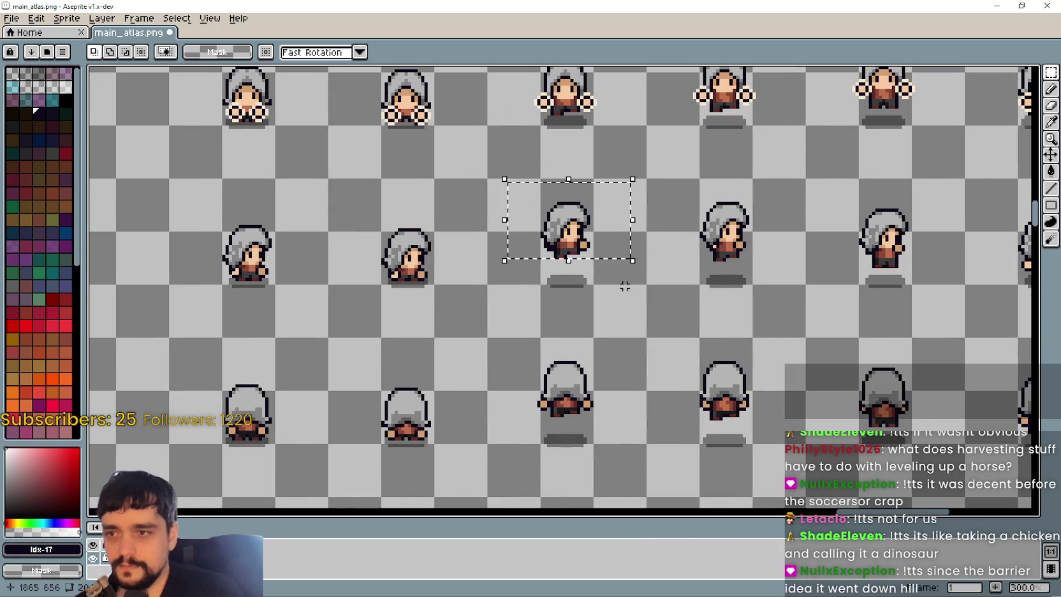
pyautogui.press('Down')
pyautogui.press('Down')
pyautogui.press('Down')
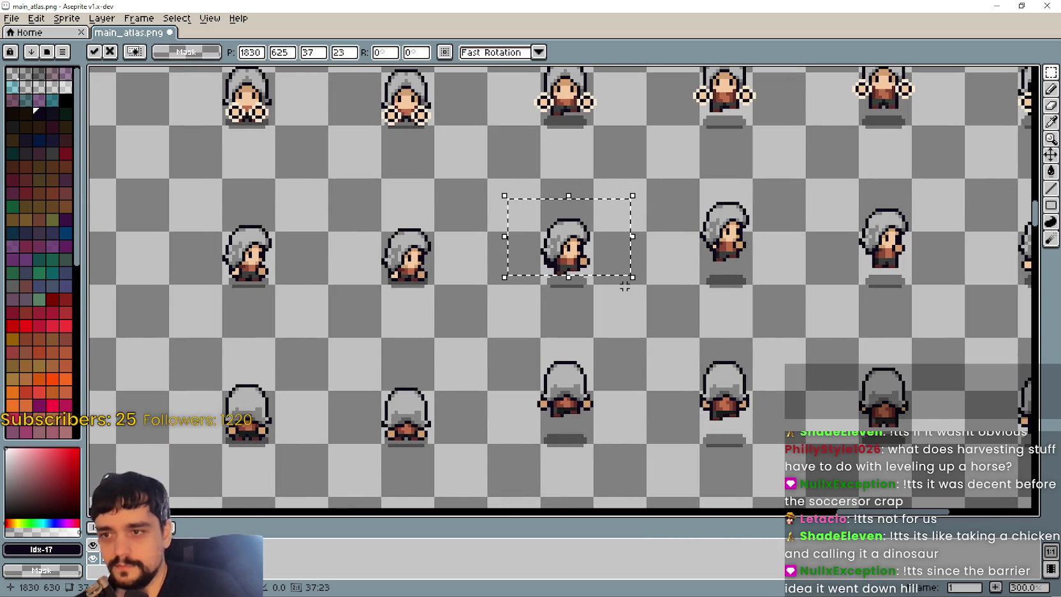
pyautogui.press('Down')
pyautogui.press('Down')
pyautogui.press('Down')
pyautogui.scroll(2, 586, 281)
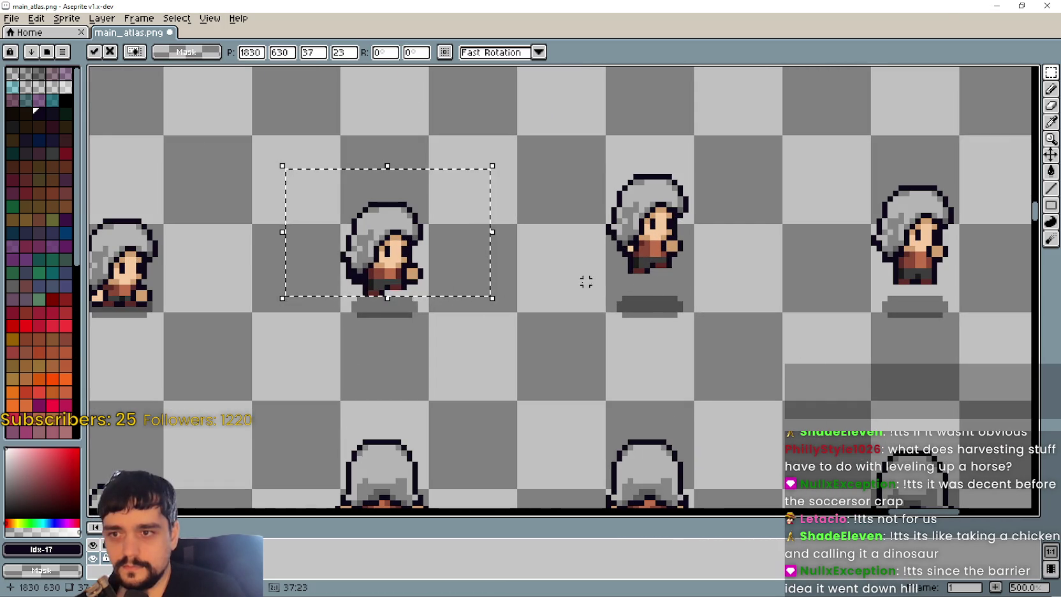
pyautogui.moveTo(577, 289); pyautogui.dragTo(729, 145)
pyautogui.press('Down')
pyautogui.press('Down')
pyautogui.press('Down')
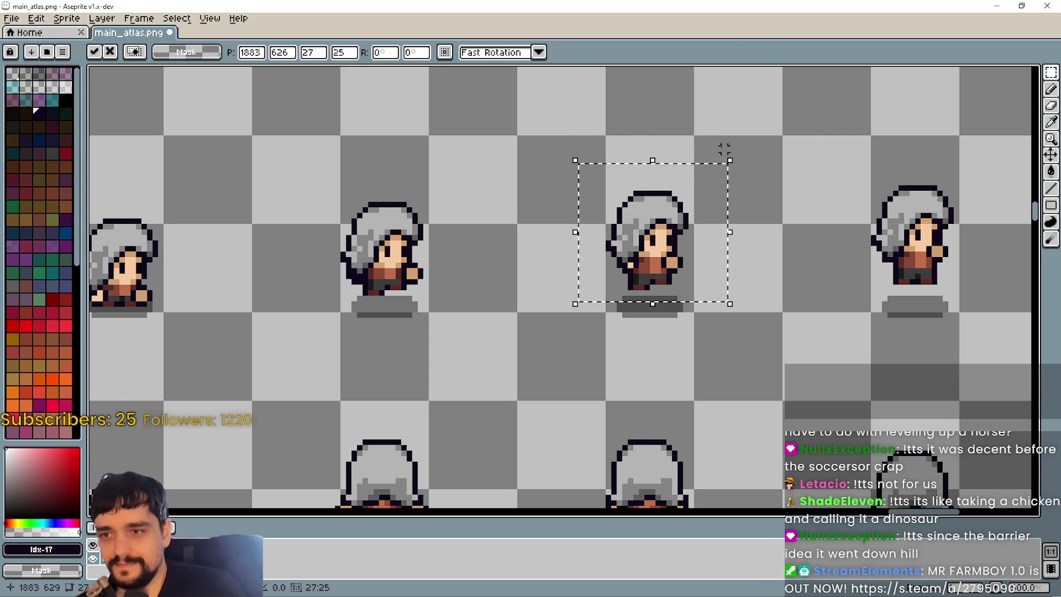
# - Select frames in the lower rows of player frames, then clear the selection
pyautogui.scroll(-2, 817, 170)
pyautogui.moveTo(817, 170); pyautogui.dragTo(469, 374)
pyautogui.scroll(-1, 466, 439)
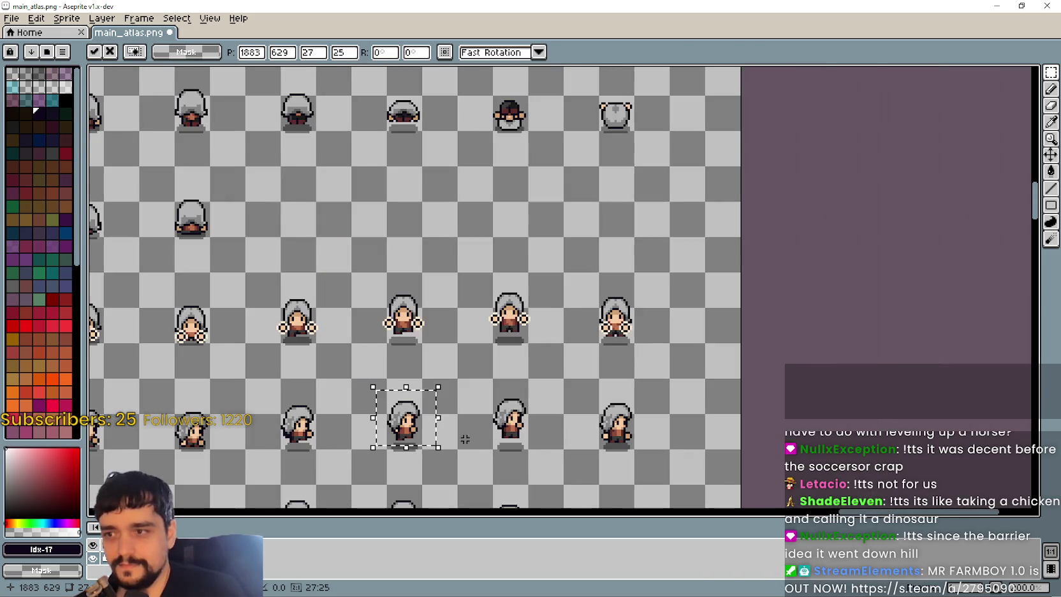
pyautogui.scroll(1, 466, 439)
pyautogui.scroll(-1, 492, 414)
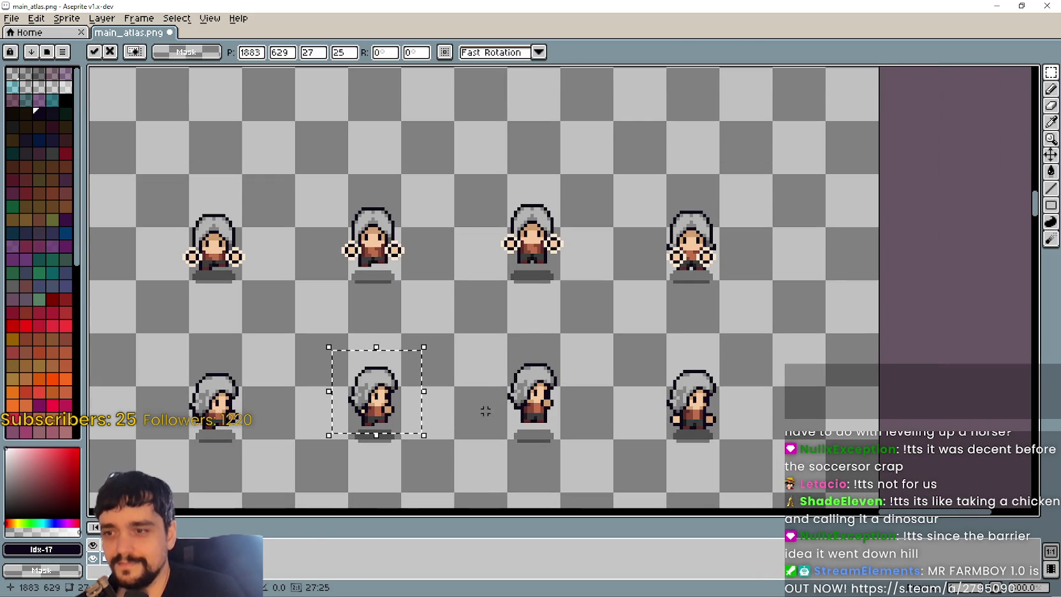
pyautogui.moveTo(495, 389); pyautogui.dragTo(564, 351)
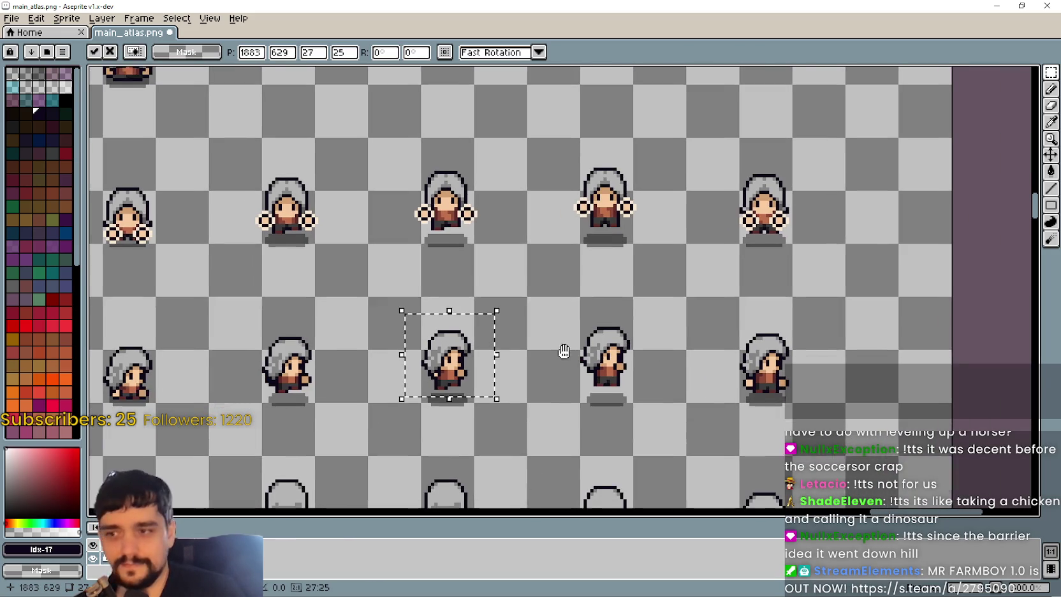
pyautogui.scroll(1, 549, 373)
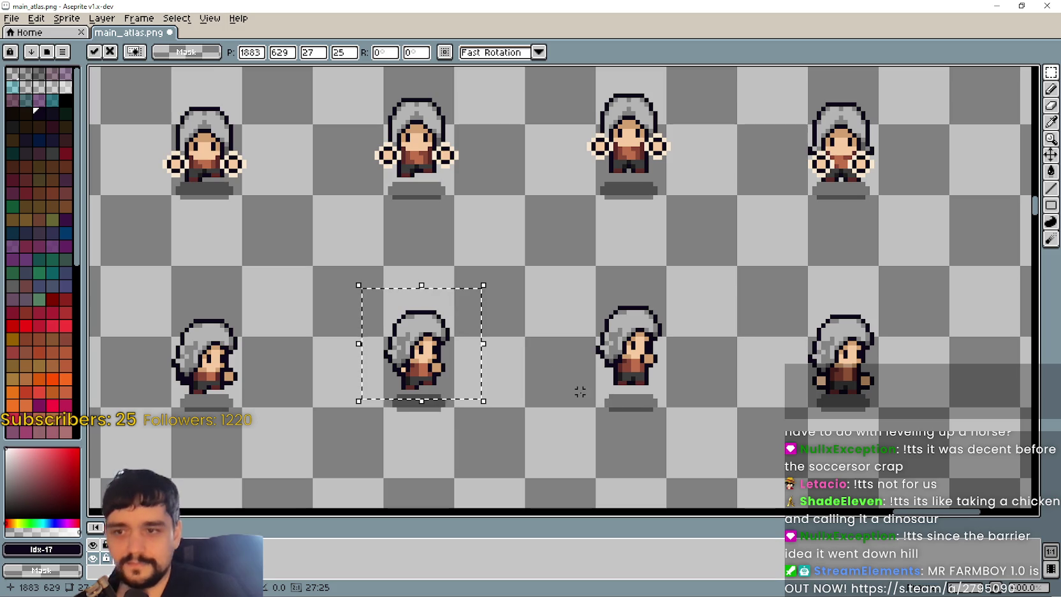
pyautogui.moveTo(580, 386)
pyautogui.mouseDown()
pyautogui.moveTo(736, 342)
pyautogui.moveTo(744, 327)
pyautogui.mouseUp()
pyautogui.moveTo(334, 463)
pyautogui.mouseDown()
pyautogui.moveTo(567, 414)
pyautogui.moveTo(702, 401)
pyautogui.mouseUp()
pyautogui.click(701, 402)
pyautogui.scroll(-2, 558, 349)
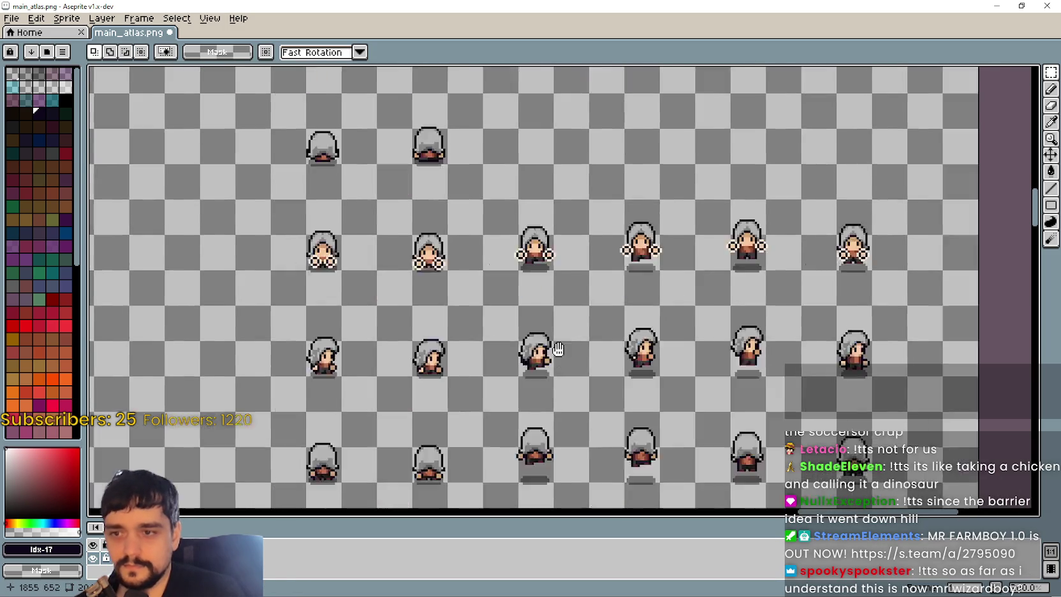
pyautogui.scroll(1, 410, 390)
# - Select the middle back-facing frame and then the next back-facing frame
pyautogui.moveTo(558, 250); pyautogui.dragTo(651, 324)
pyautogui.click(665, 313)
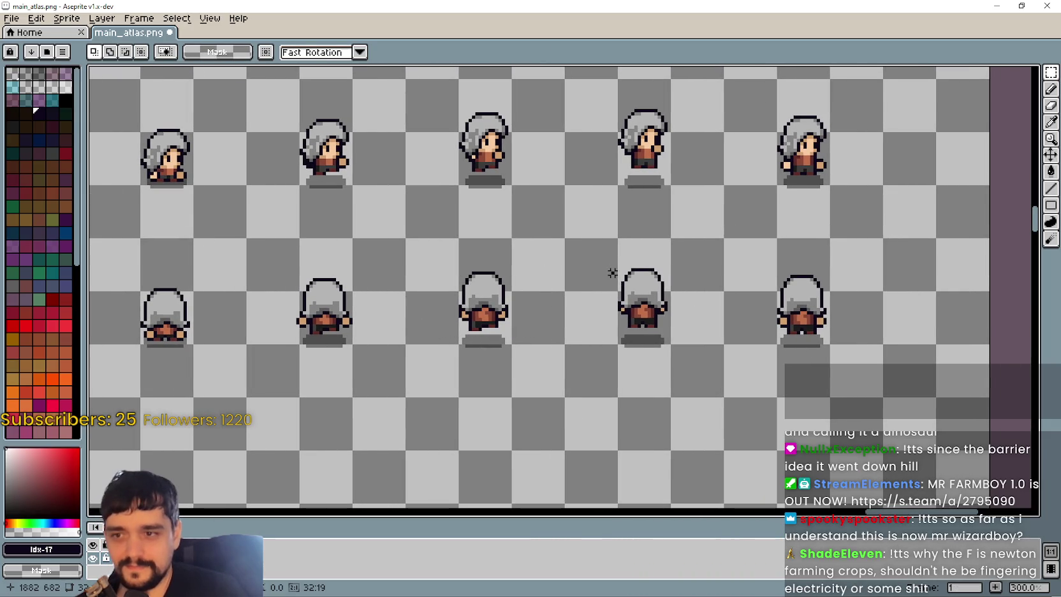
pyautogui.moveTo(609, 269); pyautogui.dragTo(710, 330)
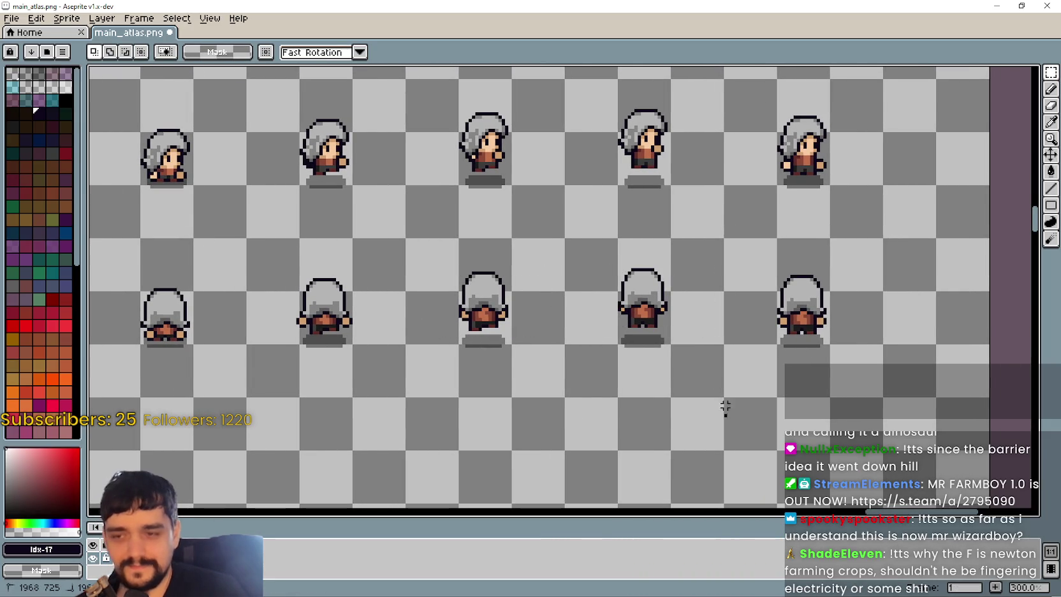
pyautogui.scroll(-1, 587, 308)
pyautogui.scroll(-1, 618, 312)
pyautogui.moveTo(617, 313); pyautogui.dragTo(751, 357)
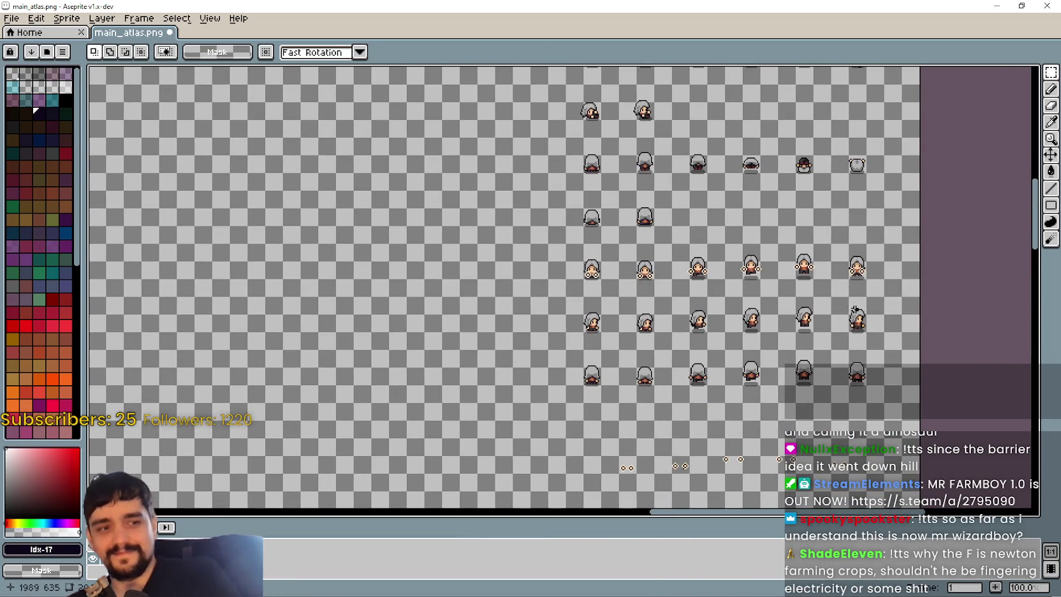
pyautogui.scroll(1, 855, 310)
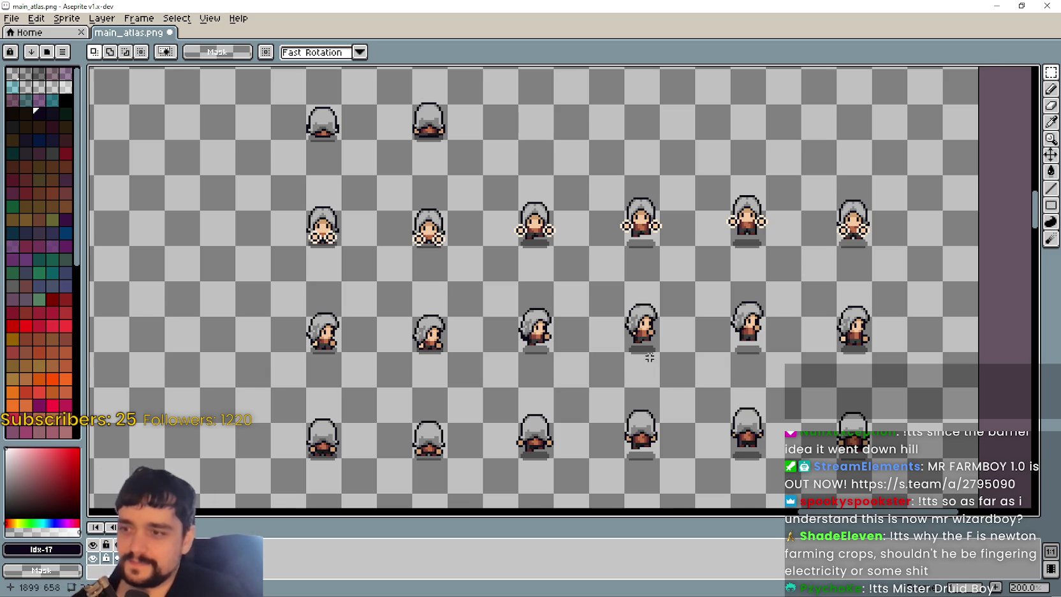
# - Select the small sprite pair below the character frames for repositioning
pyautogui.moveTo(649, 358)
pyautogui.mouseDown()
pyautogui.moveTo(566, 253)
pyautogui.moveTo(647, 230)
pyautogui.moveTo(456, 263)
pyautogui.moveTo(465, 338)
pyautogui.mouseUp()
pyautogui.scroll(1, 456, 263)
pyautogui.scroll(-1, 474, 360)
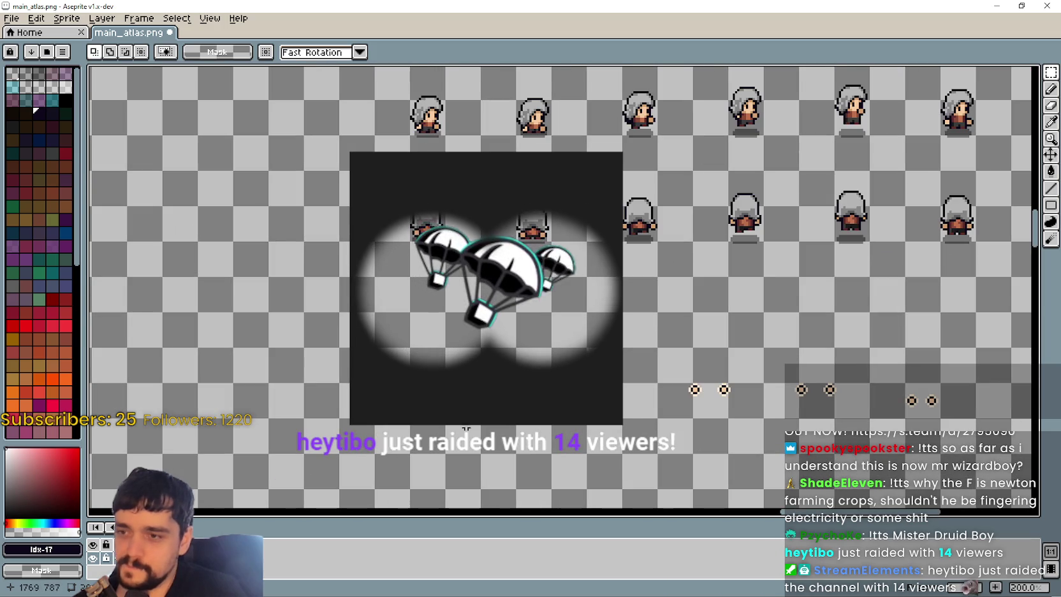
pyautogui.scroll(1, 489, 450)
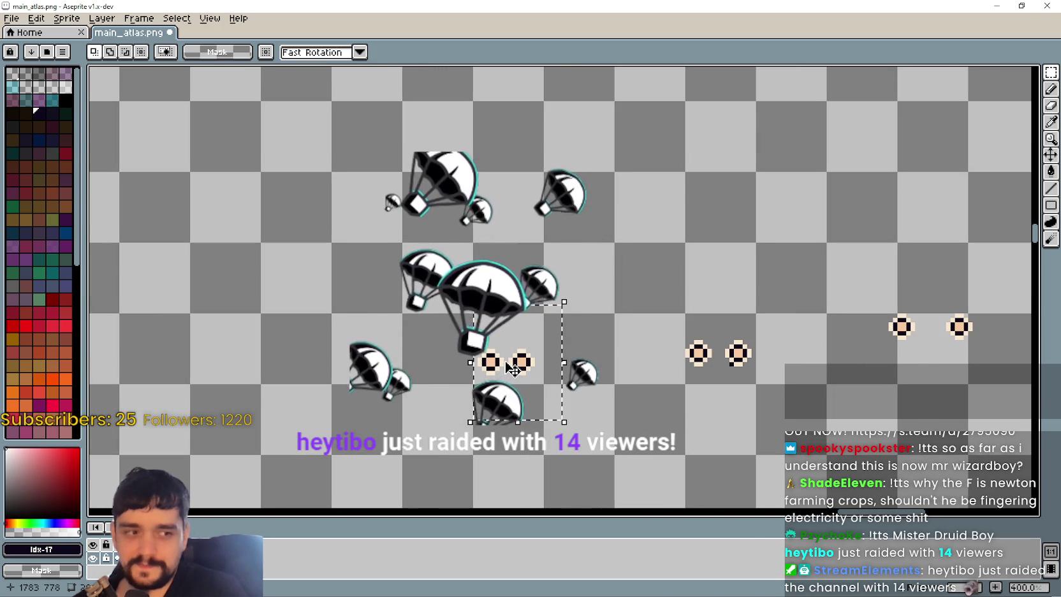
pyautogui.moveTo(472, 386); pyautogui.dragTo(541, 345)
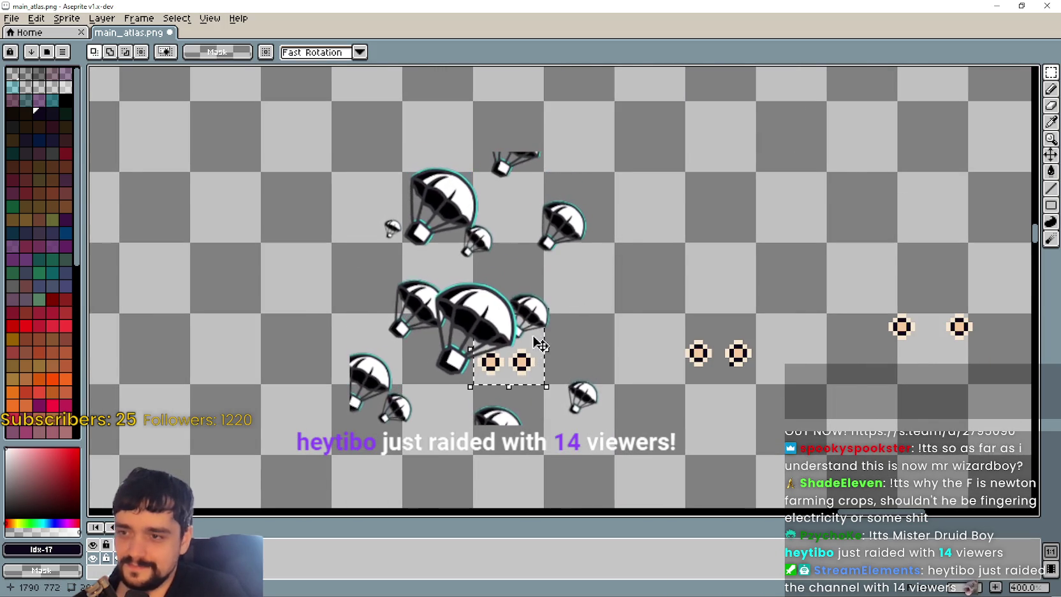
pyautogui.scroll(-1, 541, 345)
pyautogui.moveTo(462, 124)
pyautogui.mouseDown()
pyautogui.moveTo(508, 239)
pyautogui.moveTo(480, 338)
pyautogui.mouseUp()
pyautogui.scroll(-1, 510, 236)
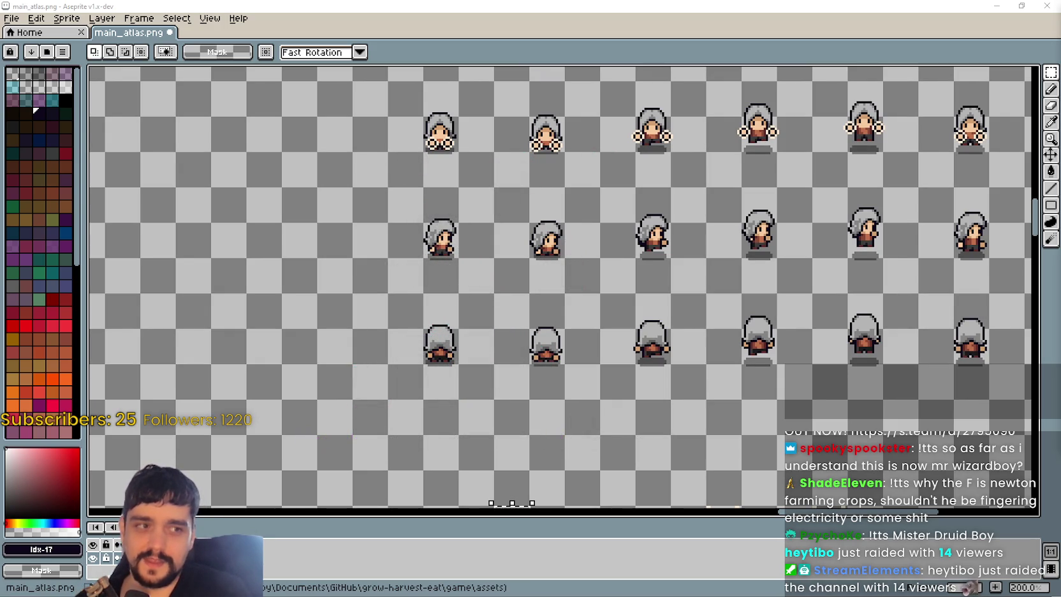
pyautogui.scroll(-4, 502, 356)
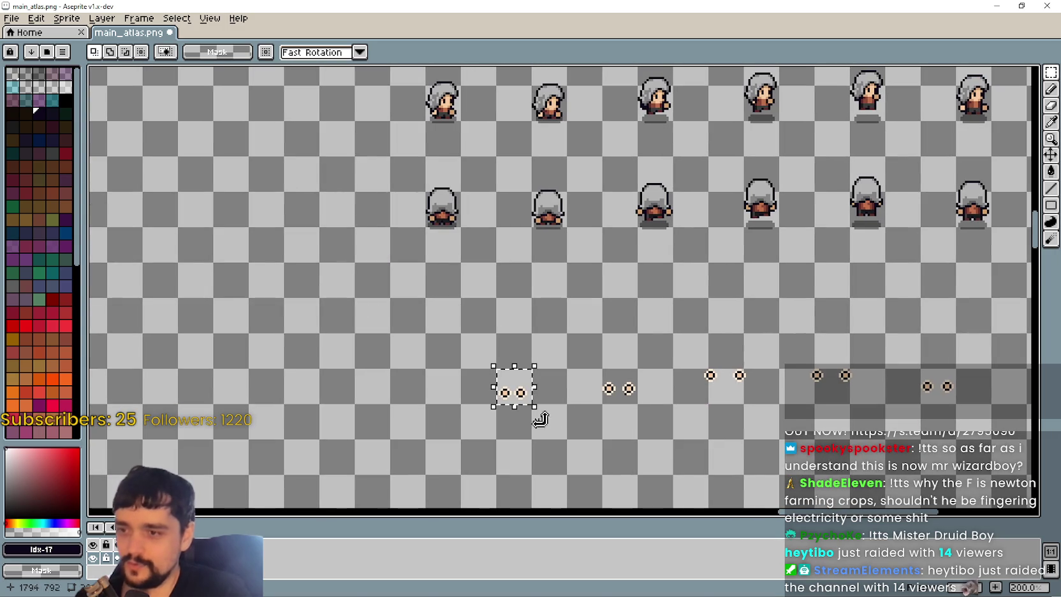
pyautogui.scroll(-2, 568, 285)
pyautogui.hscroll(3, 568, 284)
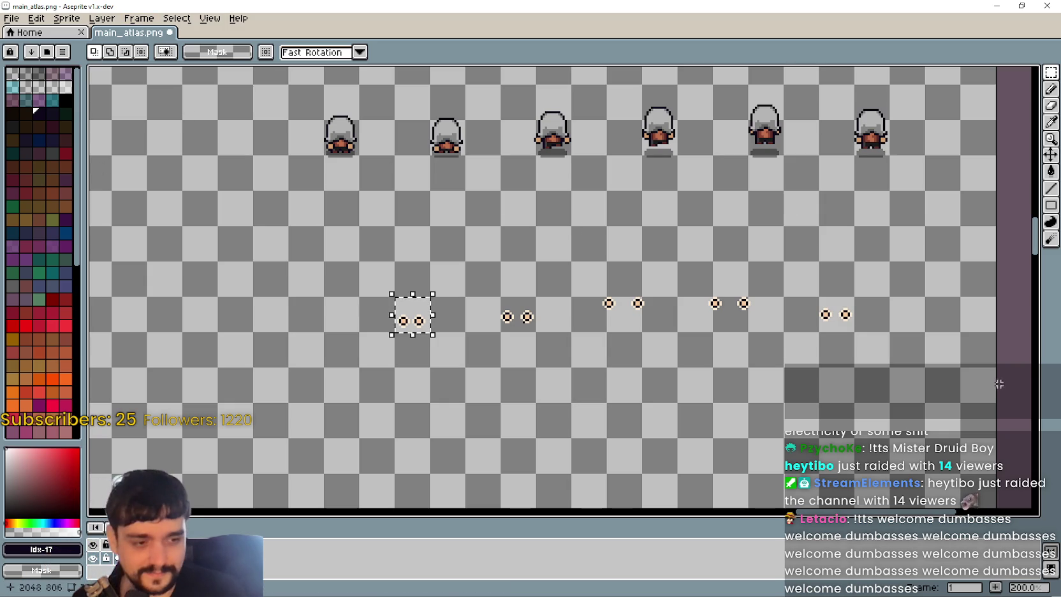
# - In the Steam store, search 'Wild cos' and open the Wild Cosmos page
pyautogui.hotkey('alt', 'Tab')
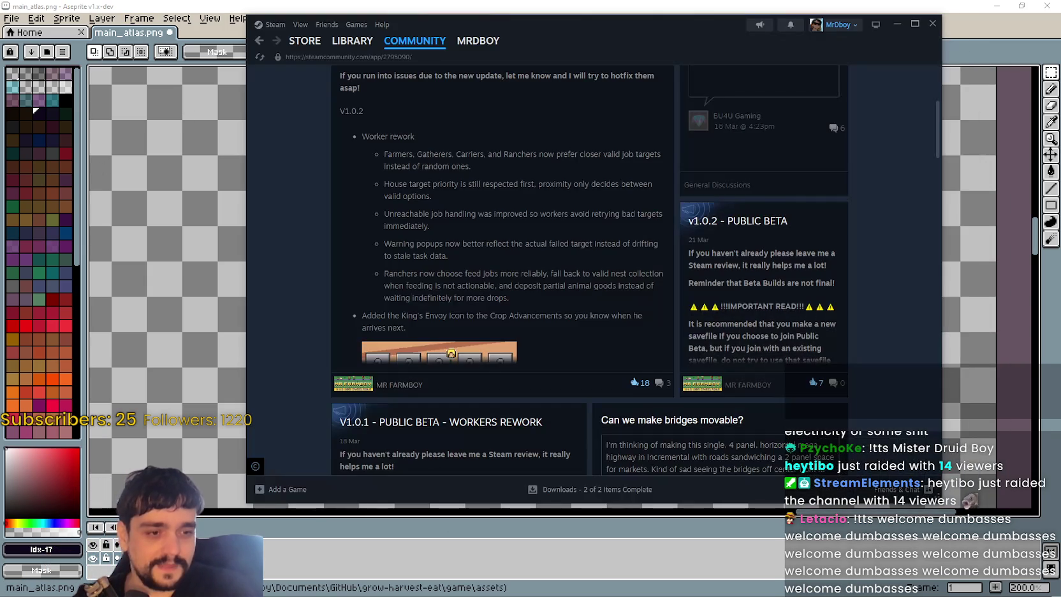
pyautogui.scroll(5, 732, 210)
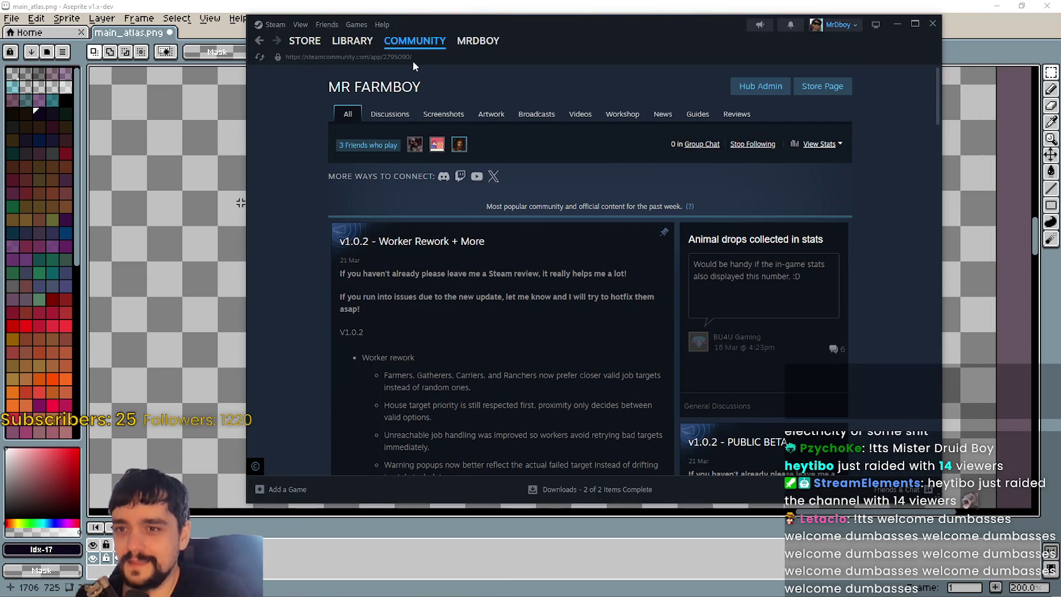
pyautogui.click(305, 40)
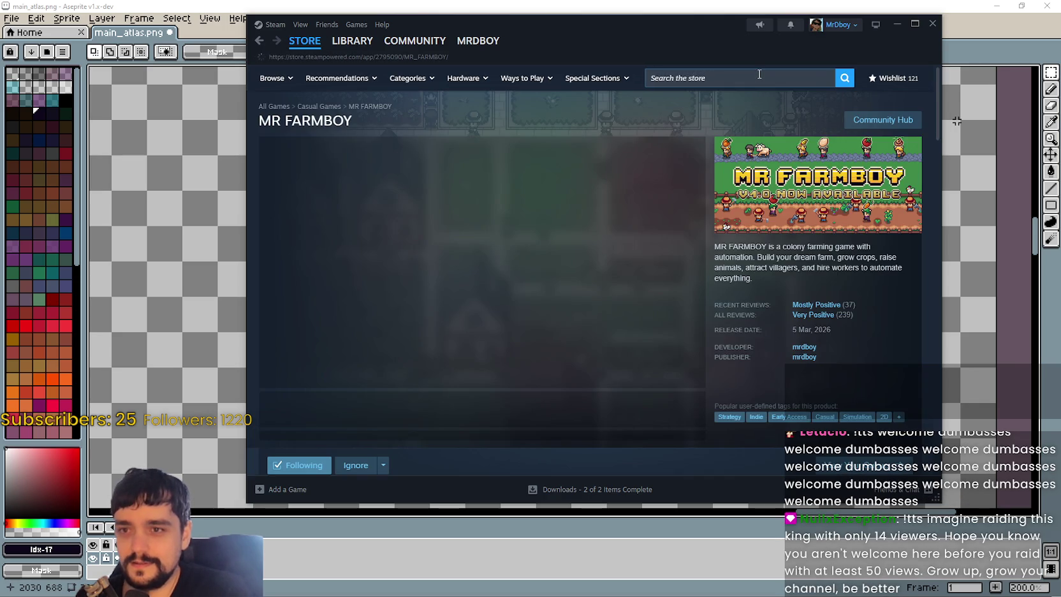
pyautogui.click(760, 78)
pyautogui.write('Wild cos')
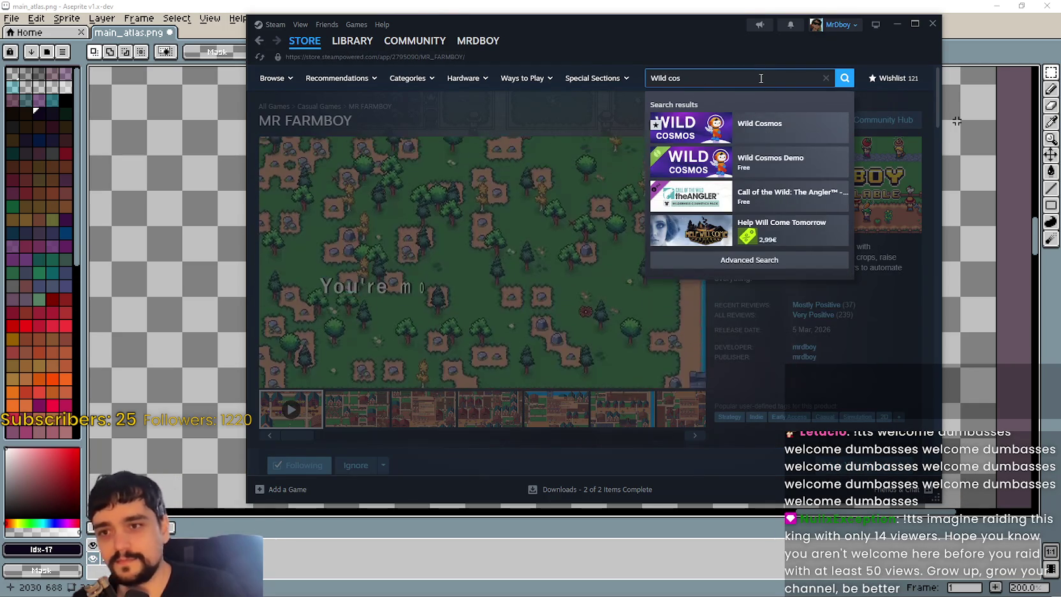
pyautogui.click(781, 129)
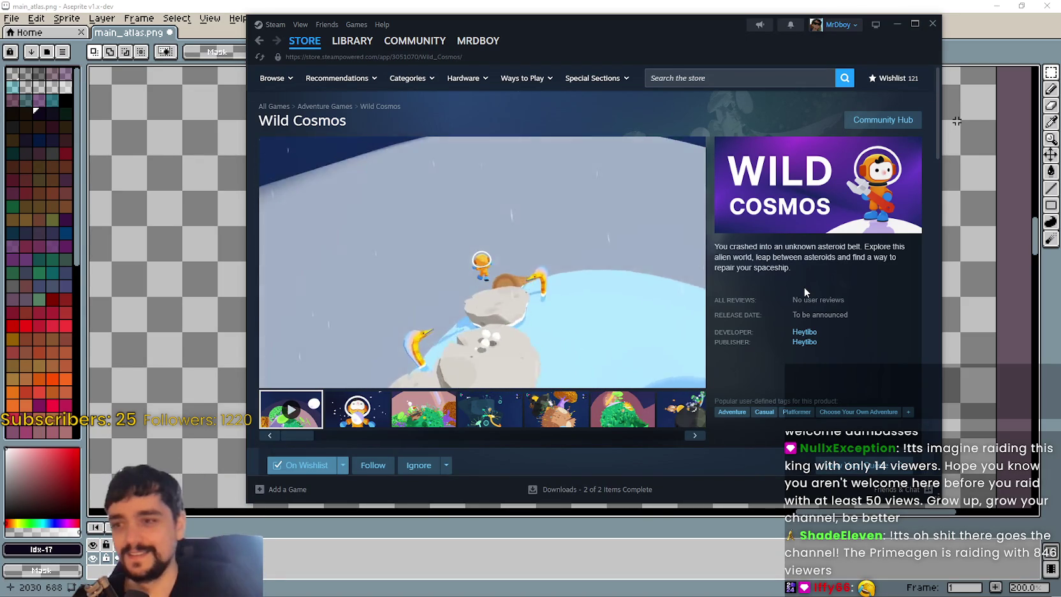
# - Copy the Wild Cosmos page URL and show the orange astronaut screenshot in the gallery
pyautogui.rightClick(857, 287)
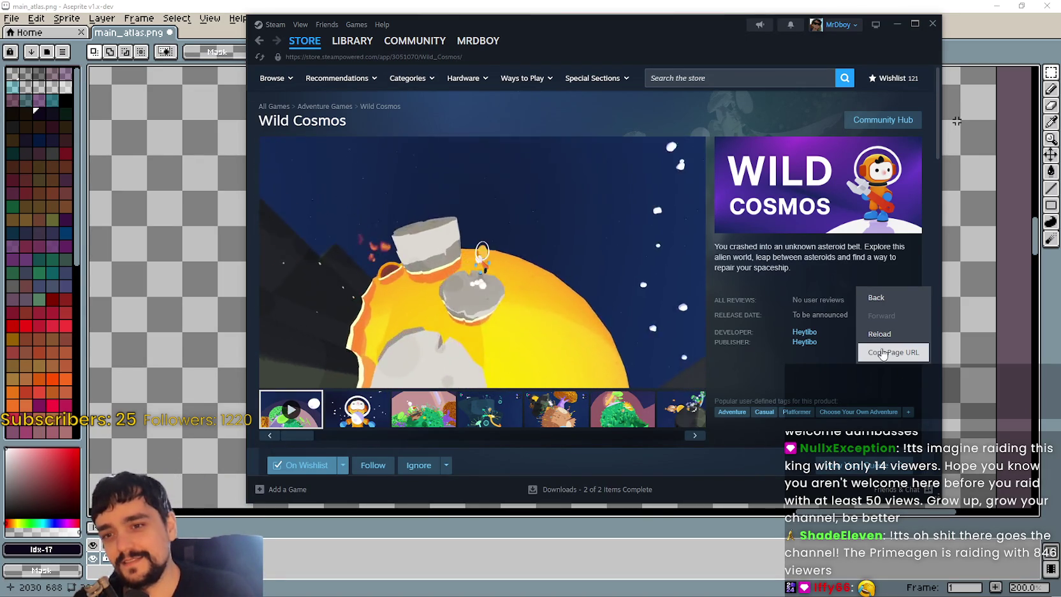
pyautogui.click(893, 352)
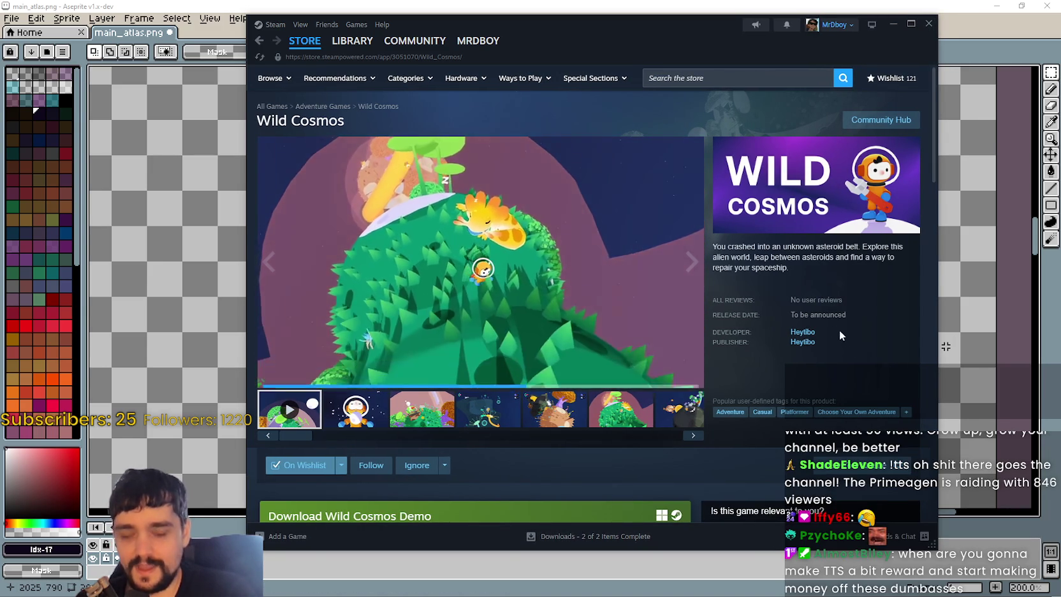
pyautogui.scroll(-2, 510, 429)
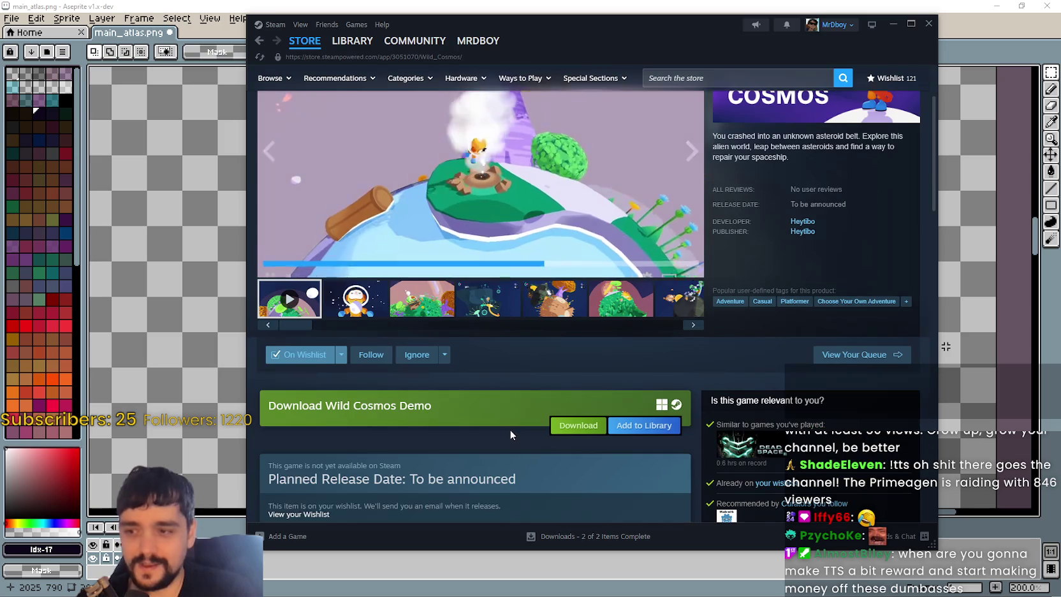
pyautogui.scroll(2, 540, 417)
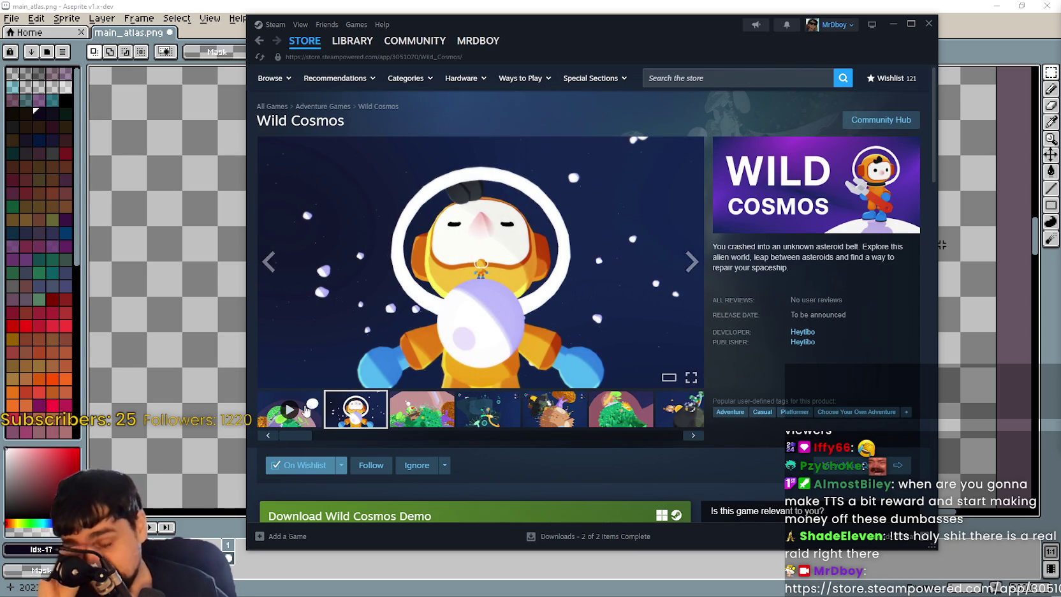
pyautogui.click(273, 403)
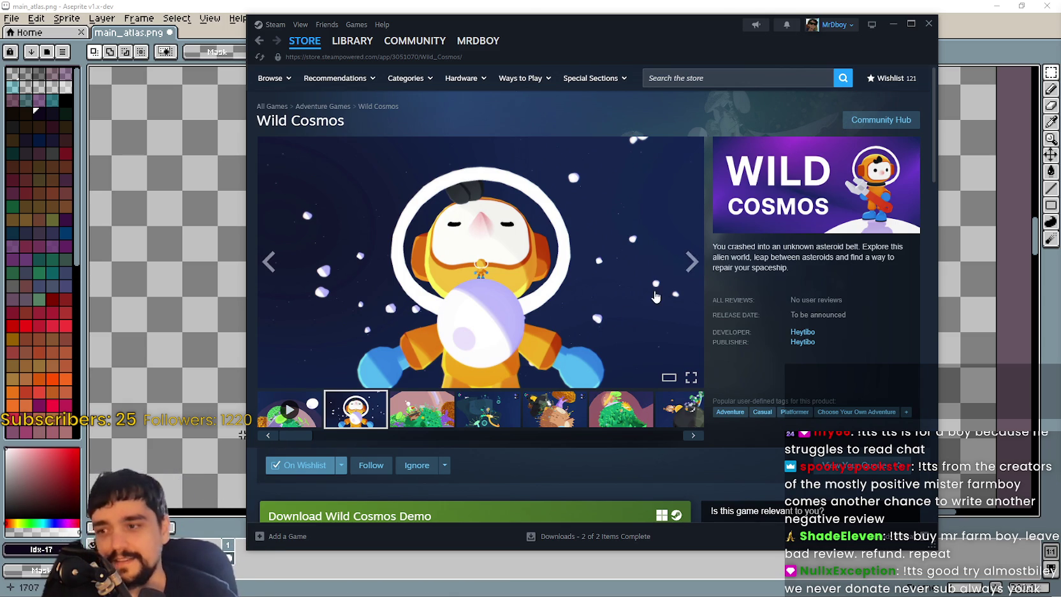
# - Scroll the Wild Cosmos page, then bring the Aseprite main_atlas.png window to the front
pyautogui.scroll(-3, 655, 296)
pyautogui.scroll(3, 495, 408)
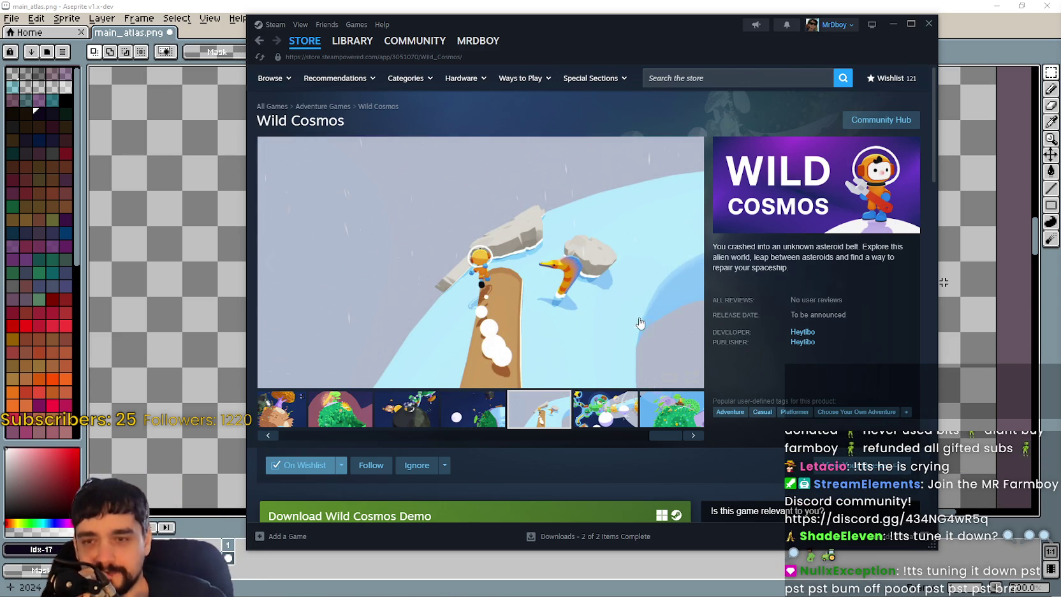
pyautogui.click(589, 6)
# - Paste the copied hand pair near a character frame, reposition it and commit
pyautogui.scroll(-2, 512, 346)
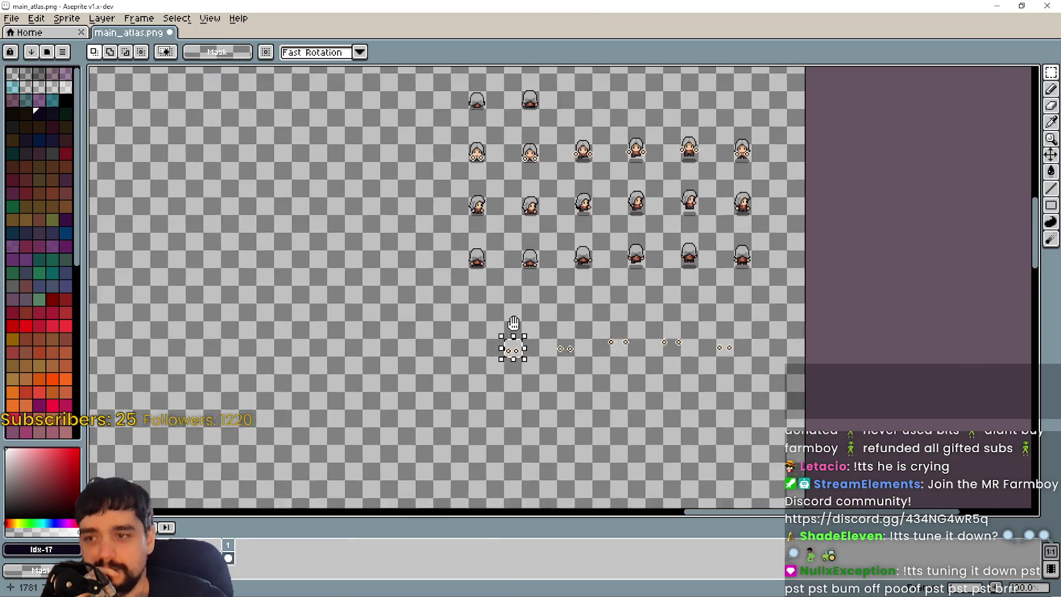
pyautogui.scroll(2, 540, 370)
pyautogui.moveTo(511, 387); pyautogui.dragTo(539, 371)
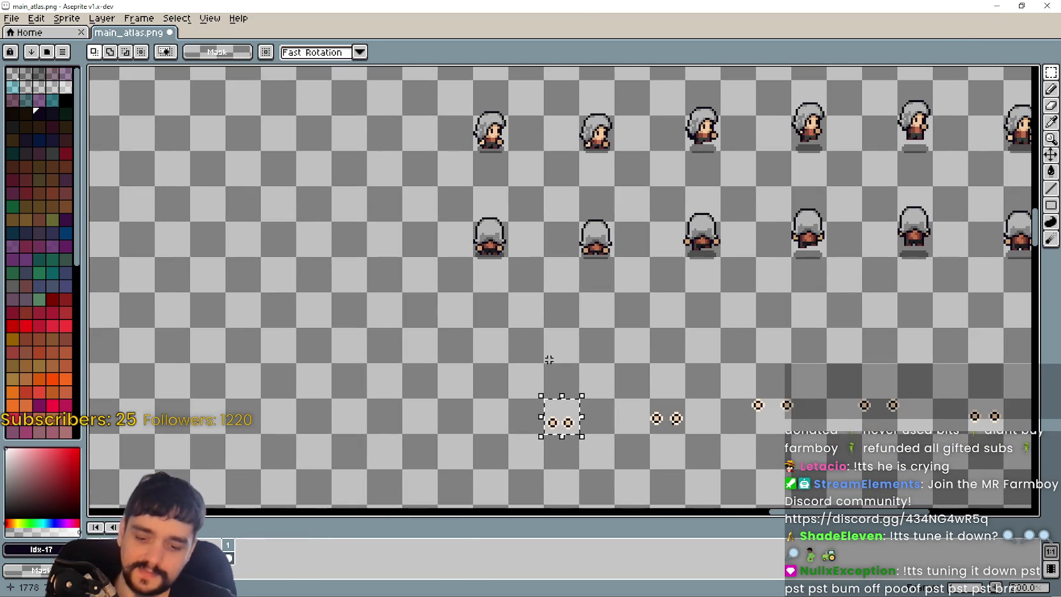
pyautogui.scroll(3, 593, 172)
pyautogui.hotkey('ctrl', 'v')
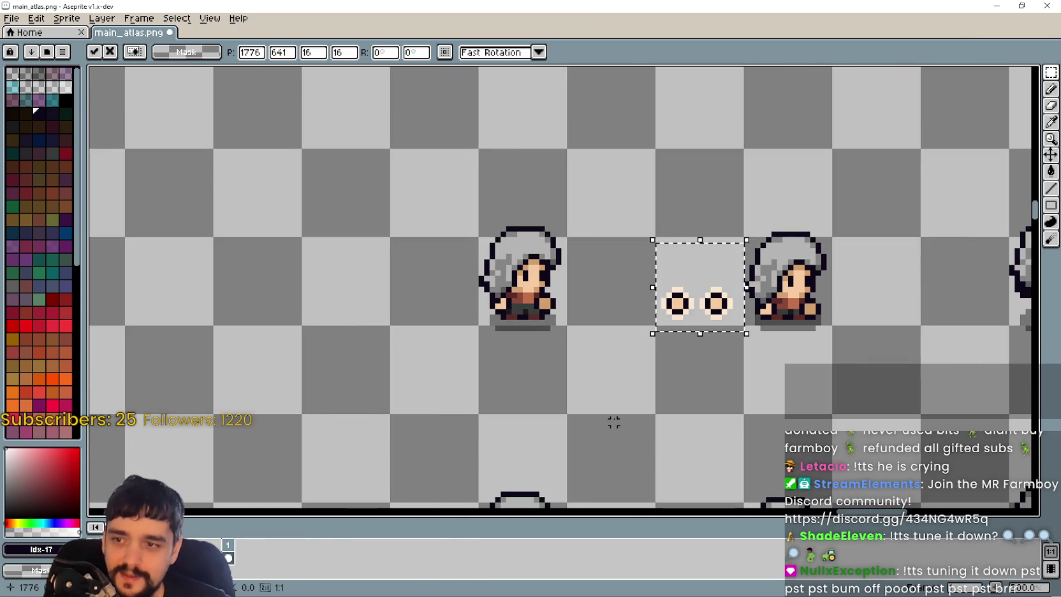
pyautogui.moveTo(674, 298); pyautogui.dragTo(609, 297)
pyautogui.scroll(1, 525, 300)
pyautogui.moveTo(524, 300)
pyautogui.mouseDown()
pyautogui.moveTo(352, 309)
pyautogui.moveTo(298, 299)
pyautogui.moveTo(435, 295)
pyautogui.moveTo(535, 193)
pyautogui.mouseUp()
pyautogui.press('Return')
pyautogui.scroll(2, 454, 318)
# - Copy the right hand and place copies on both sides of the front-facing character
pyautogui.moveTo(427, 301)
pyautogui.mouseDown()
pyautogui.moveTo(559, 192)
pyautogui.moveTo(328, 223)
pyautogui.mouseUp()
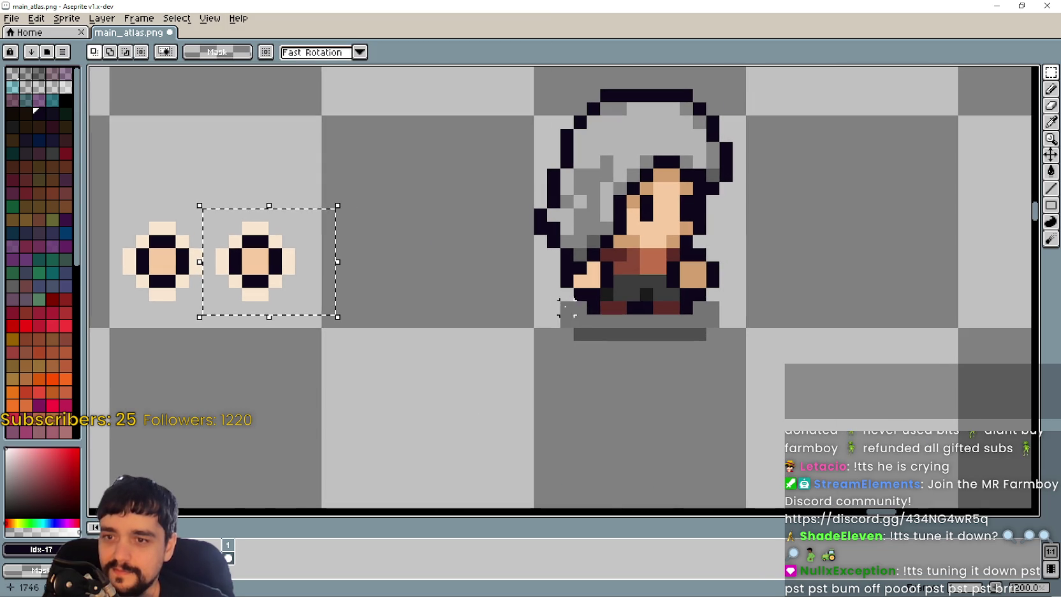
pyautogui.hotkey('ctrl', 'c')
pyautogui.hotkey('ctrl', 'v')
pyautogui.moveTo(288, 273)
pyautogui.mouseDown()
pyautogui.moveTo(774, 277)
pyautogui.moveTo(707, 274)
pyautogui.moveTo(617, 298)
pyautogui.moveTo(719, 276)
pyautogui.moveTo(763, 286)
pyautogui.moveTo(708, 278)
pyautogui.mouseUp()
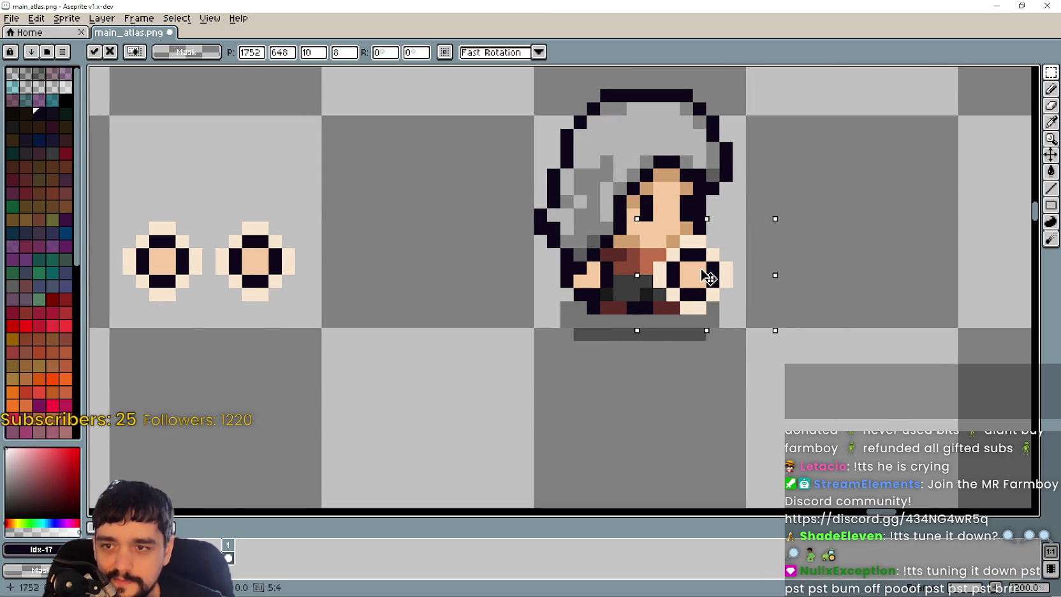
pyautogui.press('Return')
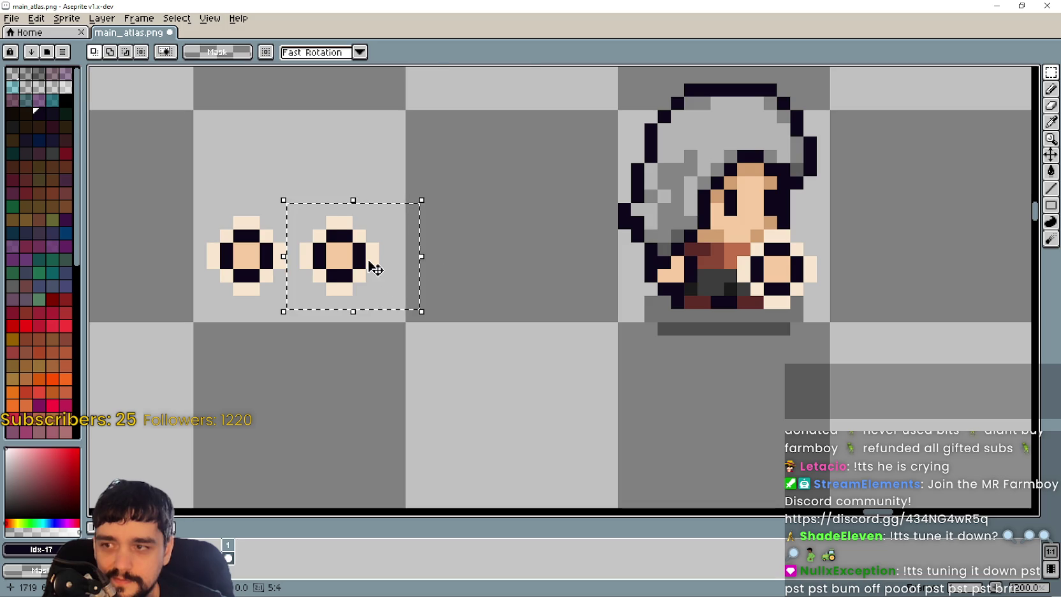
pyautogui.moveTo(376, 270); pyautogui.dragTo(707, 281)
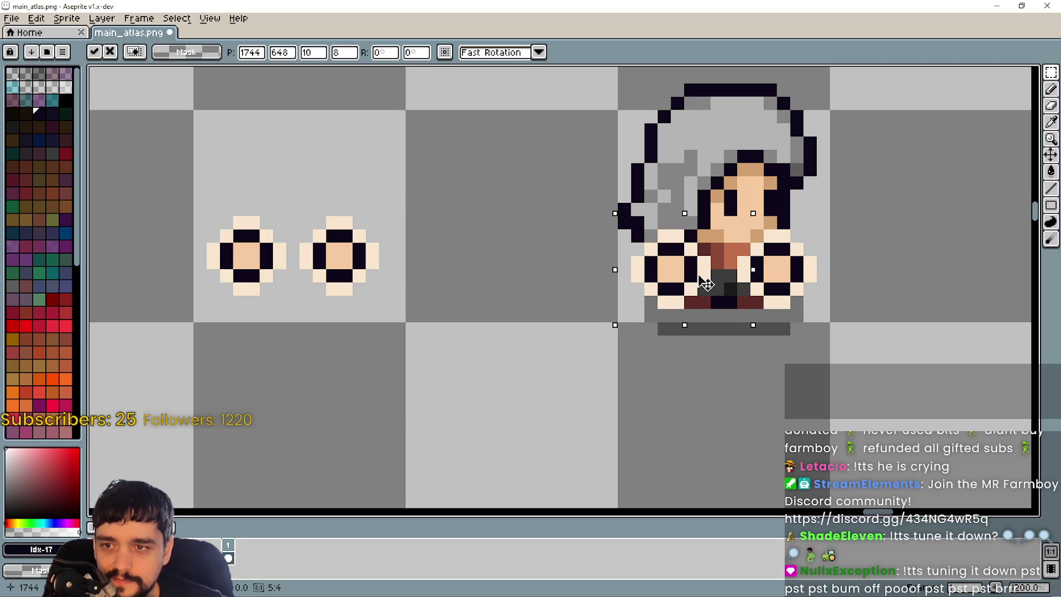
pyautogui.scroll(-3, 706, 284)
pyautogui.moveTo(847, 303); pyautogui.dragTo(506, 284)
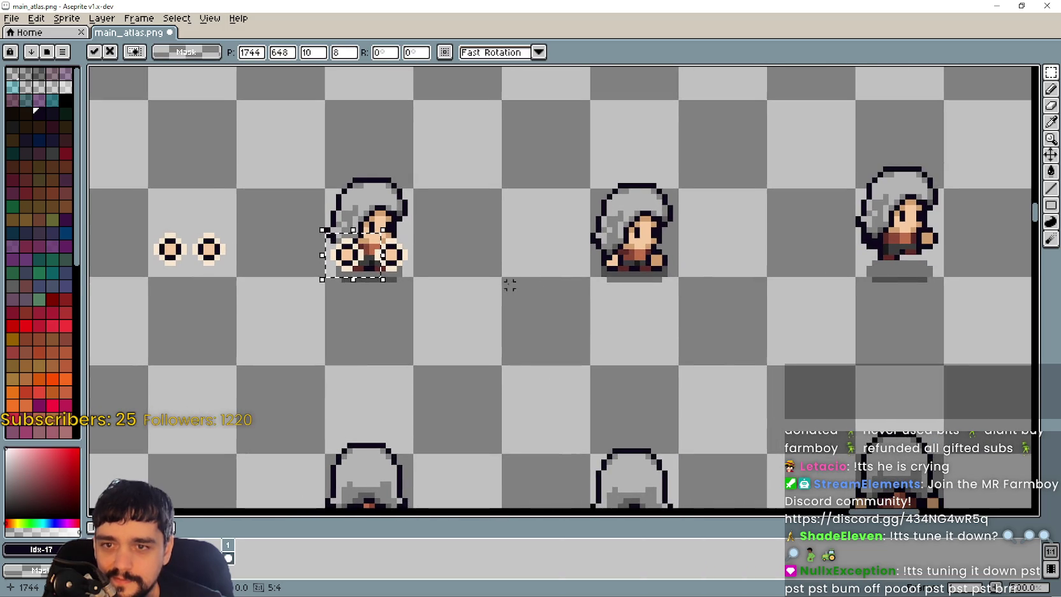
pyautogui.press('Escape')
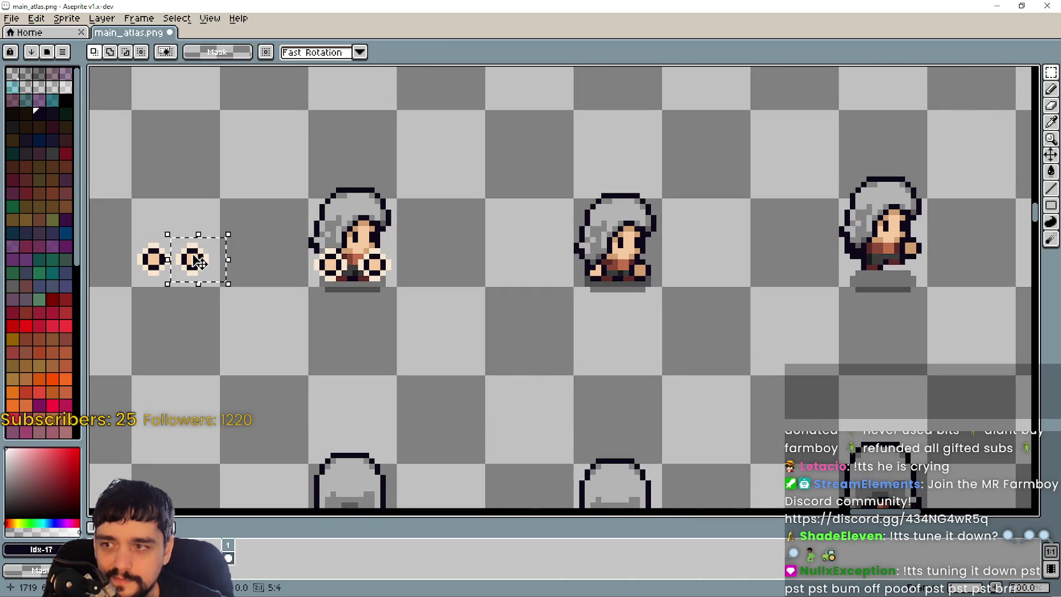
# - Move the next hand pair from its row toward another character frame
pyautogui.scroll(-1, 399, 350)
pyautogui.moveTo(480, 237); pyautogui.dragTo(516, 104)
pyautogui.scroll(-1, 580, 291)
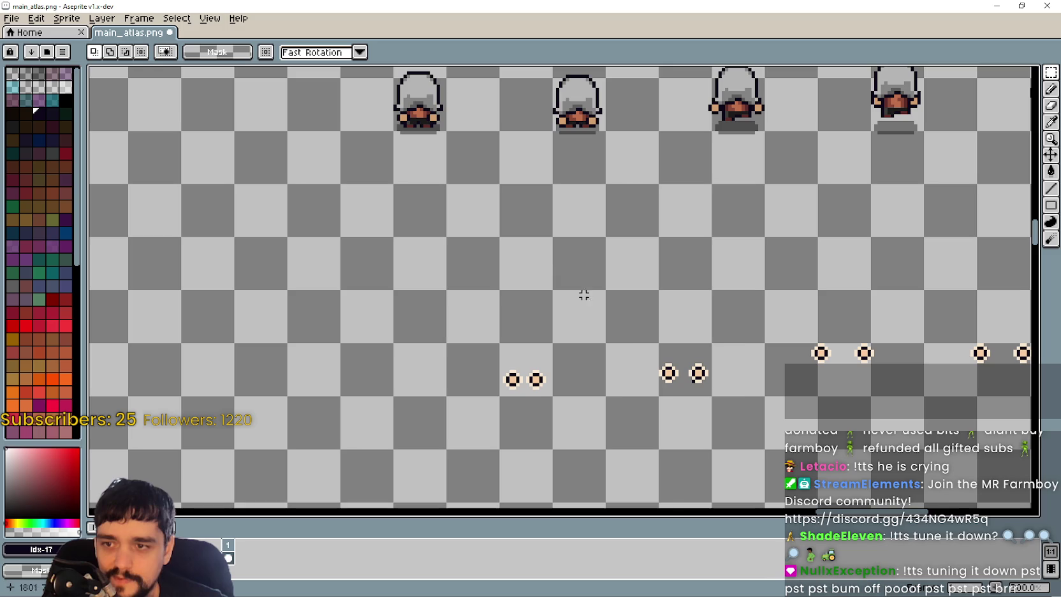
pyautogui.moveTo(707, 373)
pyautogui.mouseDown()
pyautogui.moveTo(581, 216)
pyautogui.moveTo(284, 196)
pyautogui.mouseUp()
pyautogui.scroll(1, 285, 196)
# - Commit the moved hand pair, then place and commit another pair on the second character
pyautogui.press('Return')
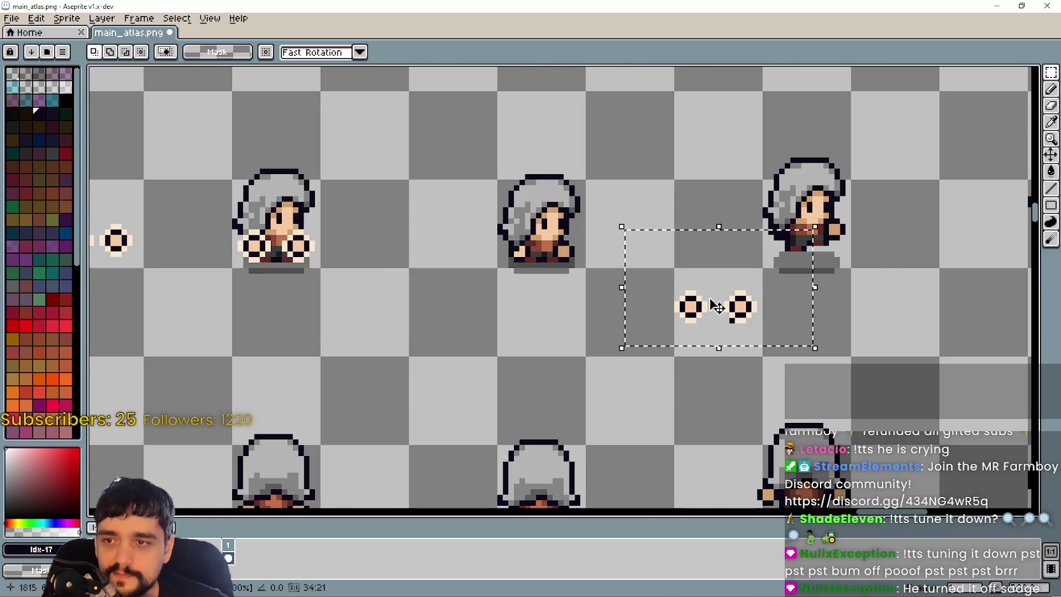
pyautogui.scroll(-1, 732, 314)
pyautogui.moveTo(732, 315); pyautogui.dragTo(507, 291)
pyautogui.scroll(1, 421, 289)
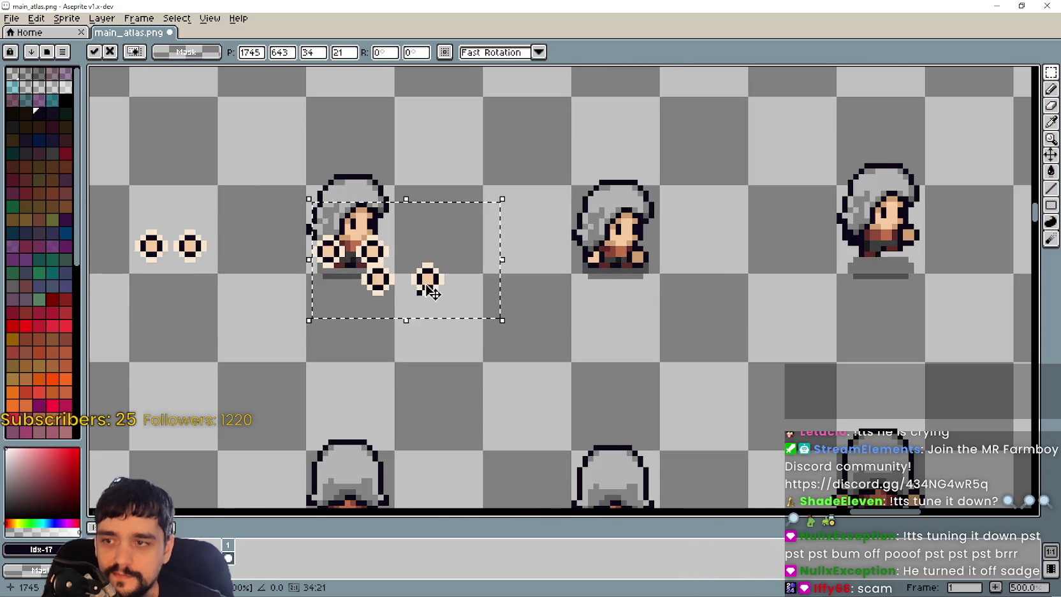
pyautogui.scroll(1, 656, 292)
pyautogui.moveTo(421, 288)
pyautogui.mouseDown()
pyautogui.moveTo(657, 292)
pyautogui.moveTo(655, 207)
pyautogui.moveTo(655, 236)
pyautogui.mouseUp()
pyautogui.scroll(1, 670, 291)
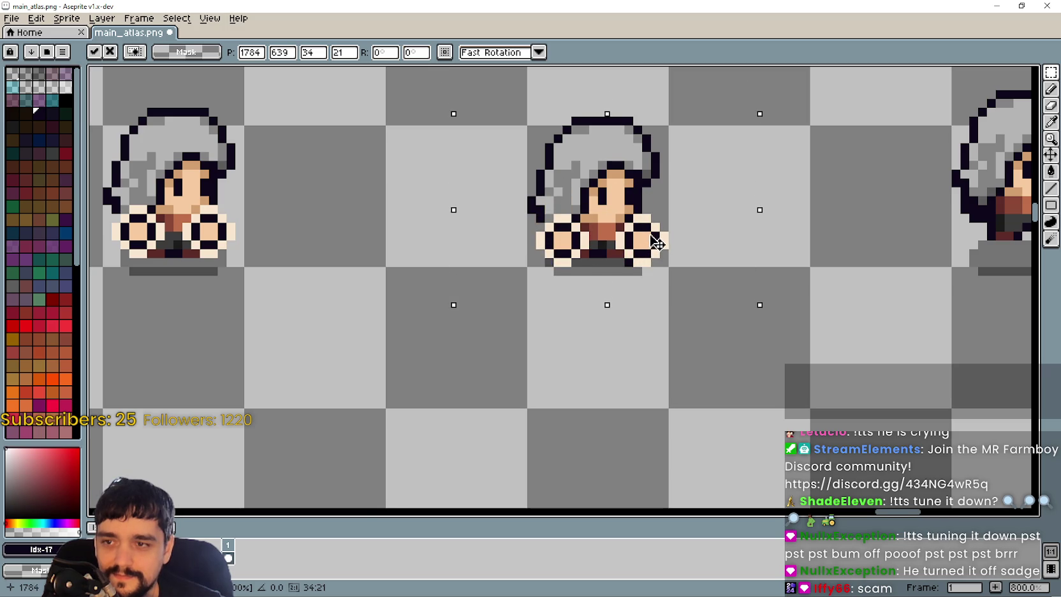
pyautogui.scroll(-2, 657, 237)
pyautogui.hscroll(3, 694, 308)
pyautogui.hotkey('ctrl', 'd')
# - Select the next hand pair and try it on the third character before dropping it aside
pyautogui.scroll(-4, 674, 281)
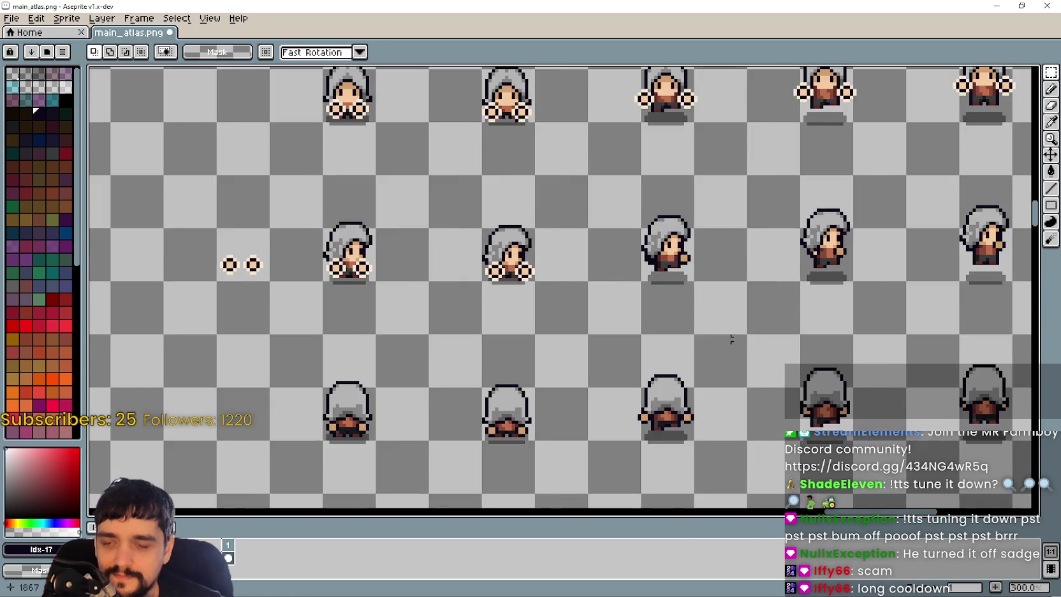
pyautogui.scroll(1, 675, 384)
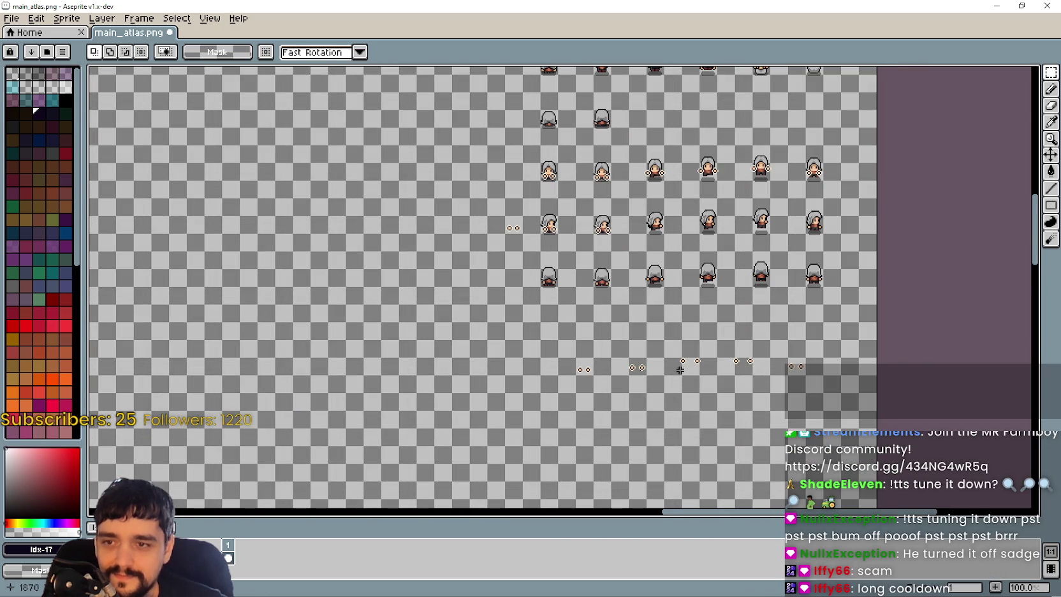
pyautogui.moveTo(709, 346); pyautogui.dragTo(708, 343)
pyautogui.scroll(4, 709, 346)
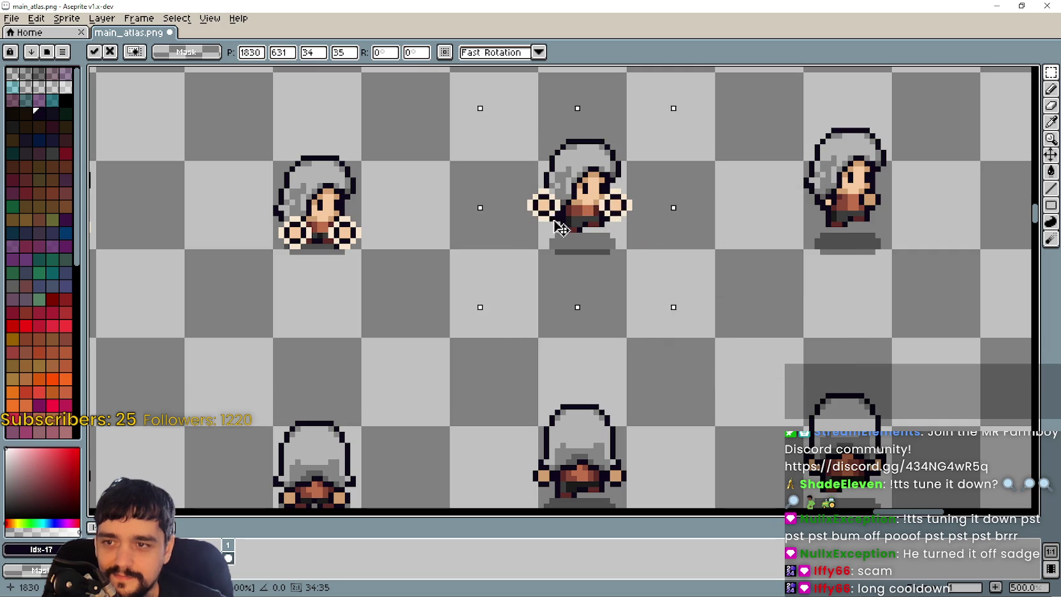
pyautogui.scroll(2, 564, 231)
pyautogui.moveTo(585, 209)
pyautogui.mouseDown()
pyautogui.moveTo(658, 289)
pyautogui.moveTo(664, 235)
pyautogui.mouseUp()
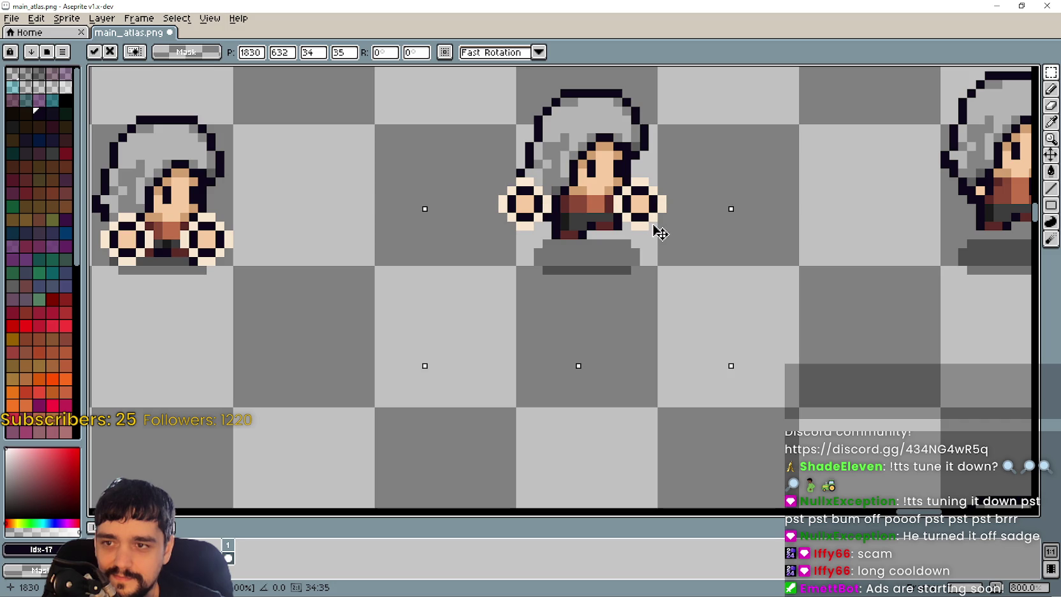
pyautogui.scroll(-1, 660, 234)
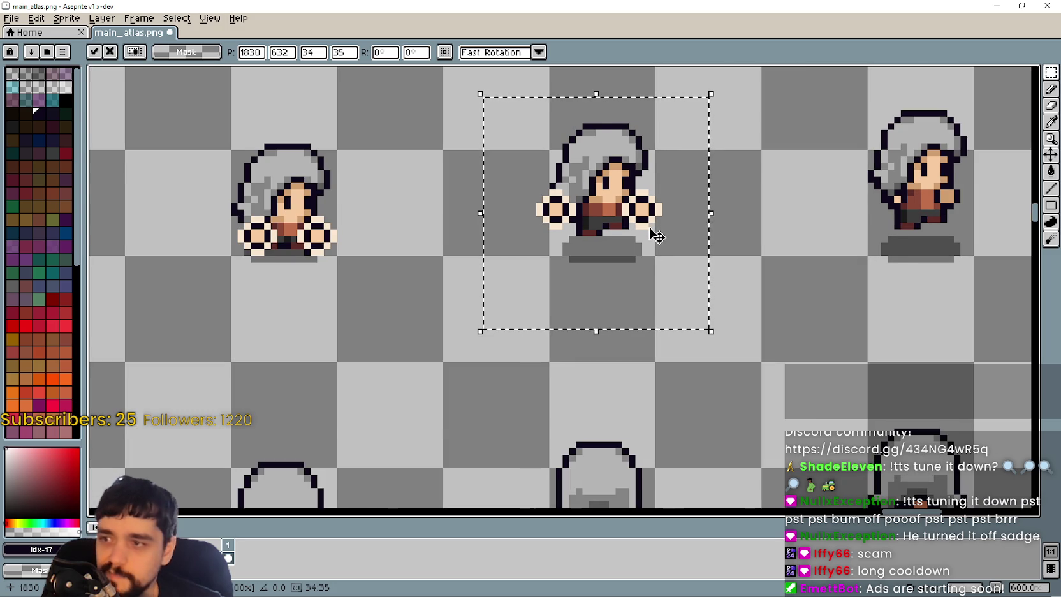
pyautogui.scroll(-2, 657, 236)
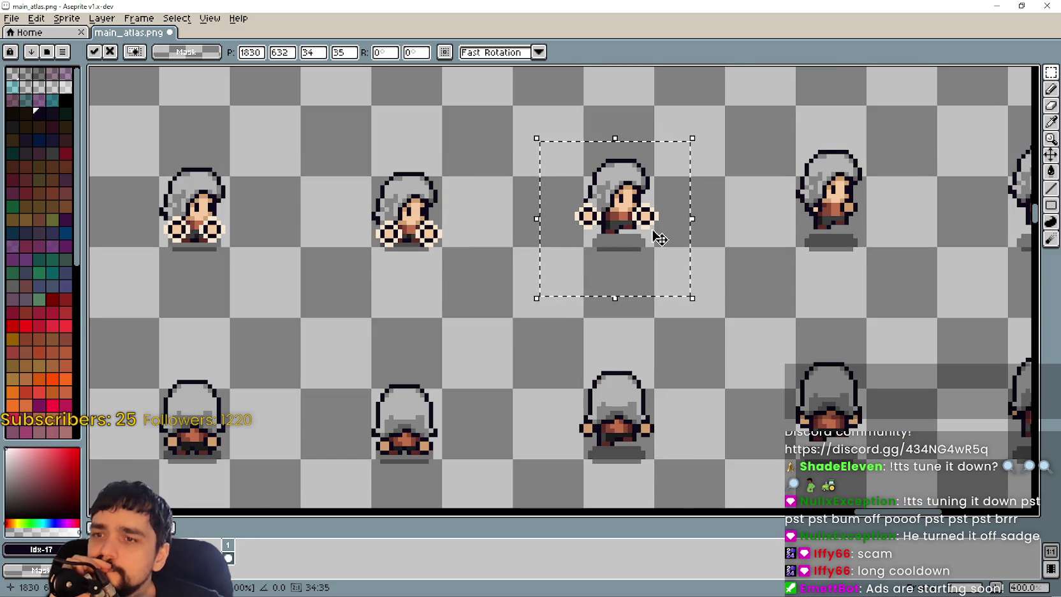
pyautogui.moveTo(660, 239); pyautogui.dragTo(621, 309)
pyautogui.scroll(1, 609, 322)
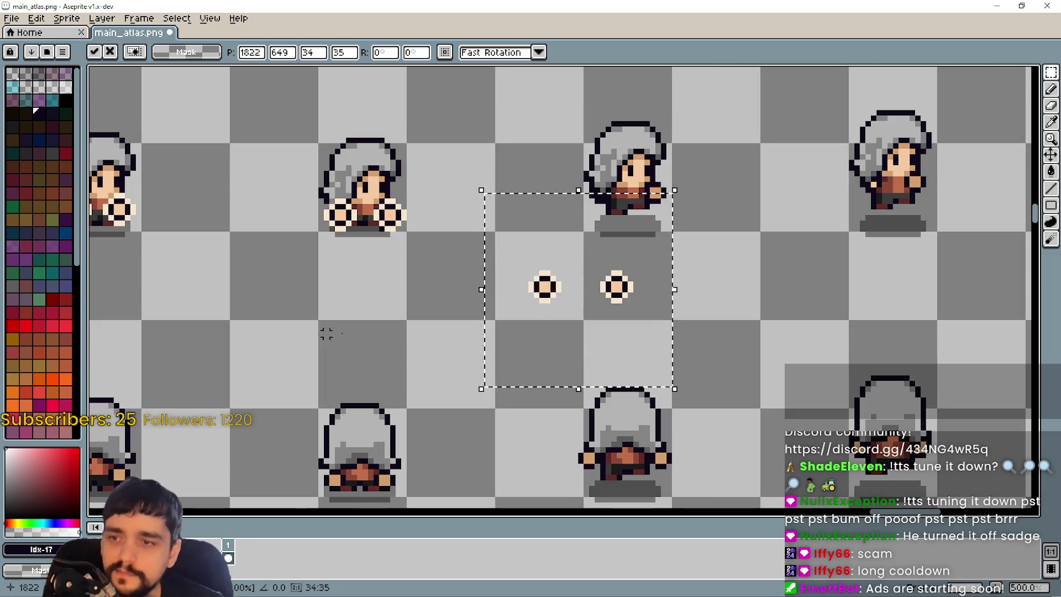
pyautogui.click(473, 301)
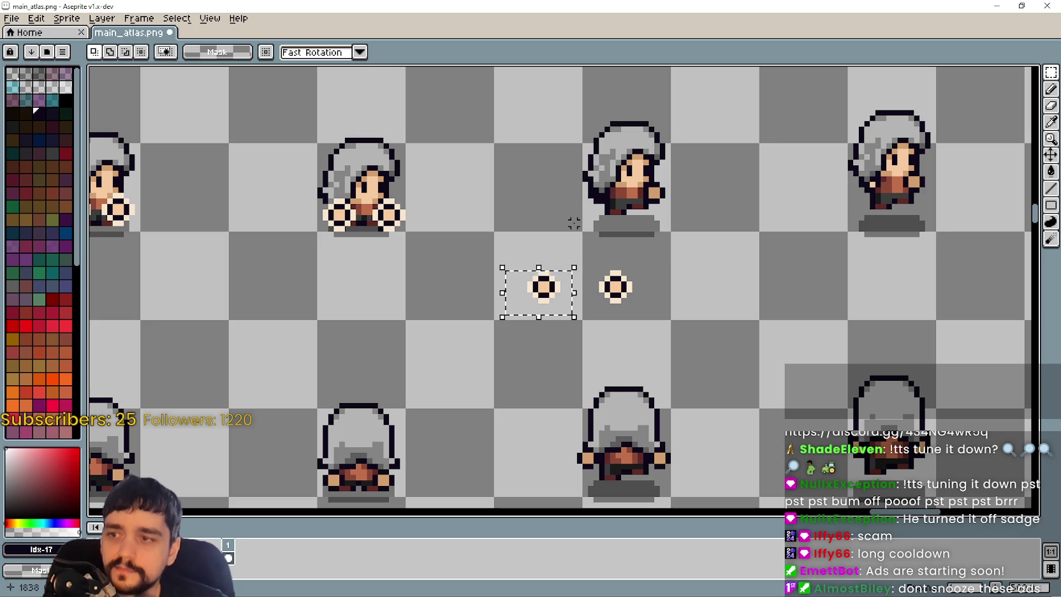
# - Nudge the hand one pixel right, commit it, and test the pair against the character
pyautogui.press('Right')
pyautogui.press('Return')
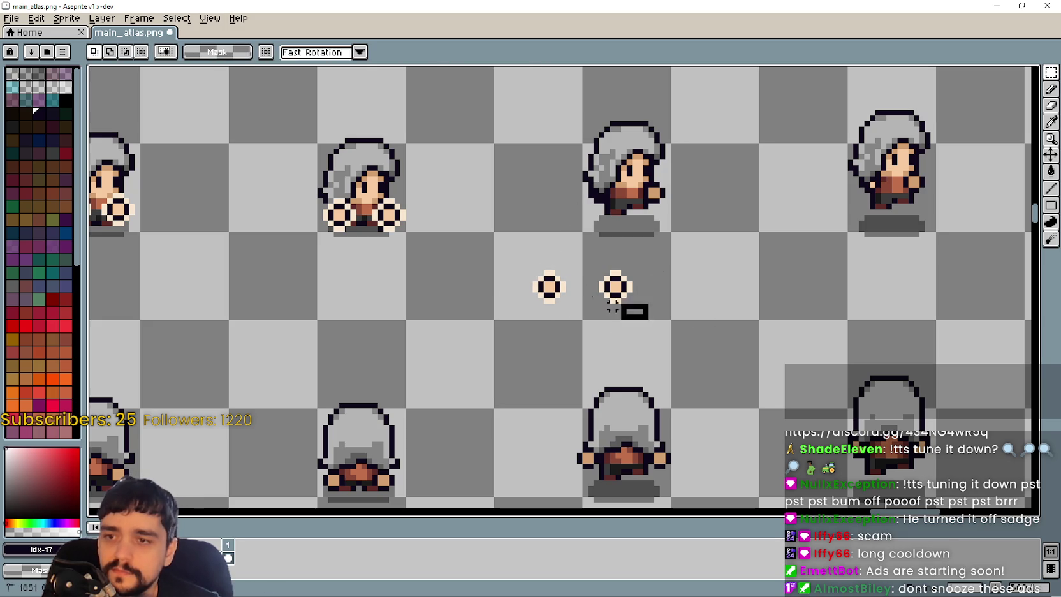
pyautogui.moveTo(577, 296); pyautogui.dragTo(657, 204)
pyautogui.moveTo(623, 197); pyautogui.dragTo(619, 198)
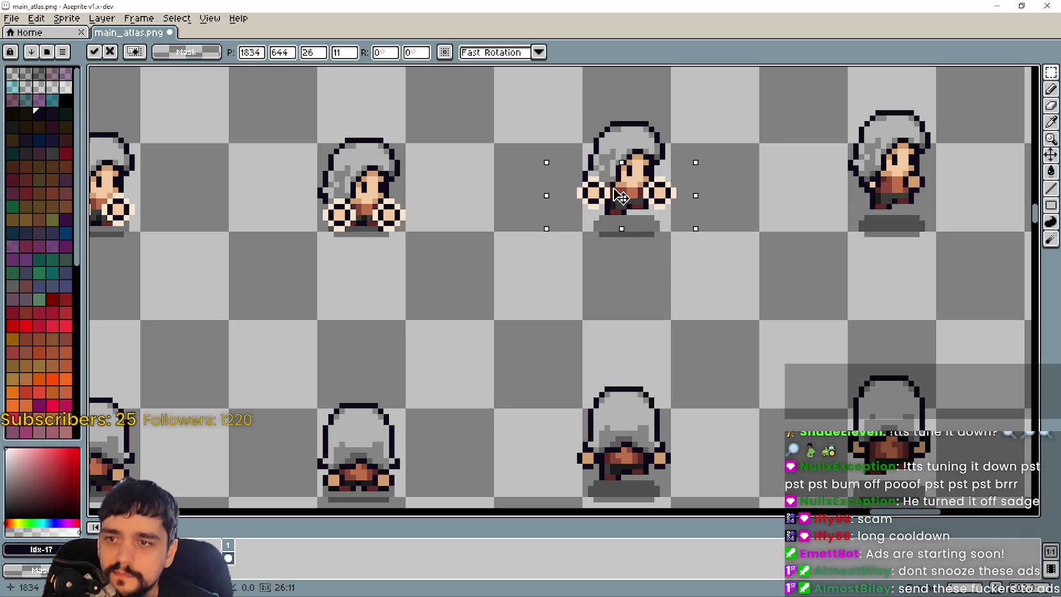
pyautogui.scroll(3, 631, 201)
pyautogui.scroll(-3, 700, 214)
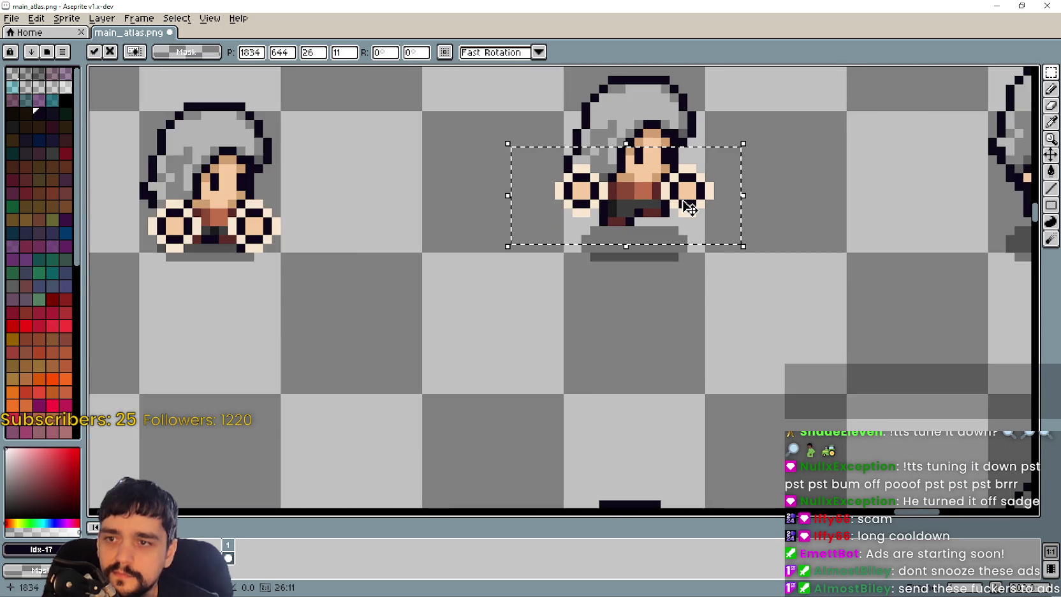
pyautogui.moveTo(657, 209); pyautogui.dragTo(611, 316)
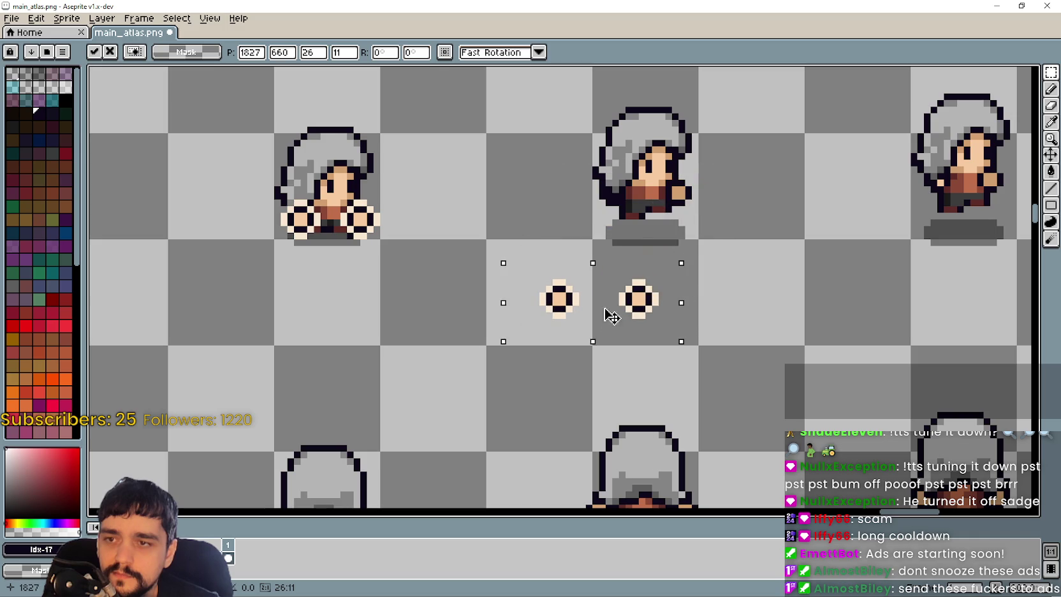
# - Reselect both hands and fit them onto the character with one-pixel nudges, then move them off
pyautogui.moveTo(502, 334); pyautogui.dragTo(600, 273)
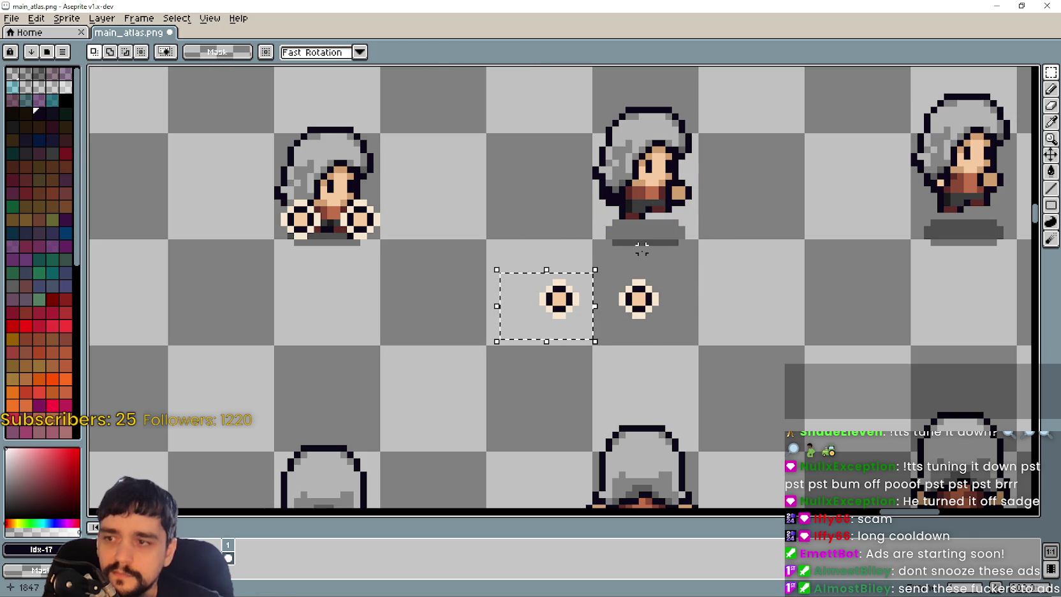
pyautogui.moveTo(526, 348); pyautogui.dragTo(671, 265)
pyautogui.moveTo(605, 306)
pyautogui.mouseDown()
pyautogui.moveTo(649, 231)
pyautogui.moveTo(646, 203)
pyautogui.mouseUp()
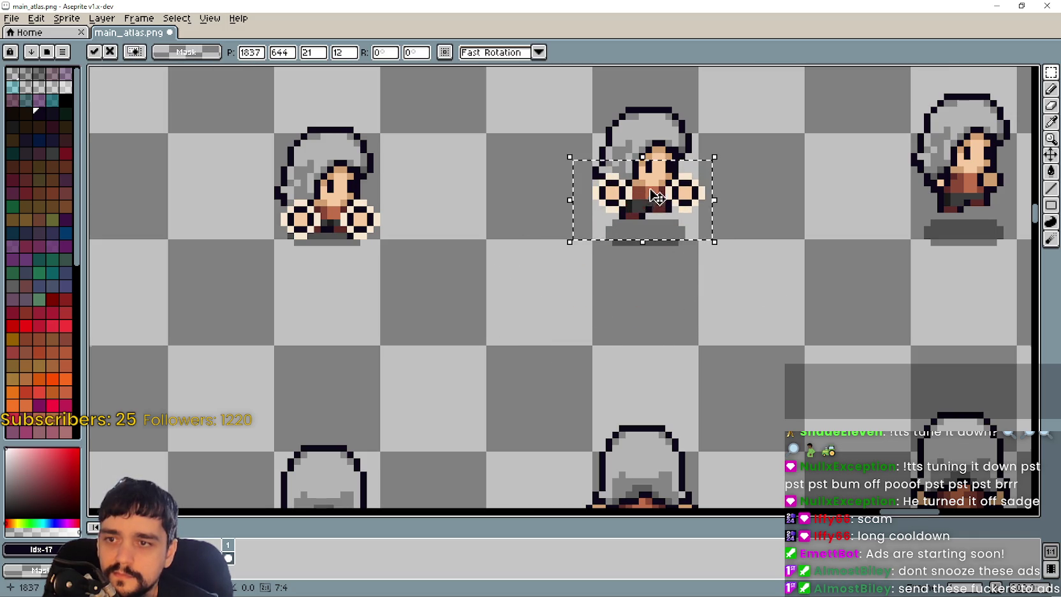
pyautogui.scroll(3, 657, 198)
pyautogui.moveTo(732, 213)
pyautogui.mouseDown()
pyautogui.moveTo(723, 173)
pyautogui.moveTo(727, 212)
pyautogui.mouseUp()
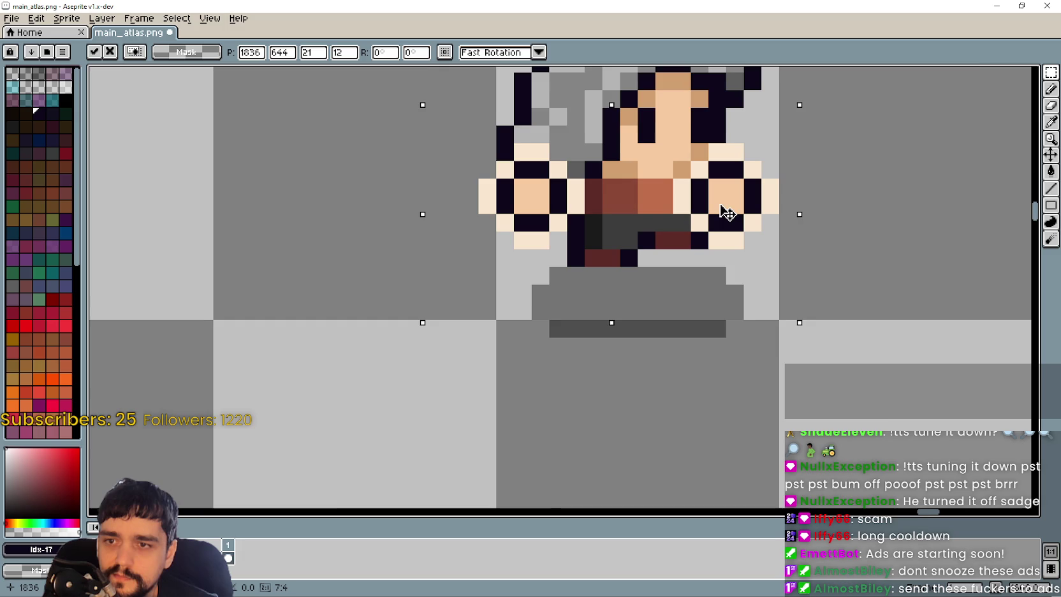
pyautogui.scroll(-3, 727, 212)
pyautogui.press('Right')
pyautogui.hscroll(3, 752, 335)
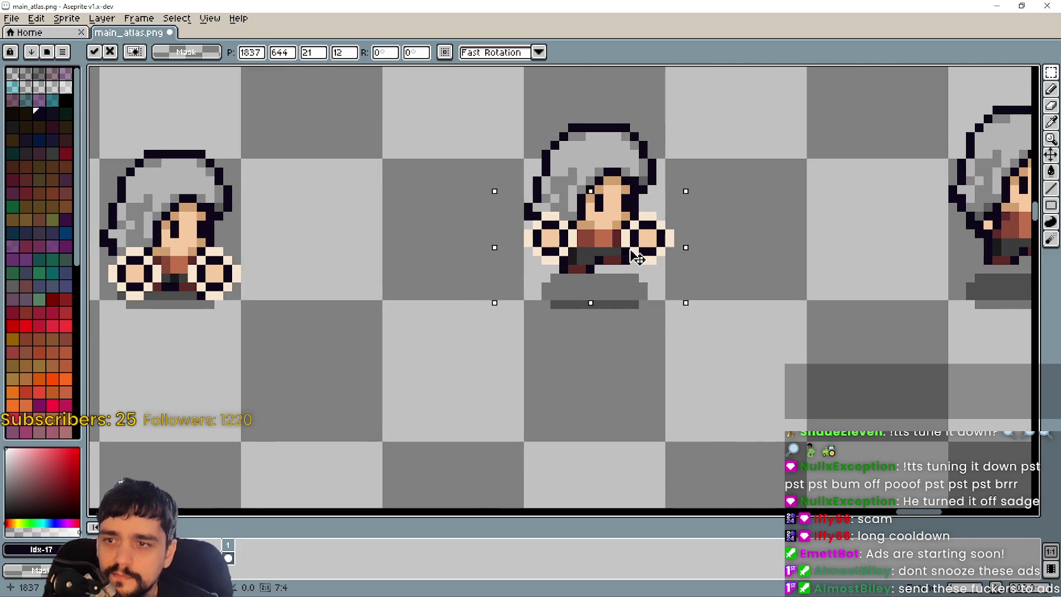
pyautogui.scroll(-2, 701, 265)
pyautogui.scroll(-1, 706, 324)
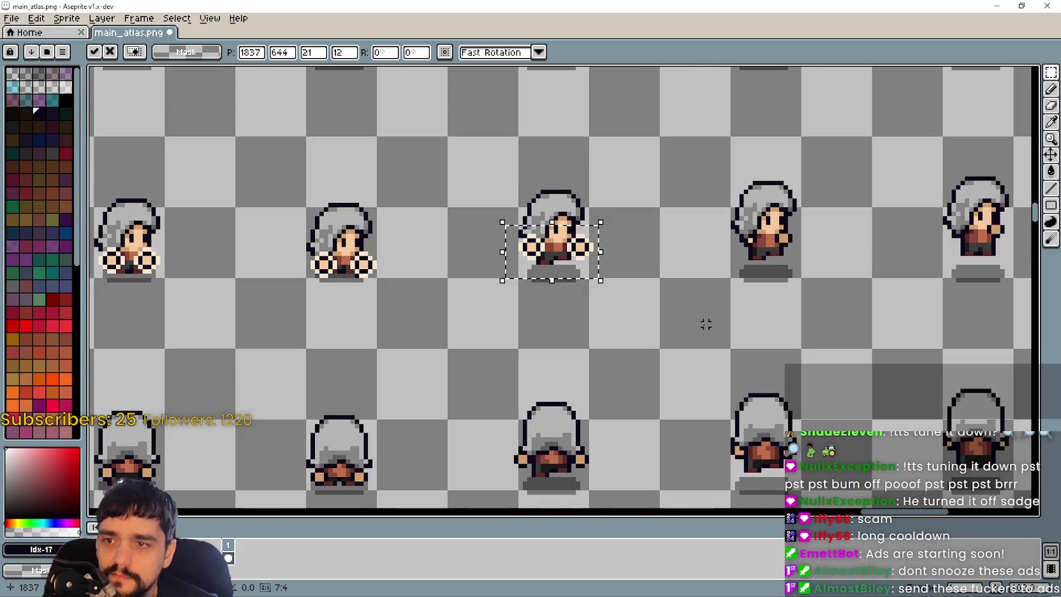
pyautogui.moveTo(573, 258)
pyautogui.mouseDown()
pyautogui.moveTo(564, 302)
pyautogui.moveTo(573, 333)
pyautogui.moveTo(569, 260)
pyautogui.mouseUp()
# - Place the hand pair onto the middle front-facing character
pyautogui.scroll(5, 574, 268)
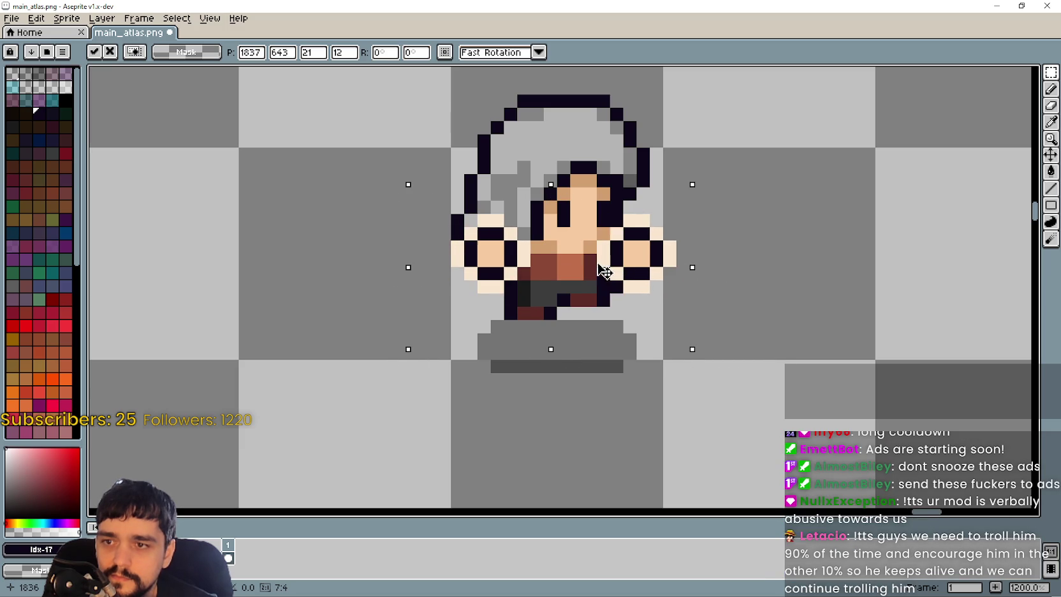
pyautogui.scroll(-2, 608, 276)
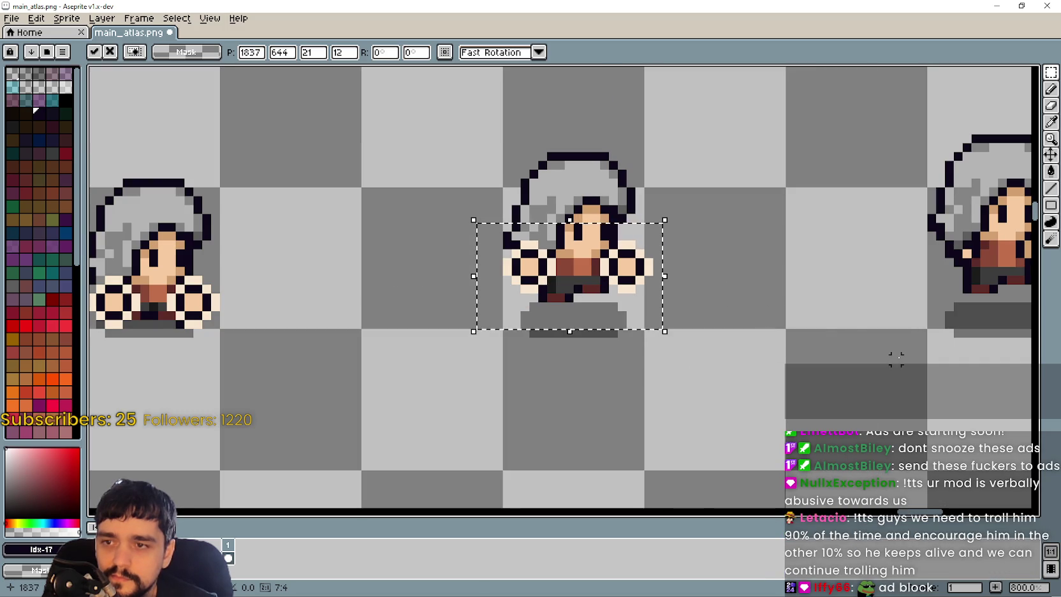
pyautogui.moveTo(896, 359)
pyautogui.mouseDown()
pyautogui.moveTo(573, 312)
pyautogui.moveTo(609, 298)
pyautogui.mouseUp()
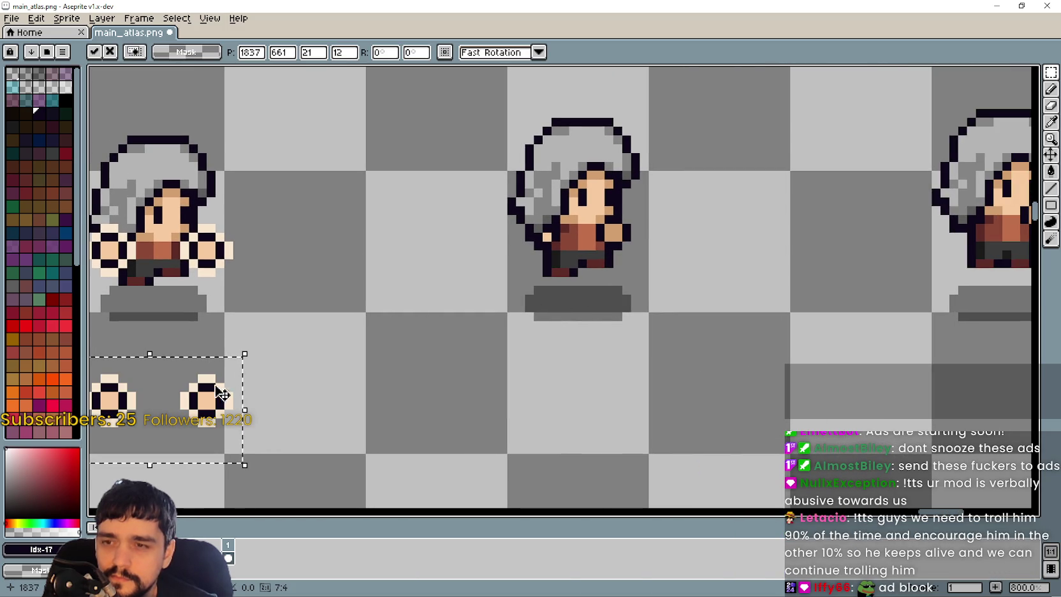
pyautogui.moveTo(222, 394)
pyautogui.mouseDown()
pyautogui.moveTo(554, 245)
pyautogui.moveTo(627, 285)
pyautogui.moveTo(639, 244)
pyautogui.moveTo(626, 252)
pyautogui.mouseUp()
pyautogui.scroll(3, 575, 237)
pyautogui.scroll(-3, 632, 248)
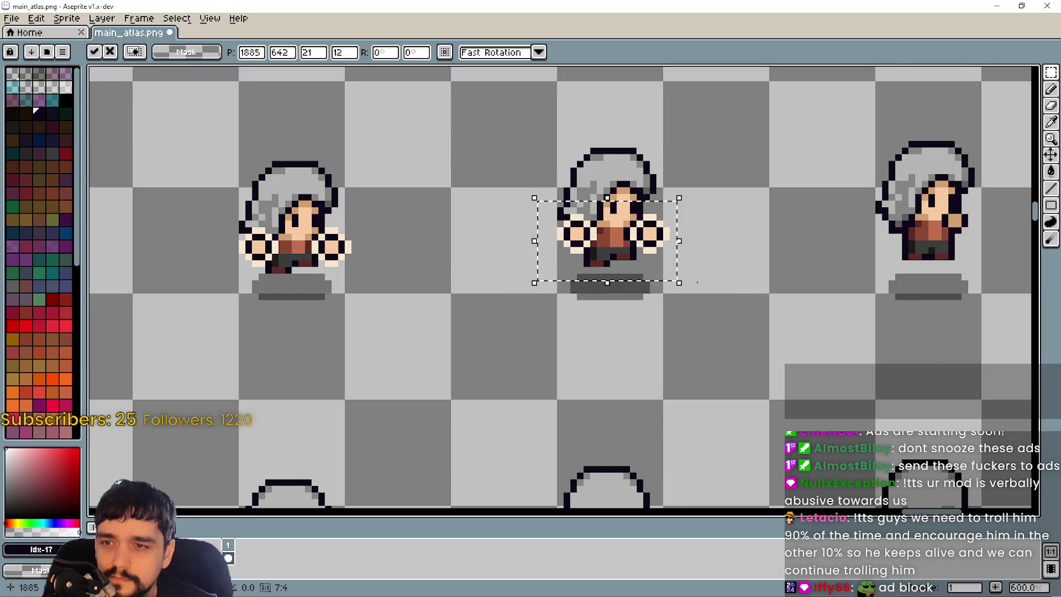
pyautogui.scroll(-4, 698, 282)
pyautogui.moveTo(805, 372); pyautogui.dragTo(580, 176)
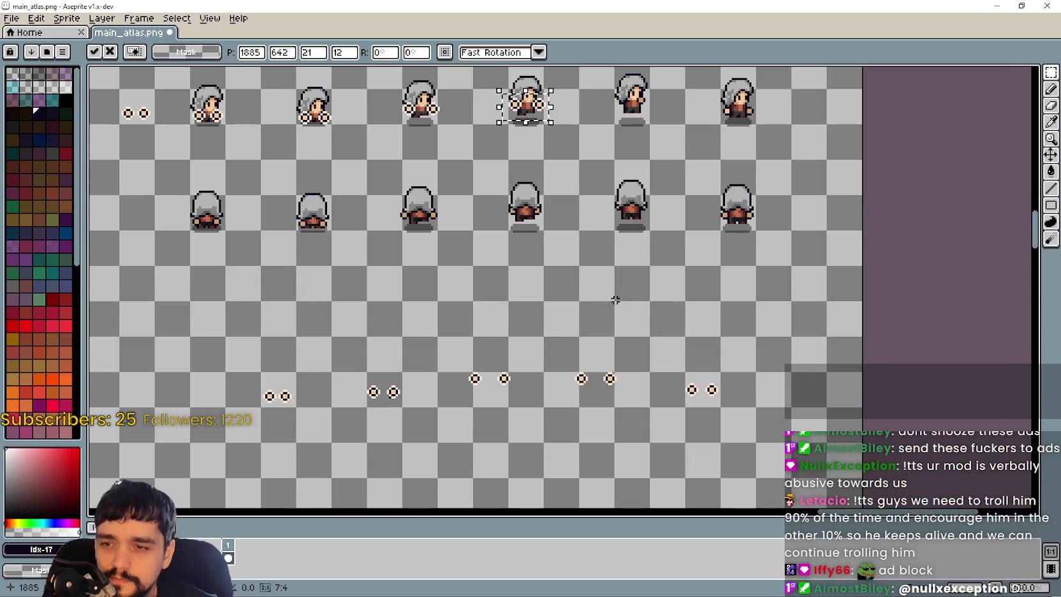
# - Paste the hand pair with Ctrl+V and nudge it one pixel right
pyautogui.moveTo(615, 299)
pyautogui.mouseDown()
pyautogui.moveTo(587, 313)
pyautogui.moveTo(488, 424)
pyautogui.moveTo(487, 176)
pyautogui.mouseUp()
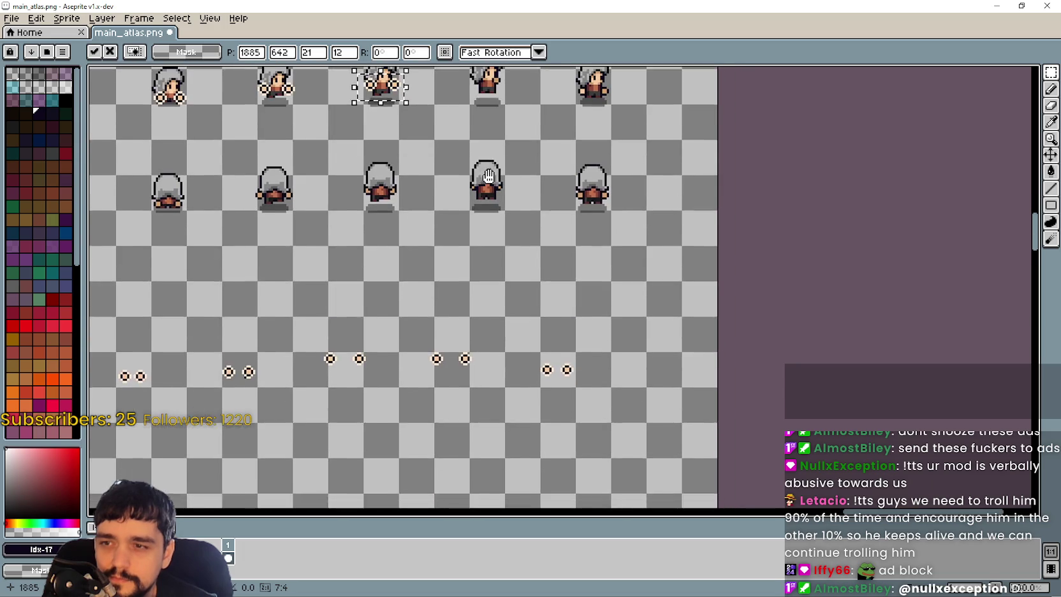
pyautogui.scroll(1, 476, 218)
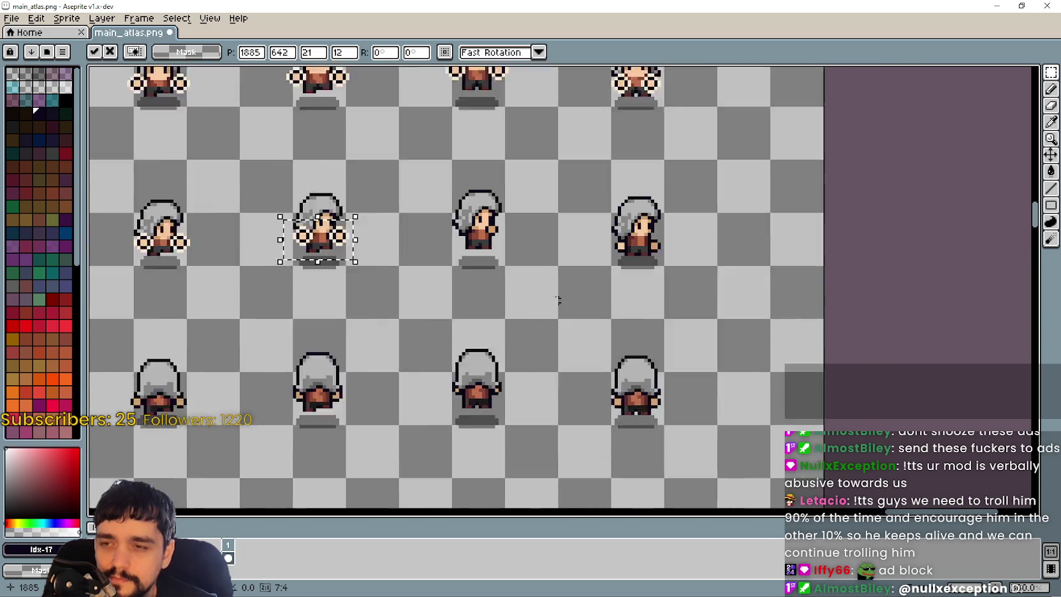
pyautogui.scroll(1, 558, 299)
pyautogui.hotkey('ctrl', 'v')
pyautogui.scroll(1, 561, 303)
pyautogui.scroll(2, 459, 202)
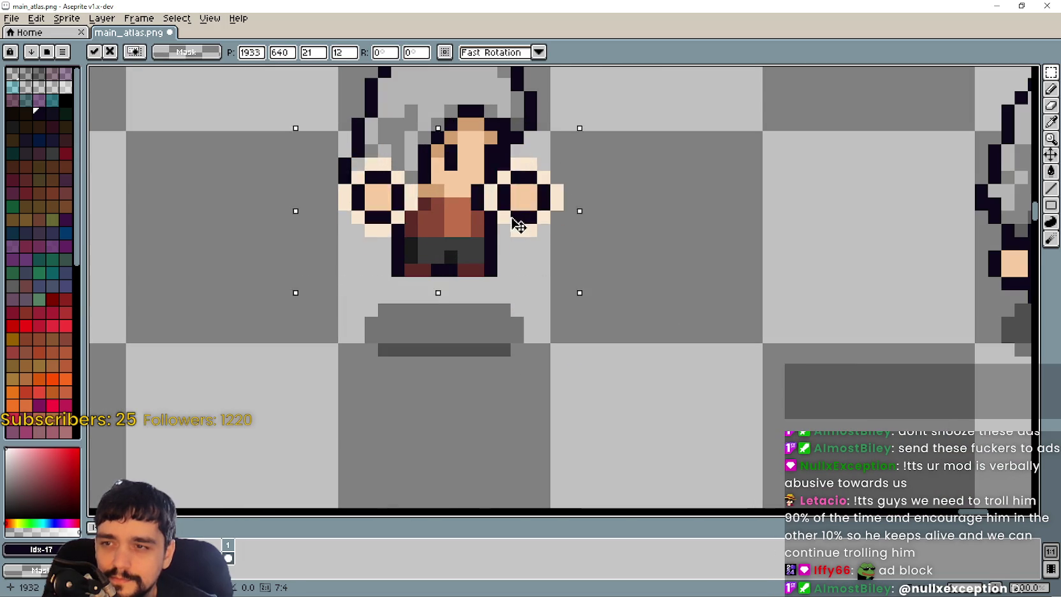
pyautogui.scroll(-1, 514, 221)
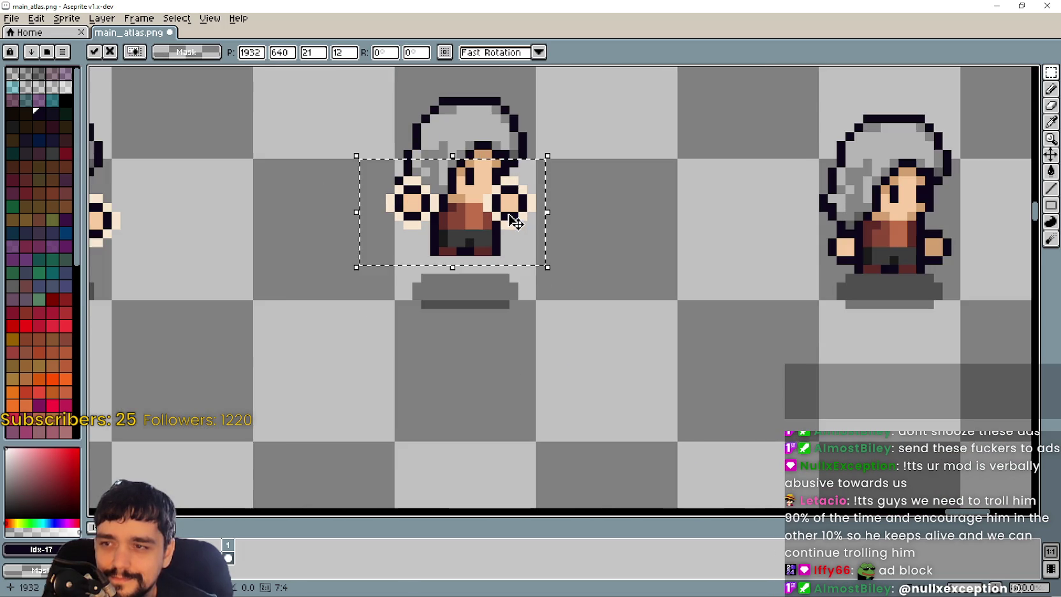
pyautogui.scroll(-1, 378, 219)
pyautogui.scroll(-1, 424, 224)
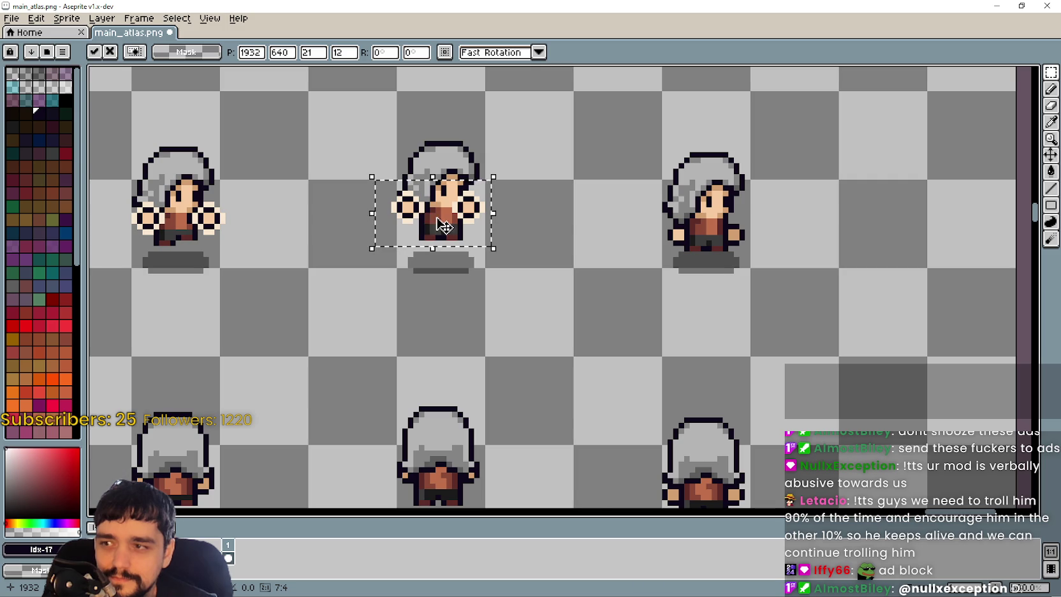
pyautogui.scroll(1, 443, 226)
pyautogui.moveTo(451, 218); pyautogui.dragTo(459, 218)
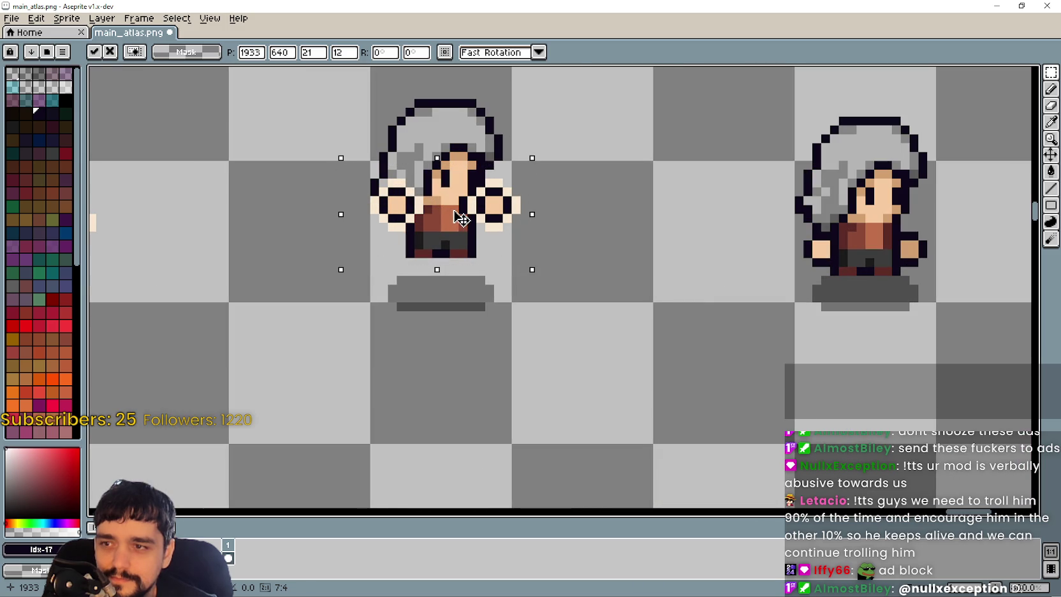
pyautogui.scroll(-1, 503, 243)
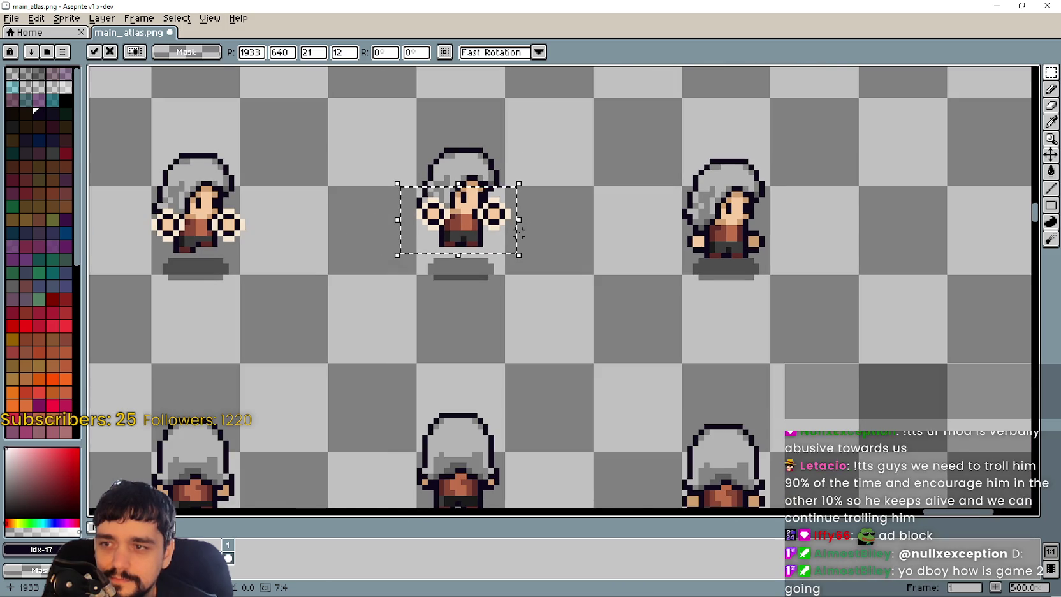
pyautogui.scroll(-1, 485, 256)
# - Line up the pasted hands, then commit them just below the sprite
pyautogui.moveTo(375, 289); pyautogui.dragTo(703, 301)
pyautogui.moveTo(372, 266); pyautogui.dragTo(380, 264)
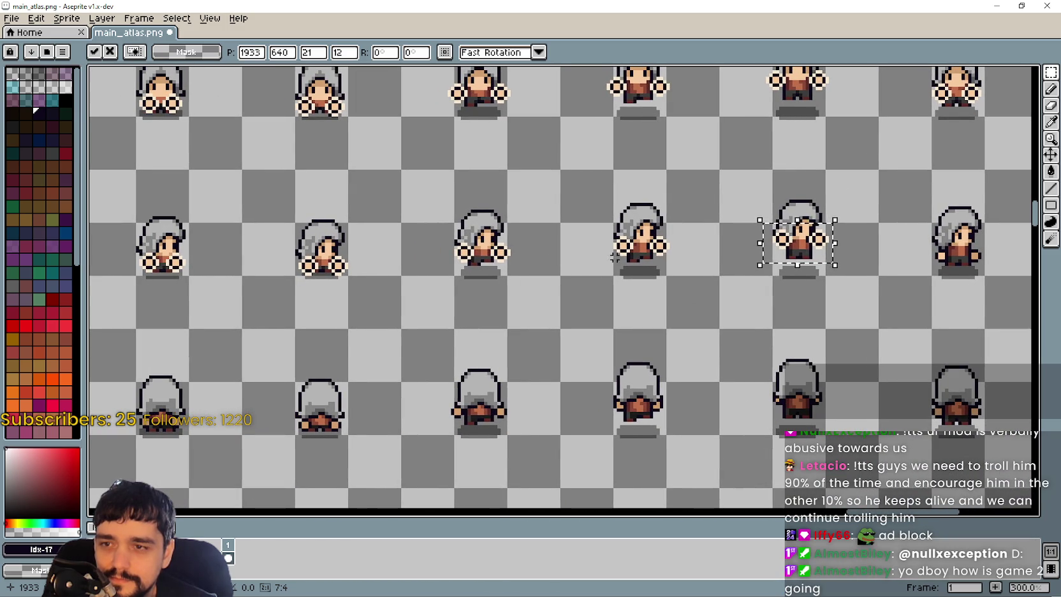
pyautogui.scroll(1, 850, 244)
pyautogui.moveTo(941, 282); pyautogui.dragTo(784, 303)
pyautogui.scroll(4, 678, 252)
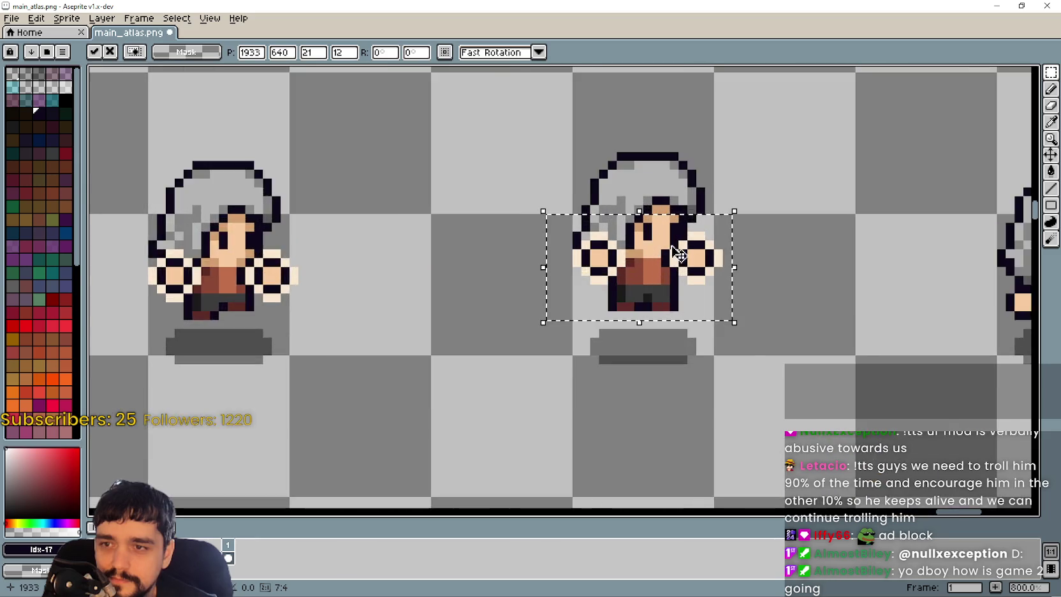
pyautogui.scroll(3, 669, 268)
pyautogui.moveTo(673, 281); pyautogui.dragTo(494, 370)
pyautogui.scroll(-3, 494, 370)
pyautogui.moveTo(519, 268); pyautogui.dragTo(522, 383)
pyautogui.click(655, 409)
# - Select both hand dots and try them on the middle and right characters, undoing each attempt
pyautogui.moveTo(490, 320); pyautogui.dragTo(611, 407)
pyautogui.moveTo(581, 373); pyautogui.dragTo(573, 374)
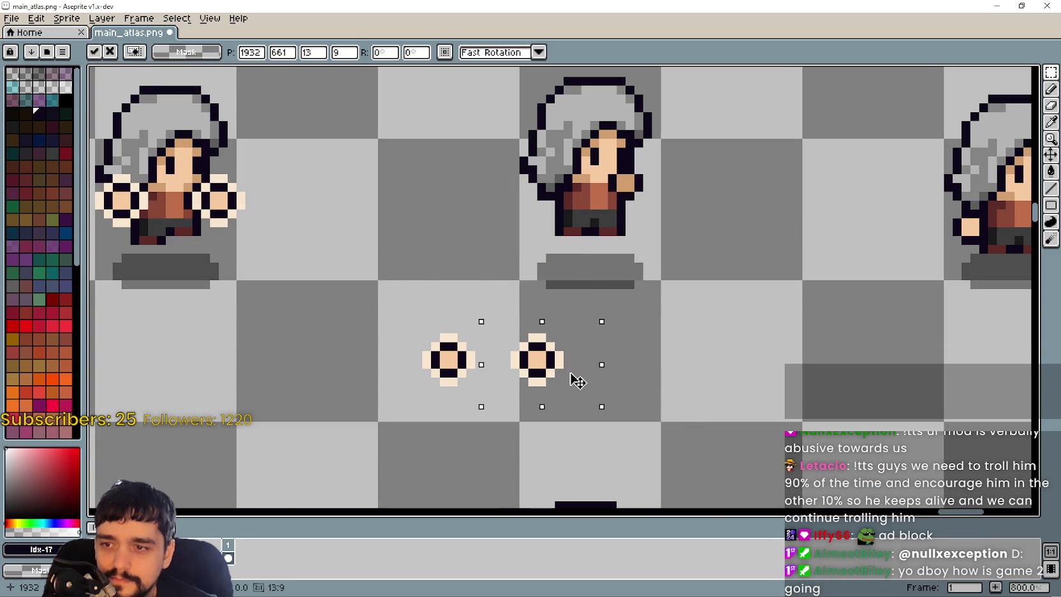
pyautogui.moveTo(379, 411); pyautogui.dragTo(586, 320)
pyautogui.moveTo(540, 351)
pyautogui.mouseDown()
pyautogui.moveTo(629, 178)
pyautogui.moveTo(630, 193)
pyautogui.mouseUp()
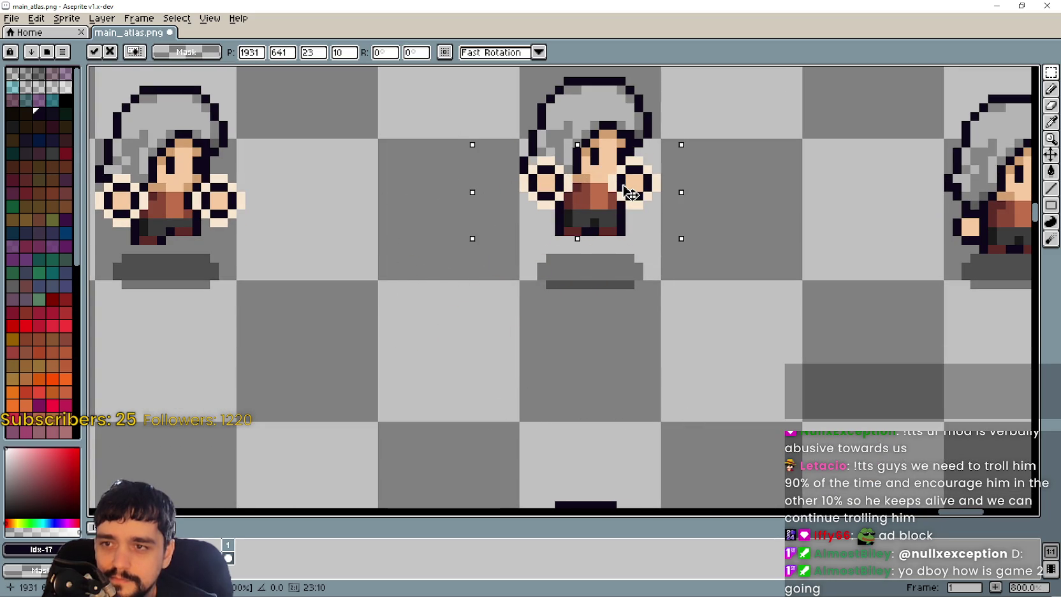
pyautogui.scroll(-3, 630, 204)
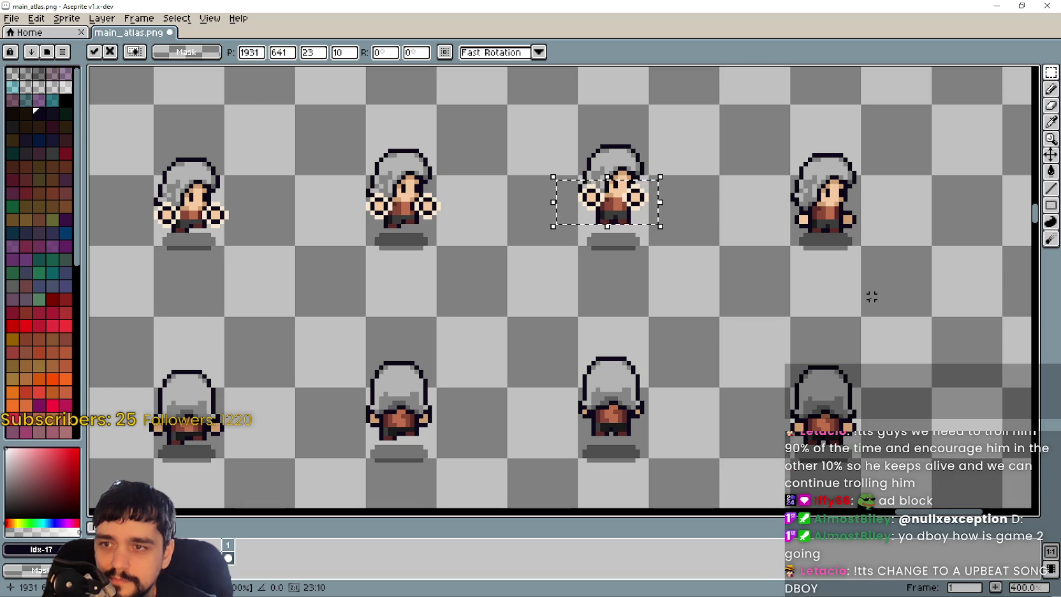
pyautogui.hotkey('ctrl', 'z')
pyautogui.hscroll(3, 863, 284)
pyautogui.scroll(2, 657, 274)
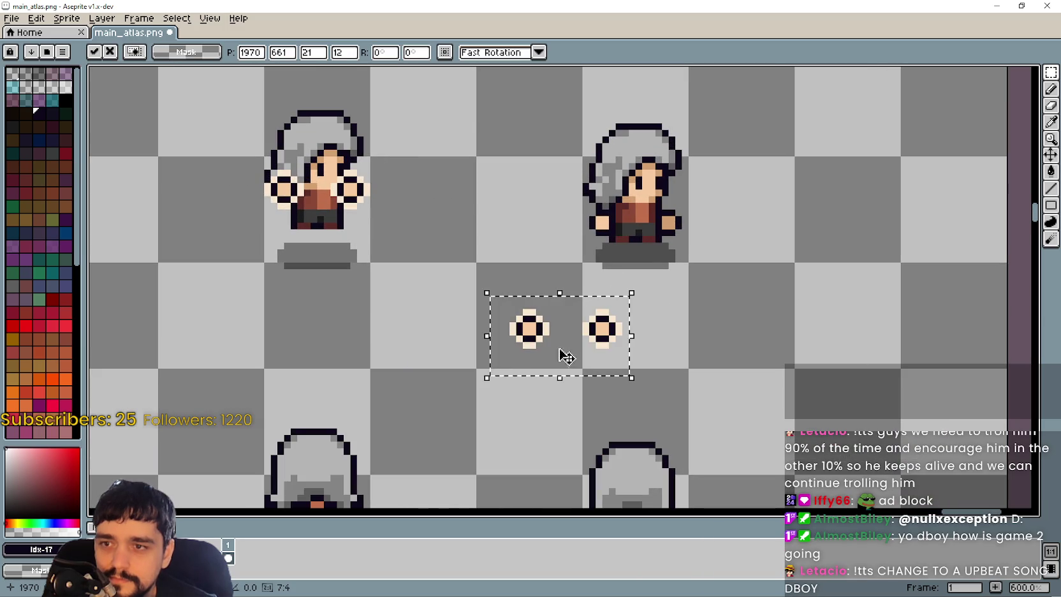
pyautogui.moveTo(561, 355)
pyautogui.mouseDown()
pyautogui.moveTo(636, 244)
pyautogui.moveTo(677, 237)
pyautogui.moveTo(702, 300)
pyautogui.moveTo(692, 237)
pyautogui.moveTo(701, 229)
pyautogui.moveTo(694, 247)
pyautogui.mouseUp()
pyautogui.scroll(2, 636, 244)
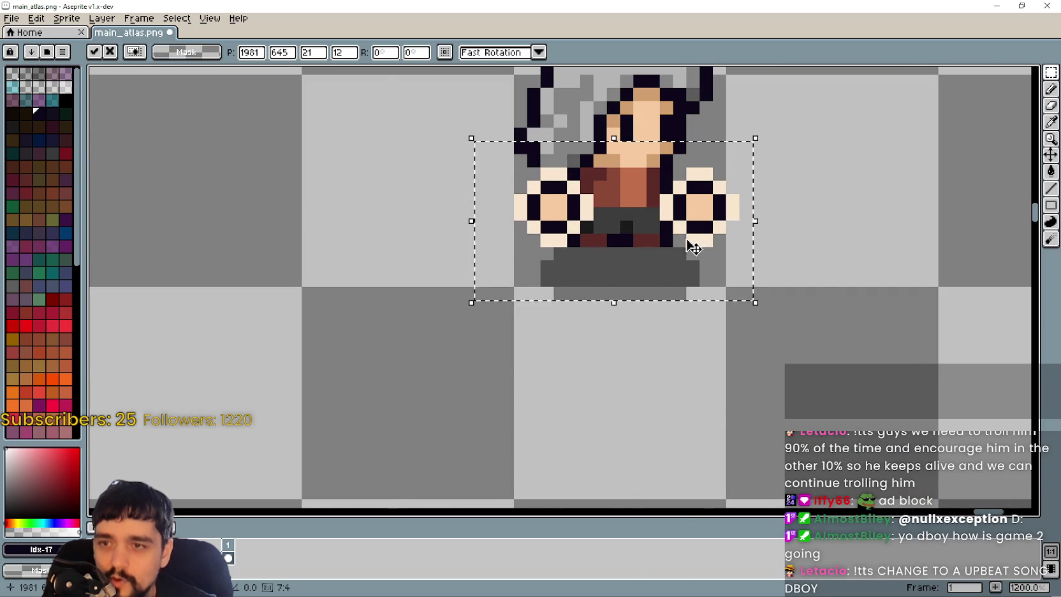
pyautogui.scroll(-2, 694, 248)
pyautogui.hotkey('ctrl', 'z')
pyautogui.hotkey('ctrl', 'z')
# - Move both hand dots onto the right character, shift two pixels left and one up, and save
pyautogui.moveTo(440, 282)
pyautogui.mouseDown()
pyautogui.moveTo(532, 358)
pyautogui.moveTo(520, 326)
pyautogui.mouseUp()
pyautogui.scroll(-1, 538, 341)
pyautogui.click(561, 355)
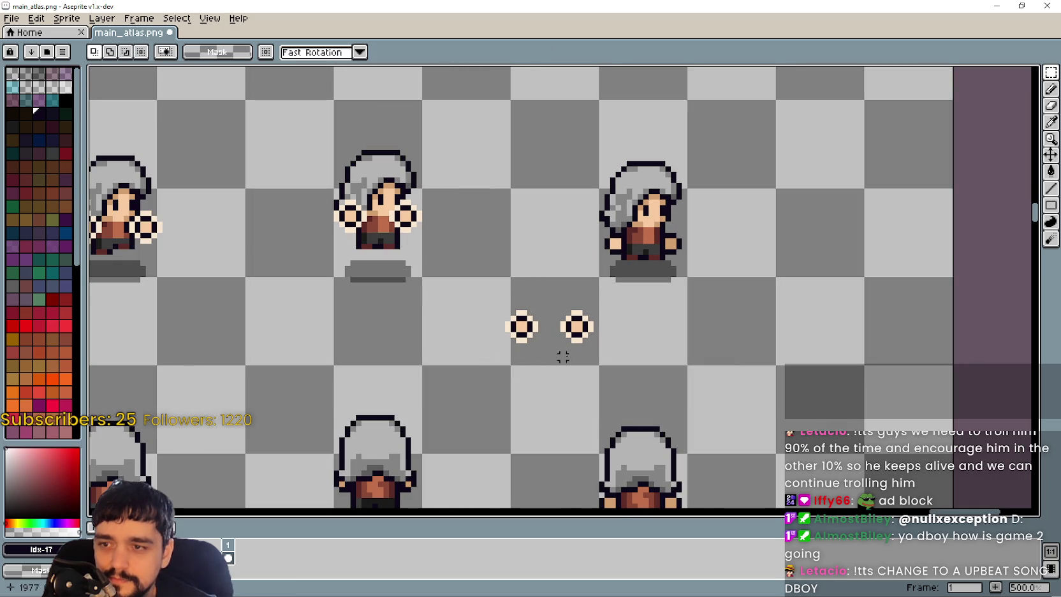
pyautogui.moveTo(627, 347); pyautogui.dragTo(502, 300)
pyautogui.moveTo(555, 330); pyautogui.dragTo(646, 244)
pyautogui.scroll(5, 646, 244)
pyautogui.moveTo(728, 254)
pyautogui.mouseDown()
pyautogui.moveTo(706, 260)
pyautogui.moveTo(706, 236)
pyautogui.moveTo(706, 270)
pyautogui.mouseUp()
pyautogui.scroll(-3, 706, 271)
pyautogui.click(561, 357)
pyautogui.scroll(-4, 562, 357)
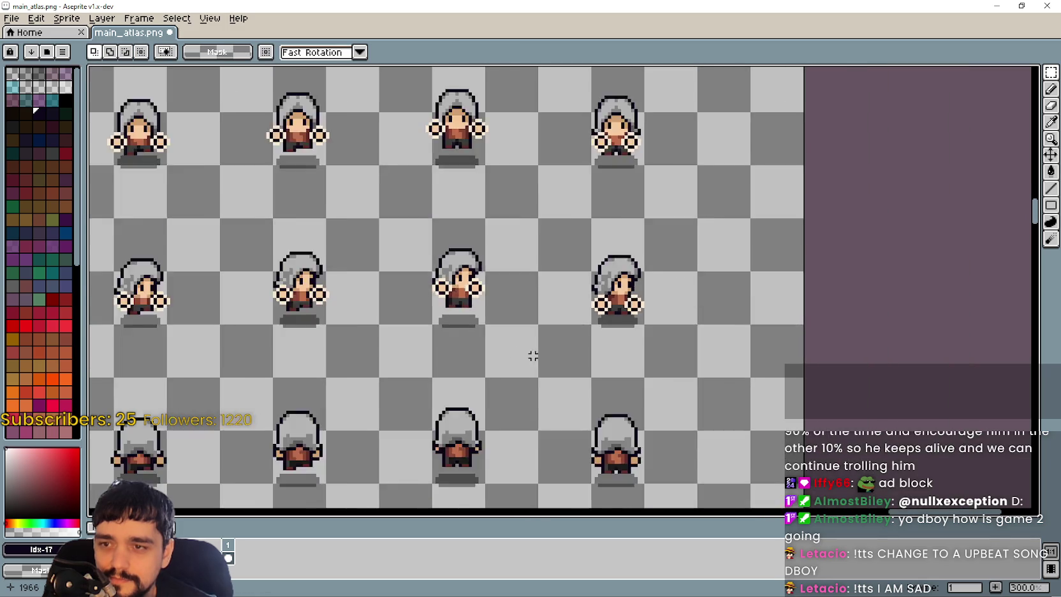
pyautogui.moveTo(533, 354)
pyautogui.mouseDown()
pyautogui.moveTo(591, 171)
pyautogui.moveTo(555, 248)
pyautogui.moveTo(462, 327)
pyautogui.mouseUp()
pyautogui.hotkey('ctrl', 's')
# - Confirm saving main_atlas.png
pyautogui.press('Return')
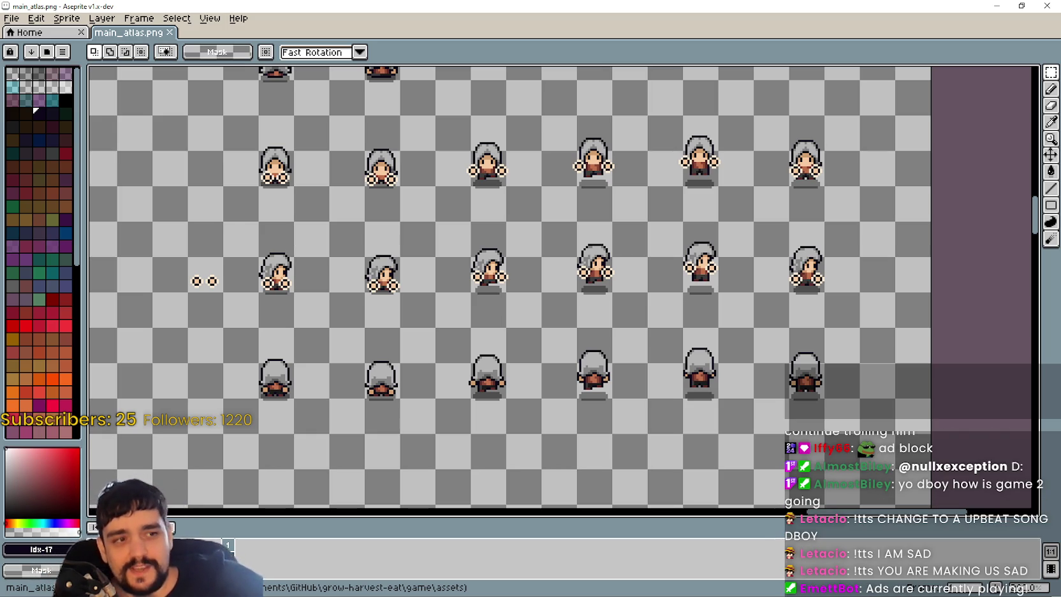
# - Delete the selected shadow pixels, then erase the character's hood and head pixels
pyautogui.scroll(6, 176, 281)
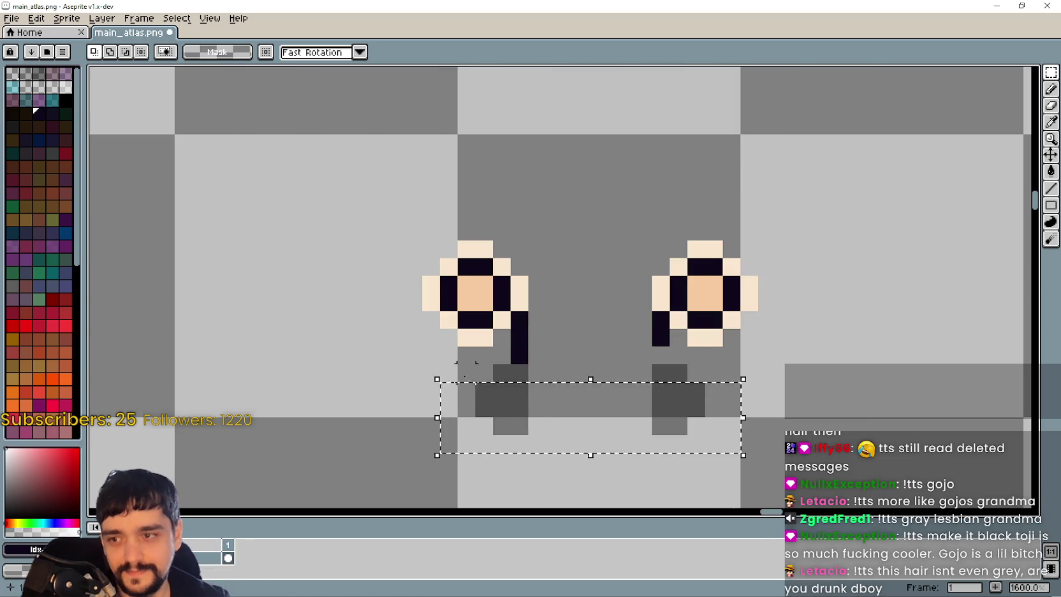
pyautogui.press('Delete')
pyautogui.moveTo(520, 326)
pyautogui.mouseDown()
pyautogui.moveTo(675, 397)
pyautogui.moveTo(494, 365)
pyautogui.mouseUp()
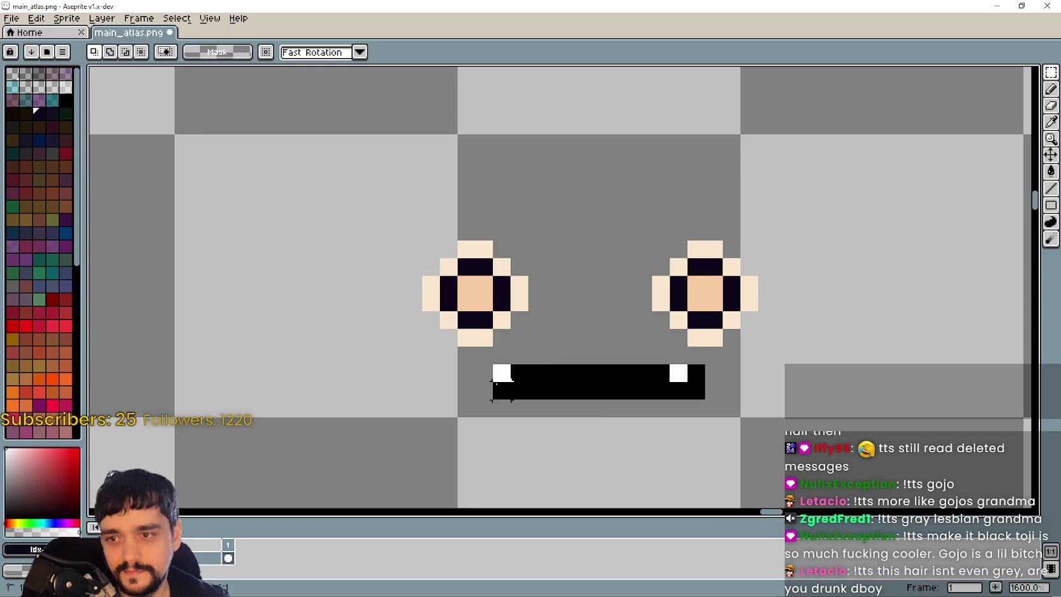
pyautogui.scroll(-3, 500, 380)
pyautogui.scroll(-1, 672, 372)
pyautogui.scroll(2, 449, 282)
pyautogui.moveTo(465, 222)
pyautogui.mouseDown()
pyautogui.moveTo(658, 322)
pyautogui.moveTo(662, 340)
pyautogui.mouseUp()
pyautogui.press('Delete')
# - Undo a stray black block, then clear the top pixel rows and the hair between the hands
pyautogui.scroll(2, 533, 339)
pyautogui.moveTo(471, 331); pyautogui.dragTo(611, 320)
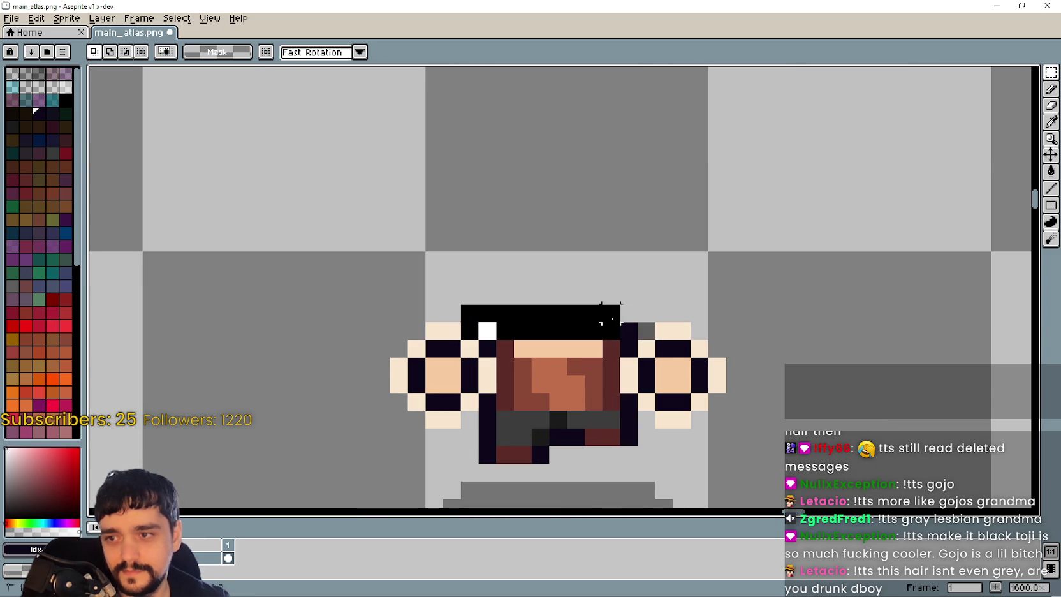
pyautogui.hotkey('ctrl', 'z')
pyautogui.moveTo(638, 359); pyautogui.dragTo(475, 284)
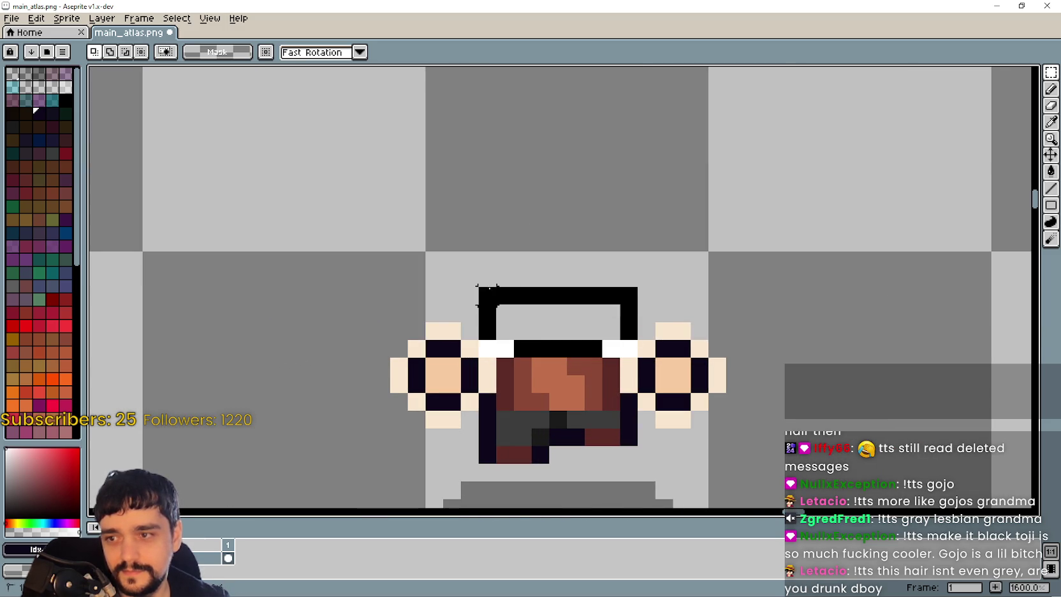
pyautogui.press('Delete')
pyautogui.moveTo(622, 356); pyautogui.dragTo(485, 465)
pyautogui.press('Delete')
# - Clear the black bars, the mouth area and the leftover lower pixels to transparent
pyautogui.scroll(-2, 463, 305)
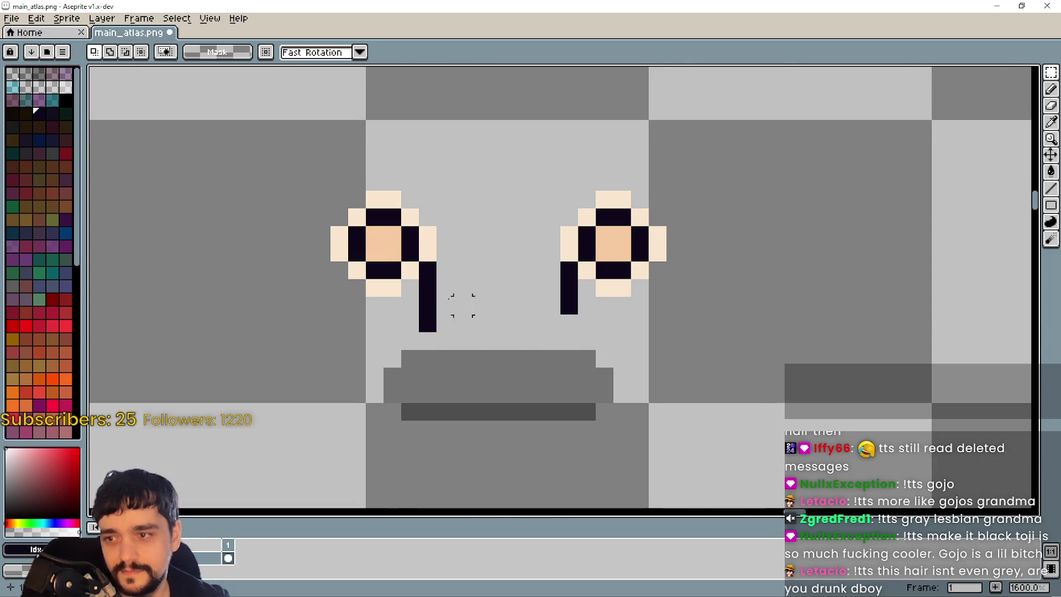
pyautogui.moveTo(419, 271); pyautogui.dragTo(574, 434)
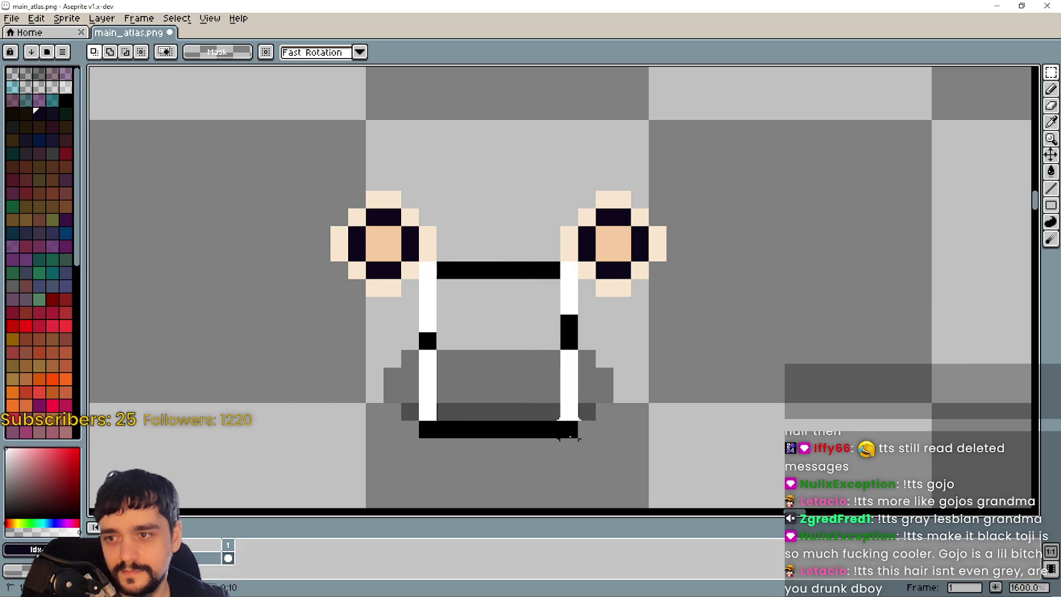
pyautogui.press('Delete')
pyautogui.moveTo(722, 440); pyautogui.dragTo(329, 352)
pyautogui.press('Delete')
pyautogui.scroll(-3, 519, 348)
pyautogui.hotkey('ctrl', 'z')
pyautogui.hotkey('ctrl', 'z')
pyautogui.hotkey('ctrl', 'z')
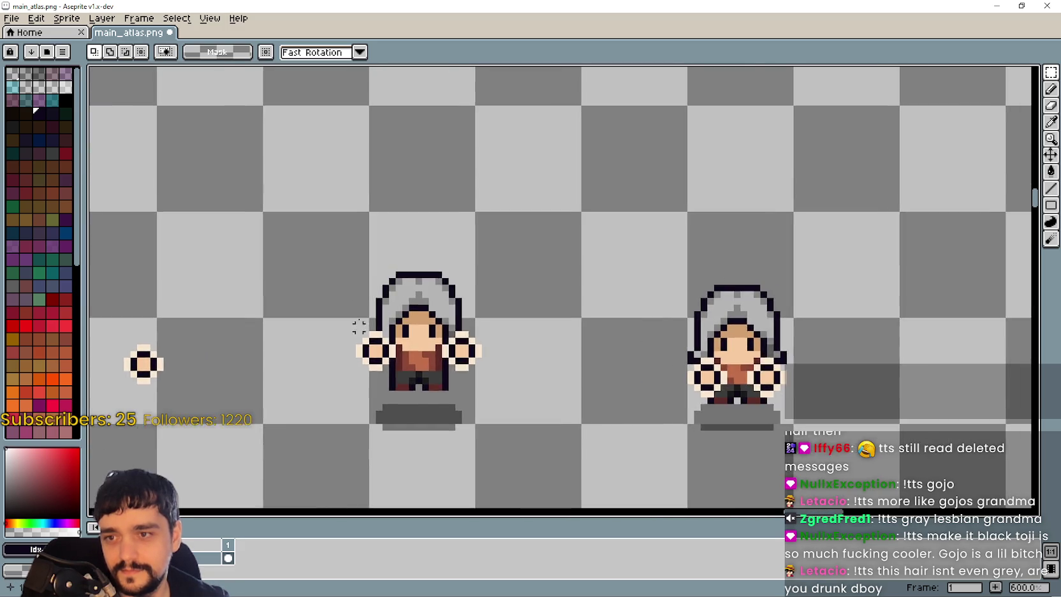
pyautogui.scroll(3, 361, 327)
# - Erase the remaining body and head pixels below the hands
pyautogui.moveTo(464, 271)
pyautogui.mouseDown()
pyautogui.moveTo(523, 319)
pyautogui.moveTo(547, 323)
pyautogui.mouseUp()
pyautogui.moveTo(539, 387)
pyautogui.mouseDown()
pyautogui.moveTo(416, 295)
pyautogui.moveTo(445, 307)
pyautogui.mouseUp()
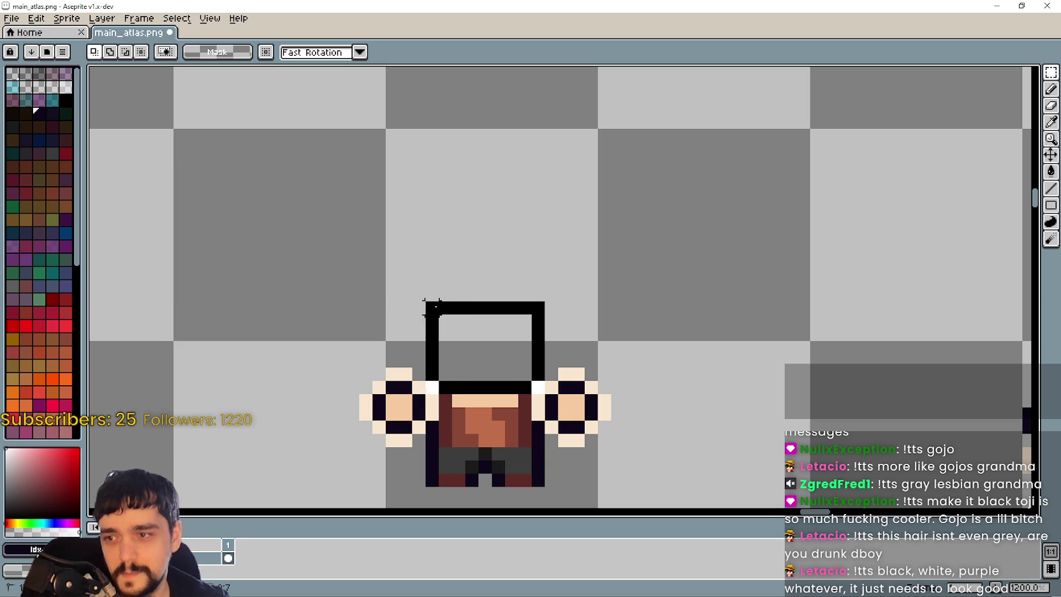
pyautogui.press('Escape')
pyautogui.scroll(-3, 481, 348)
pyautogui.moveTo(436, 256)
pyautogui.mouseDown()
pyautogui.moveTo(501, 413)
pyautogui.moveTo(527, 440)
pyautogui.mouseUp()
pyautogui.press('Delete')
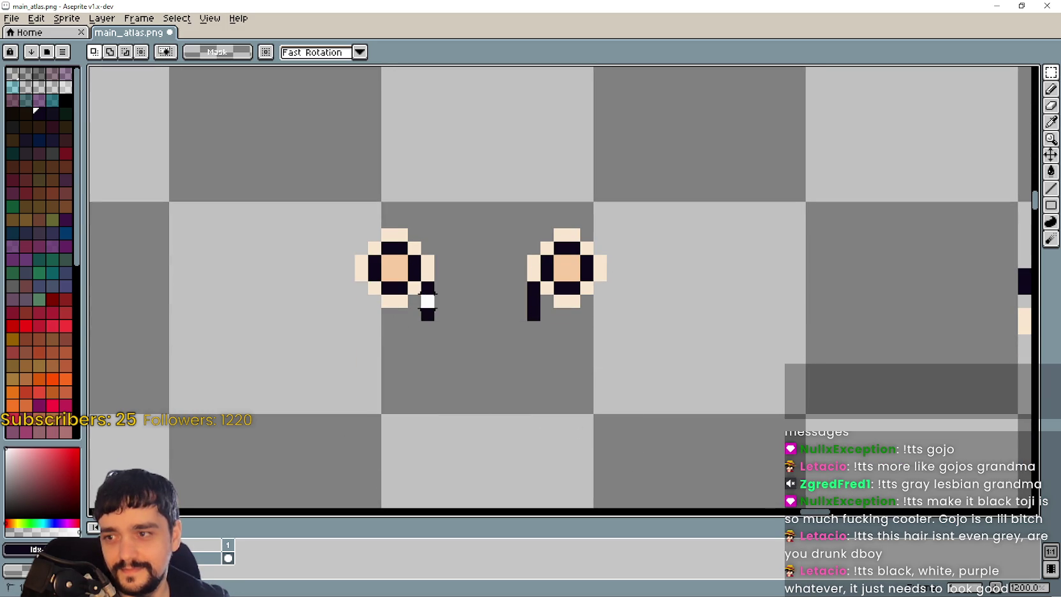
# - Delete the leg pixels under the hands and the hair and head above them
pyautogui.moveTo(426, 279)
pyautogui.mouseDown()
pyautogui.moveTo(526, 322)
pyautogui.moveTo(544, 368)
pyautogui.moveTo(344, 319)
pyautogui.mouseUp()
pyautogui.press('Delete')
pyautogui.scroll(-1, 557, 350)
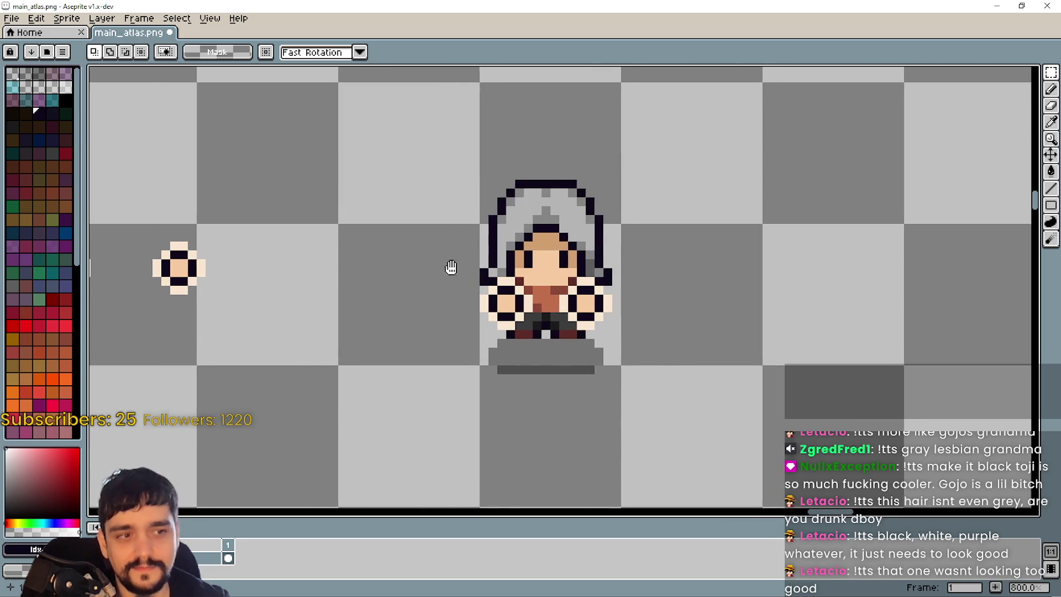
pyautogui.scroll(1, 451, 267)
pyautogui.moveTo(344, 125); pyautogui.dragTo(611, 280)
pyautogui.press('Delete')
# - Remove the dark pixels at the top-left and the body pixels between the two hands
pyautogui.scroll(2, 384, 308)
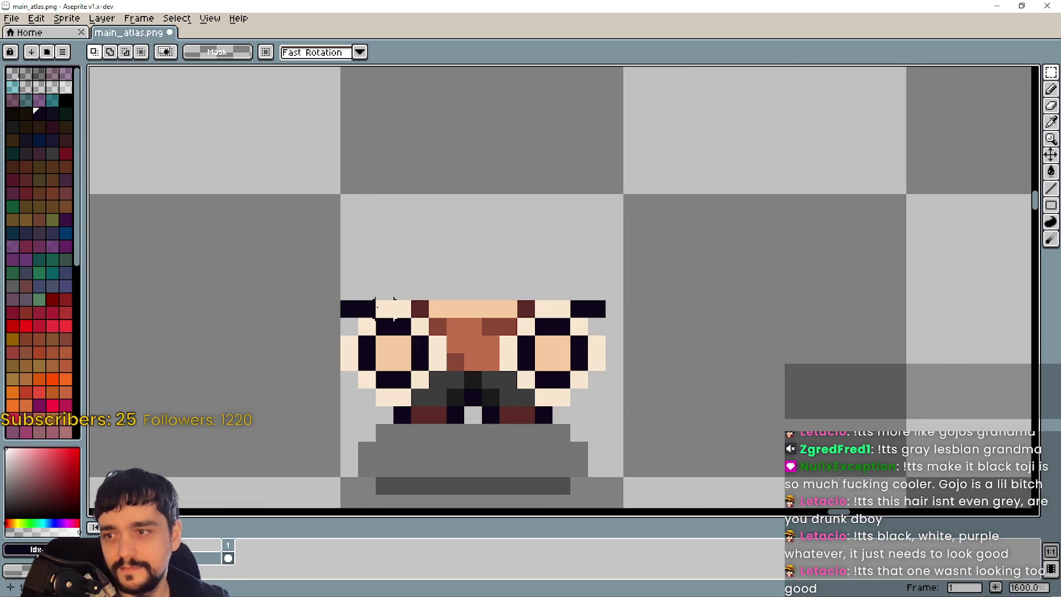
pyautogui.click(367, 308)
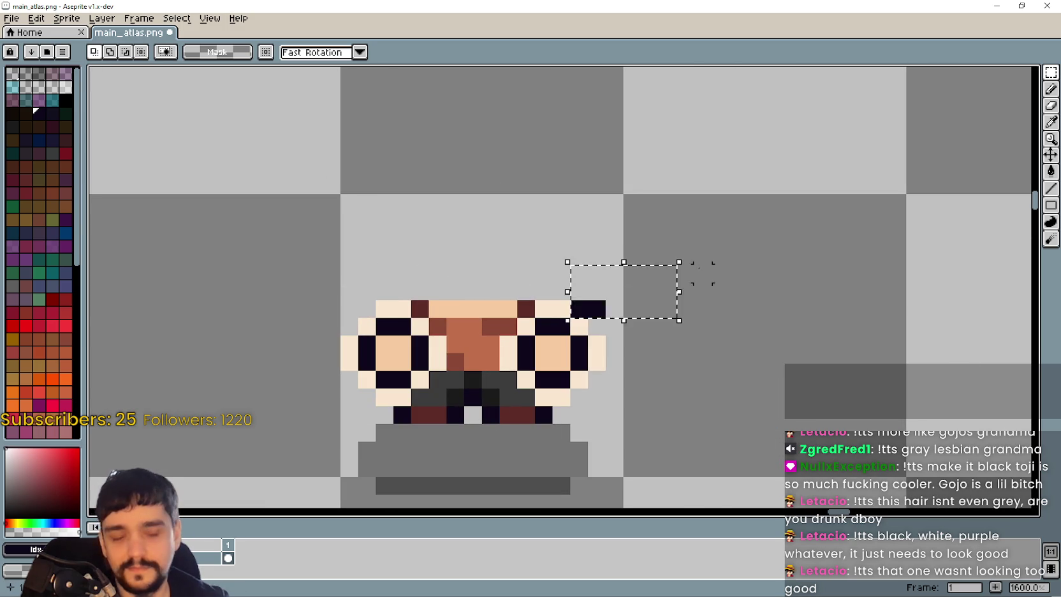
pyautogui.press('Delete')
pyautogui.scroll(-1, 638, 357)
pyautogui.scroll(1, 484, 332)
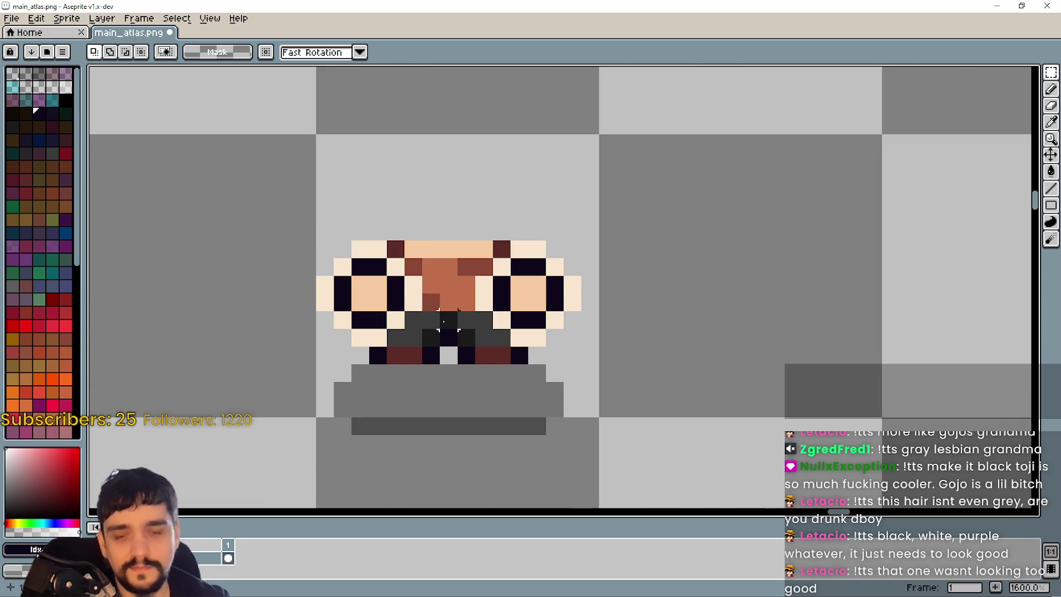
pyautogui.moveTo(431, 231); pyautogui.dragTo(466, 408)
pyautogui.press('Delete')
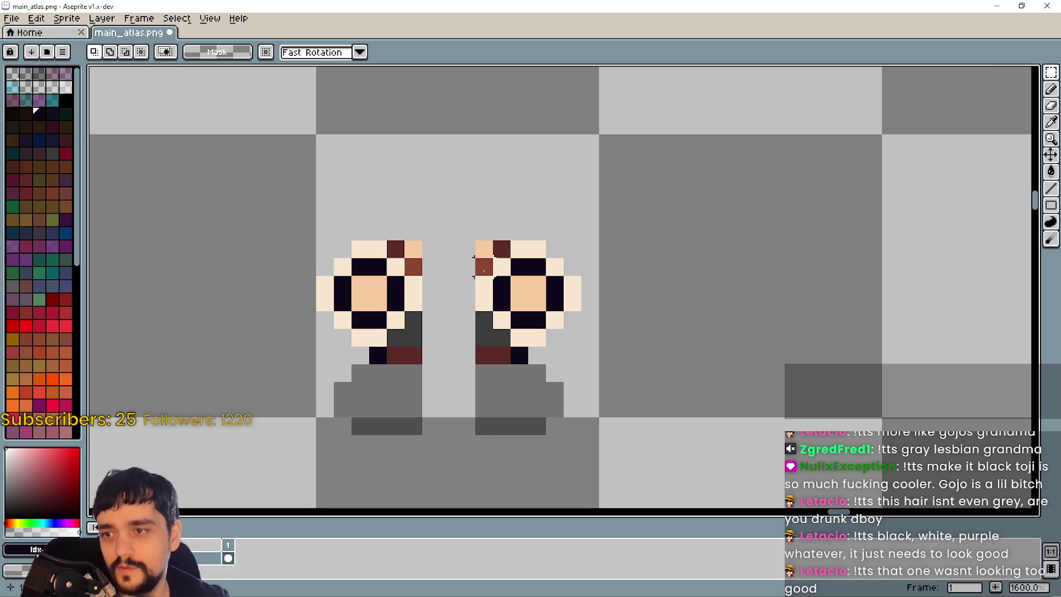
# - Delete the grey shadow blocks under the hands, undoing the stray edits
pyautogui.moveTo(500, 245); pyautogui.dragTo(412, 220)
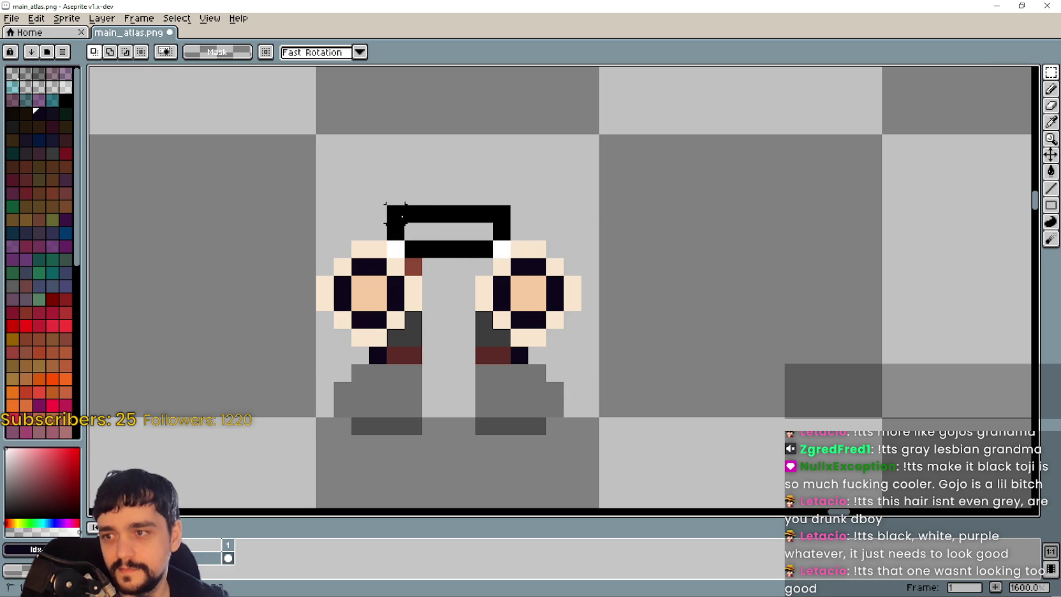
pyautogui.hotkey('ctrl', 'z')
pyautogui.hotkey('ctrl', 'z')
pyautogui.moveTo(590, 373); pyautogui.dragTo(324, 429)
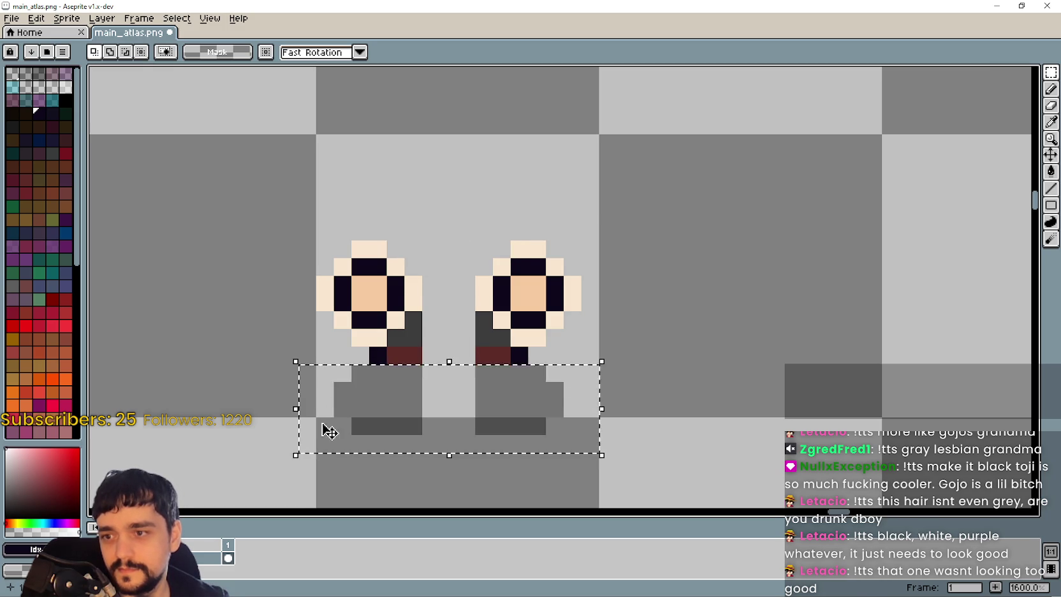
pyautogui.press('Delete')
pyautogui.moveTo(357, 354); pyautogui.dragTo(567, 354)
pyautogui.hotkey('ctrl', 'z')
pyautogui.moveTo(498, 338)
pyautogui.mouseDown()
pyautogui.moveTo(440, 344)
pyautogui.moveTo(496, 345)
pyautogui.mouseUp()
pyautogui.hotkey('ctrl', 'z')
pyautogui.hotkey('ctrl', 'z')
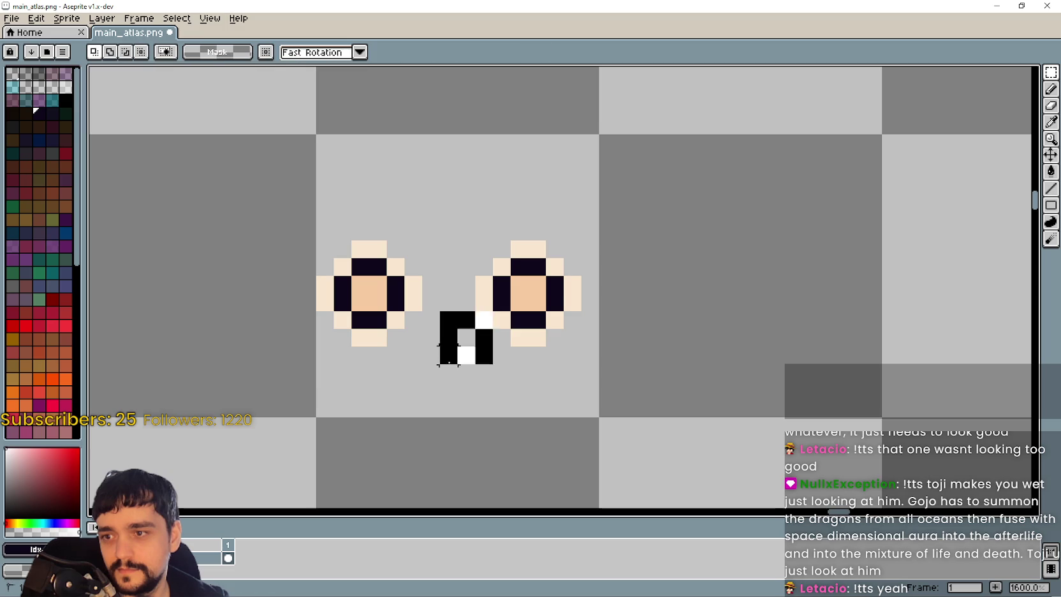
pyautogui.hotkey('ctrl', 'z')
pyautogui.scroll(-3, 451, 389)
# - Copy the row of six hand pairs directly beneath the original and commit it
pyautogui.scroll(-6, 451, 379)
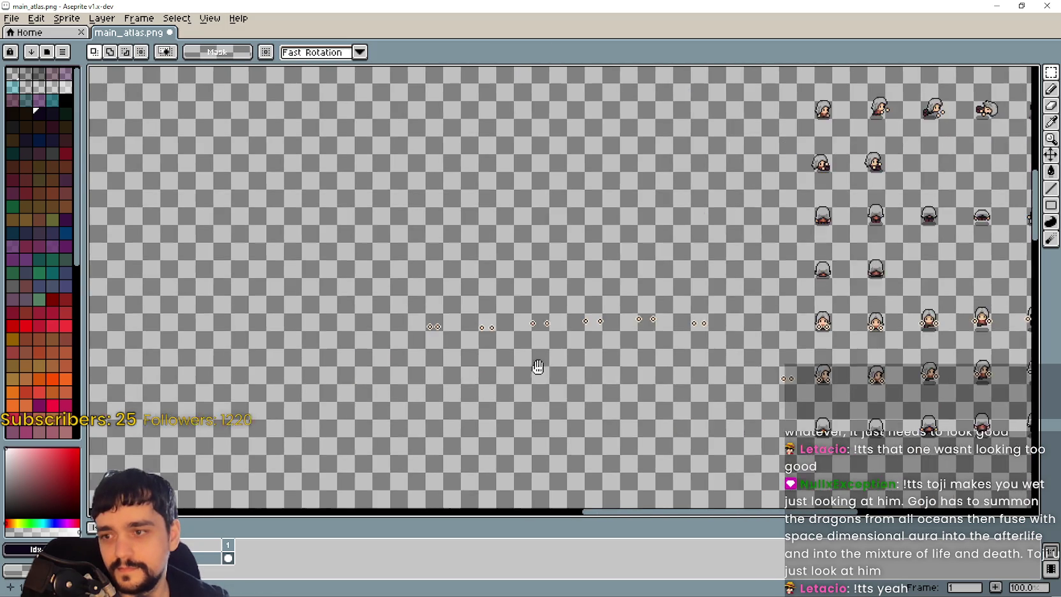
pyautogui.scroll(1, 540, 367)
pyautogui.moveTo(516, 355); pyautogui.dragTo(499, 360)
pyautogui.hscroll(3, 280, 275)
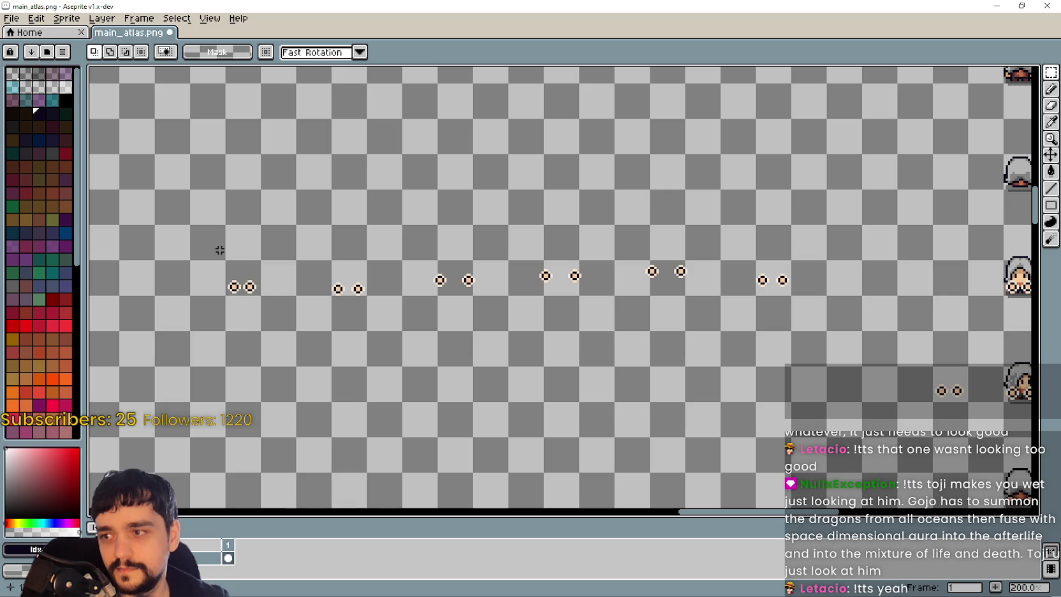
pyautogui.moveTo(272, 254)
pyautogui.mouseDown()
pyautogui.moveTo(783, 336)
pyautogui.moveTo(800, 326)
pyautogui.mouseUp()
pyautogui.scroll(-2, 687, 332)
pyautogui.scroll(1, 733, 363)
pyautogui.hscroll(4, 799, 393)
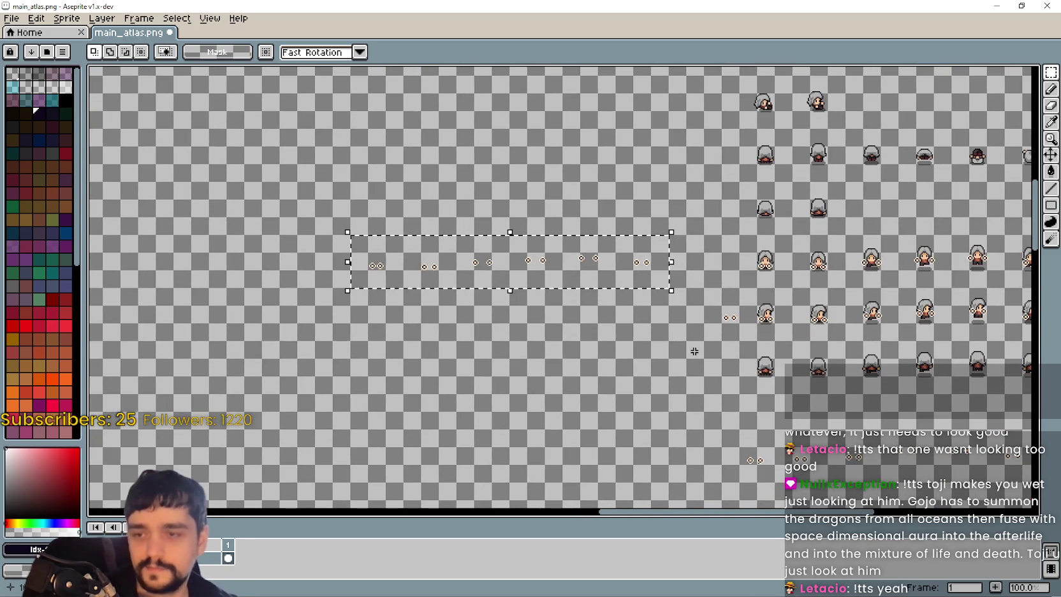
pyautogui.moveTo(502, 264); pyautogui.dragTo(502, 320)
pyautogui.press('Return')
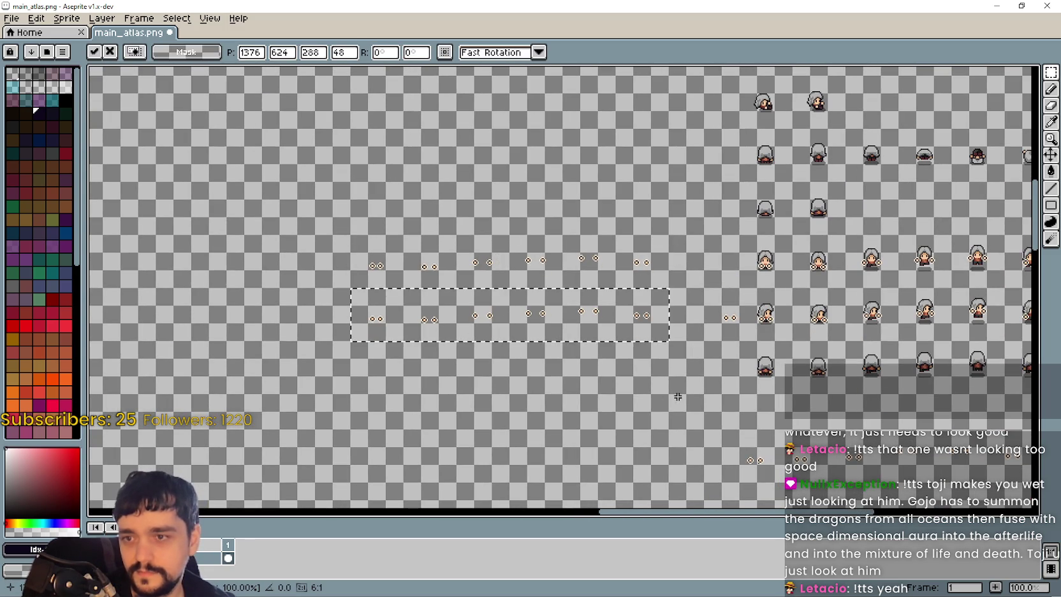
pyautogui.hotkey('ctrl', 'd')
# - Select the back-facing player sprite row and paste a copy of it
pyautogui.hscroll(10, 550, 296)
pyautogui.scroll(-4, 549, 296)
pyautogui.scroll(1, 494, 278)
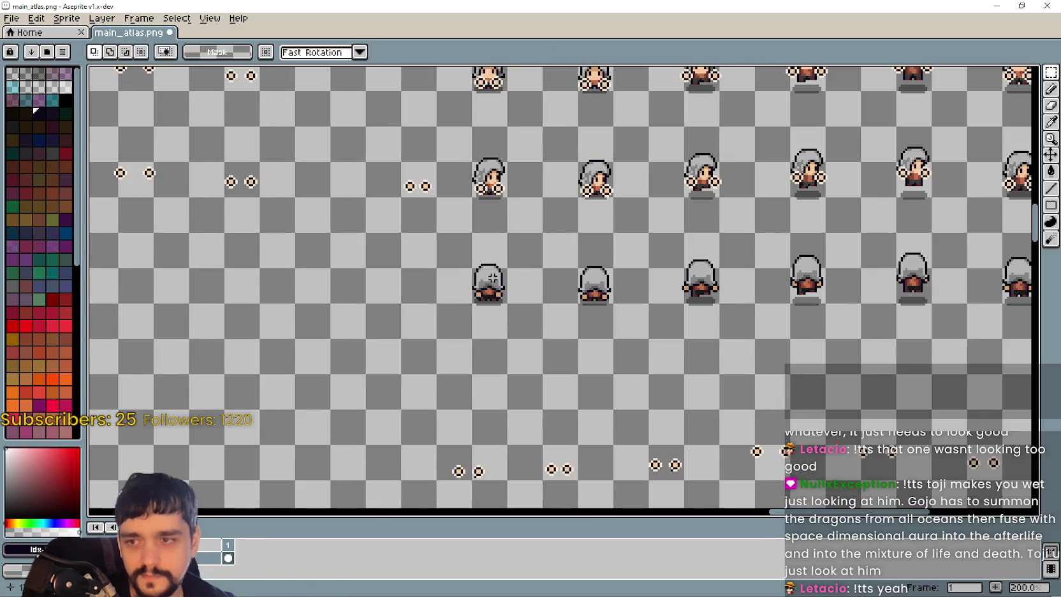
pyautogui.moveTo(436, 340)
pyautogui.mouseDown()
pyautogui.moveTo(1027, 268)
pyautogui.moveTo(1027, 232)
pyautogui.moveTo(985, 230)
pyautogui.mouseUp()
pyautogui.hscroll(-4, 497, 331)
pyautogui.hscroll(-10, 687, 356)
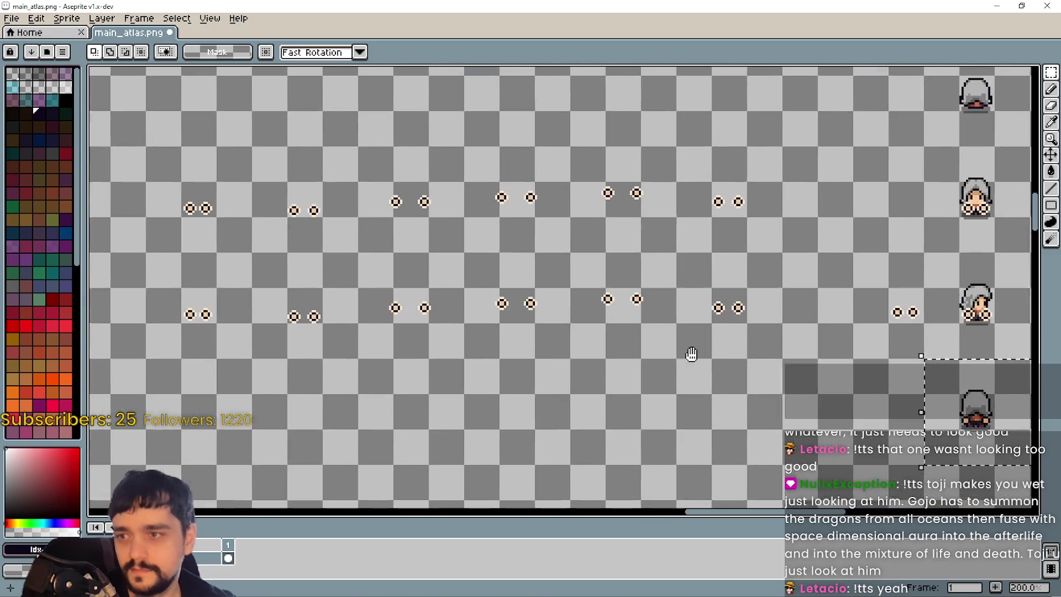
pyautogui.scroll(1, 415, 340)
pyautogui.hscroll(-2, 478, 336)
pyautogui.hotkey('ctrl', 'v')
pyautogui.scroll(-1, 658, 379)
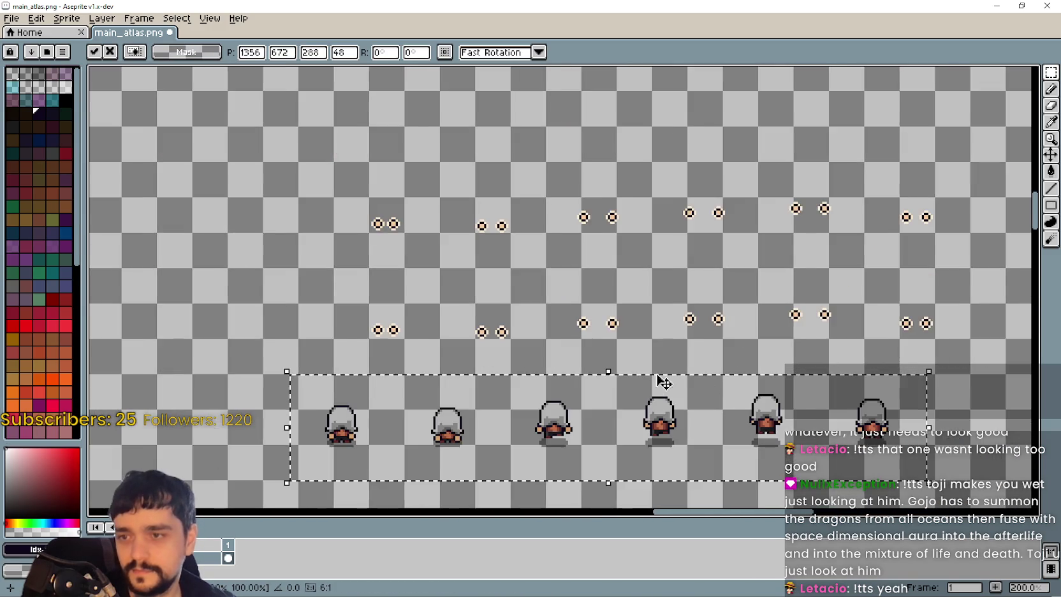
pyautogui.hscroll(2, 526, 392)
# - Move the pasted back-facing row under the hand rows, checking the neighbouring sprites
pyautogui.moveTo(525, 392); pyautogui.dragTo(578, 289)
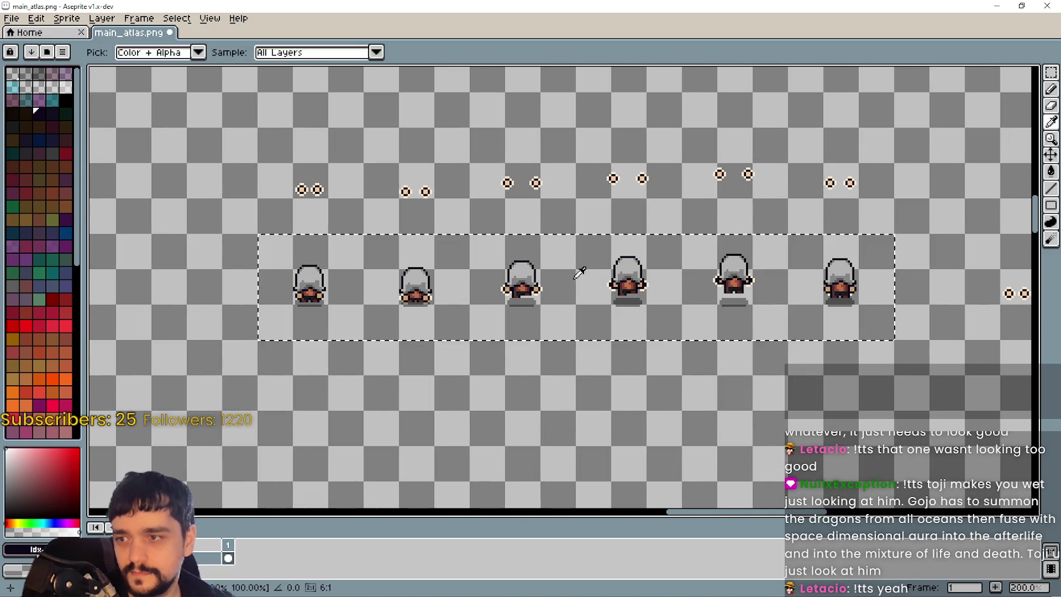
pyautogui.scroll(1, 445, 301)
pyautogui.scroll(2, 444, 300)
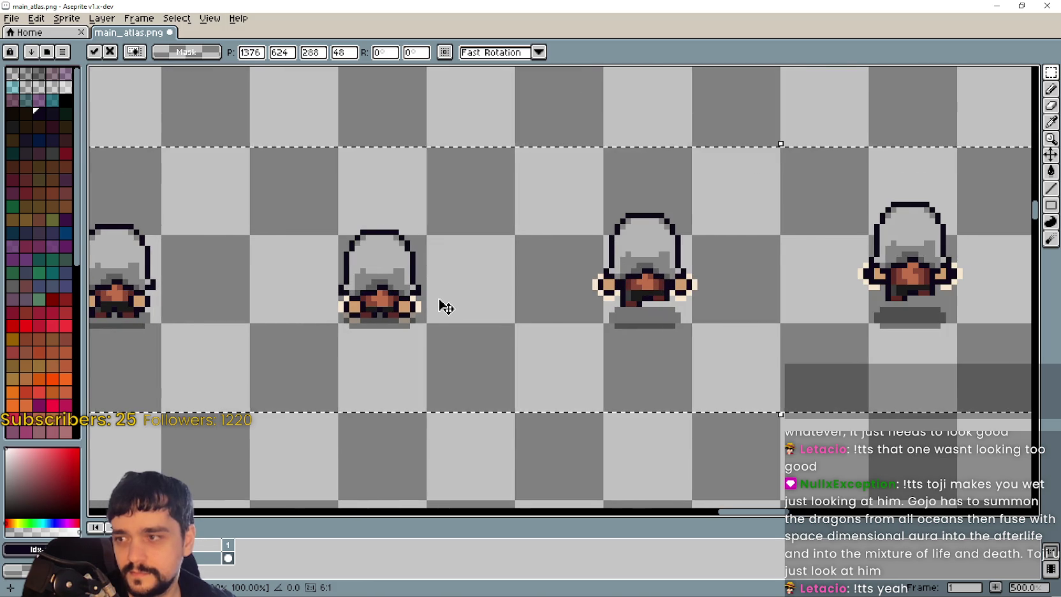
pyautogui.scroll(-1, 446, 303)
pyautogui.moveTo(877, 316); pyautogui.dragTo(687, 351)
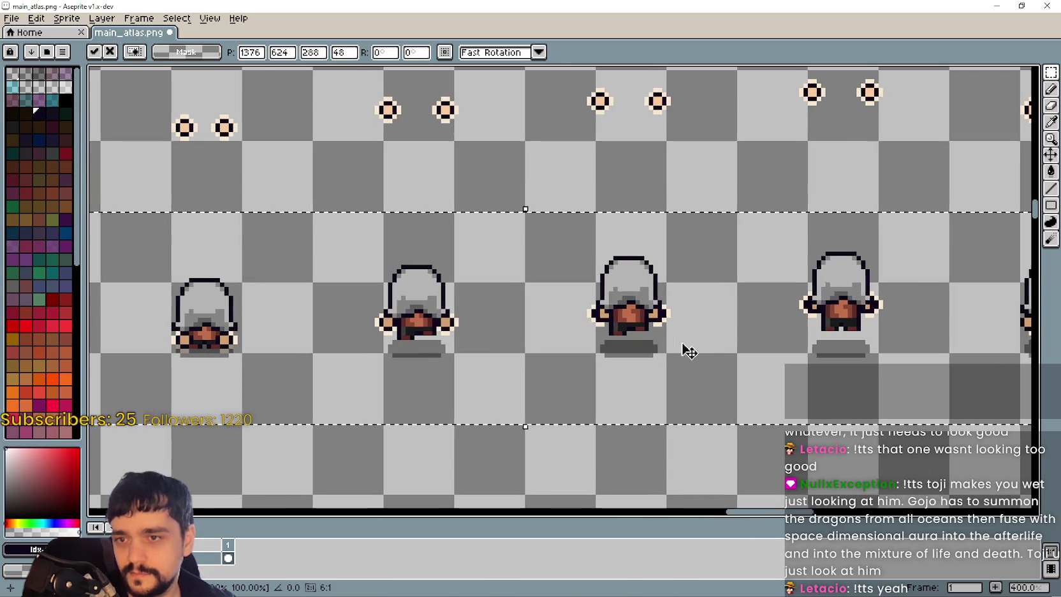
pyautogui.scroll(3, 644, 319)
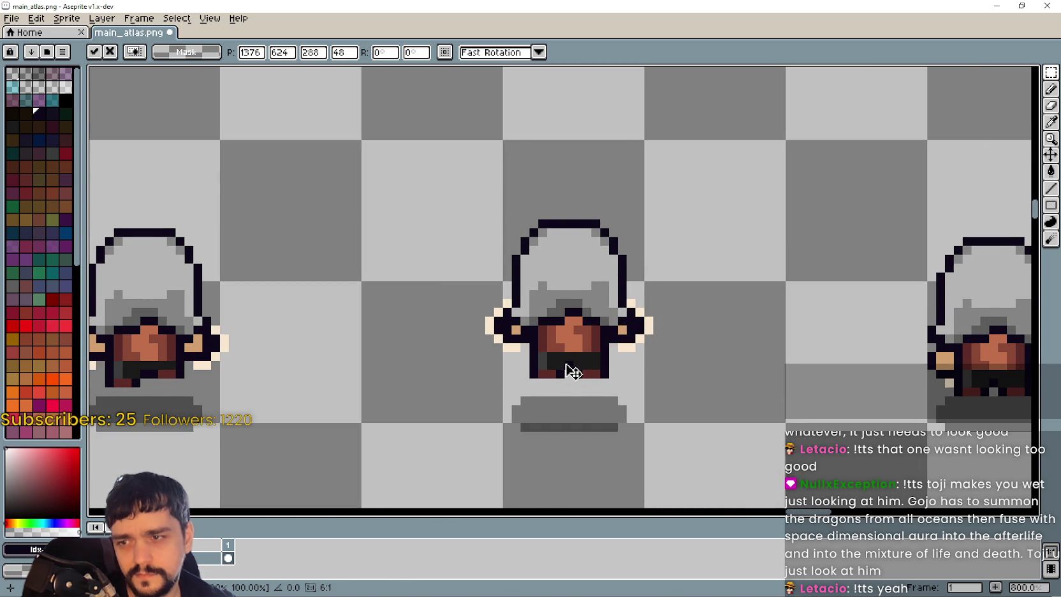
pyautogui.scroll(-2, 572, 370)
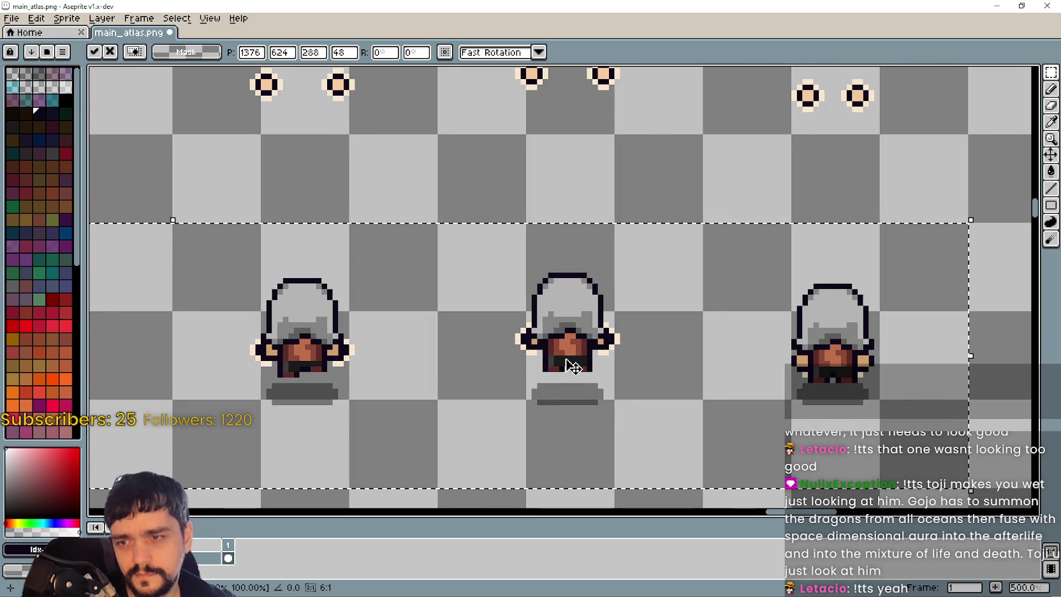
pyautogui.scroll(-1, 572, 366)
pyautogui.scroll(2, 572, 366)
pyautogui.scroll(-1, 573, 364)
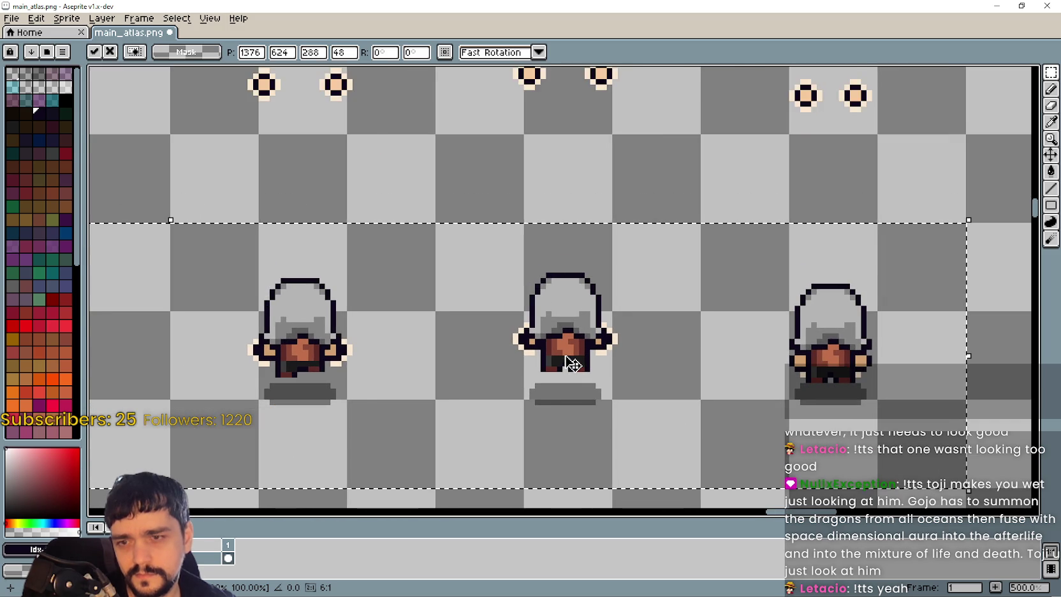
pyautogui.scroll(-1, 572, 365)
pyautogui.scroll(2, 572, 365)
pyautogui.scroll(-3, 668, 365)
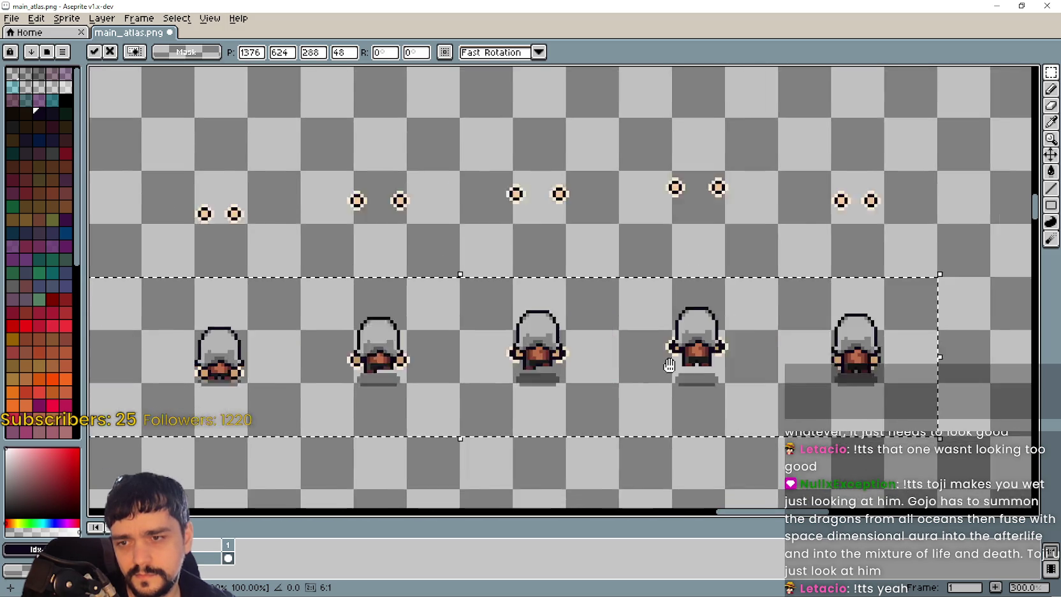
pyautogui.scroll(2, 584, 372)
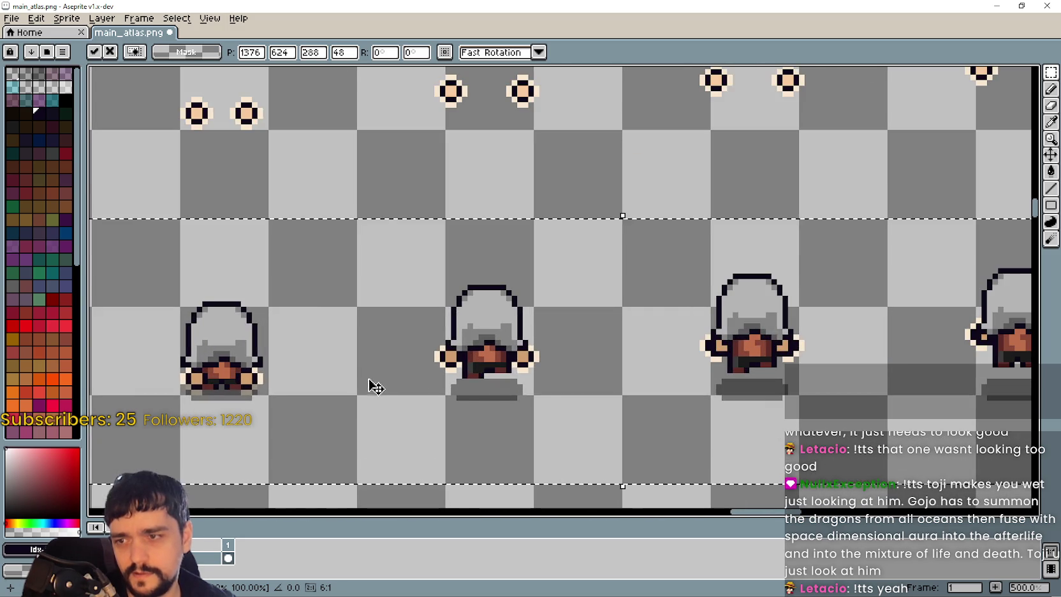
# - Nudge the pasted row down a few pixels until it aligns under the hands
pyautogui.moveTo(377, 387); pyautogui.dragTo(463, 395)
pyautogui.scroll(-3, 463, 396)
pyautogui.scroll(1, 463, 395)
pyautogui.scroll(3, 467, 399)
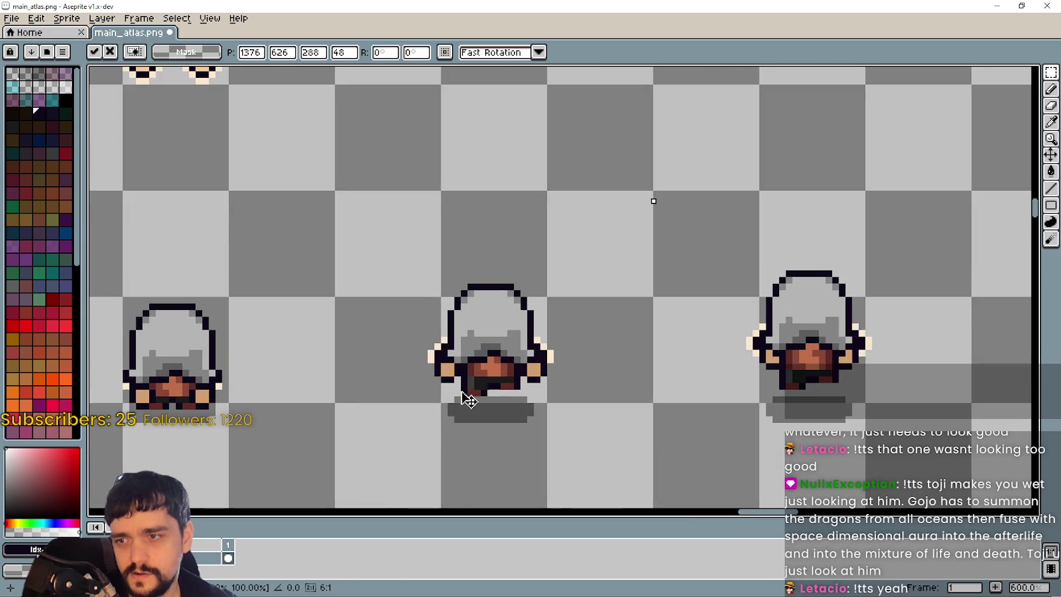
pyautogui.scroll(-2, 469, 400)
pyautogui.moveTo(462, 379)
pyautogui.mouseDown()
pyautogui.moveTo(474, 434)
pyautogui.moveTo(464, 232)
pyautogui.moveTo(434, 378)
pyautogui.moveTo(375, 309)
pyautogui.mouseUp()
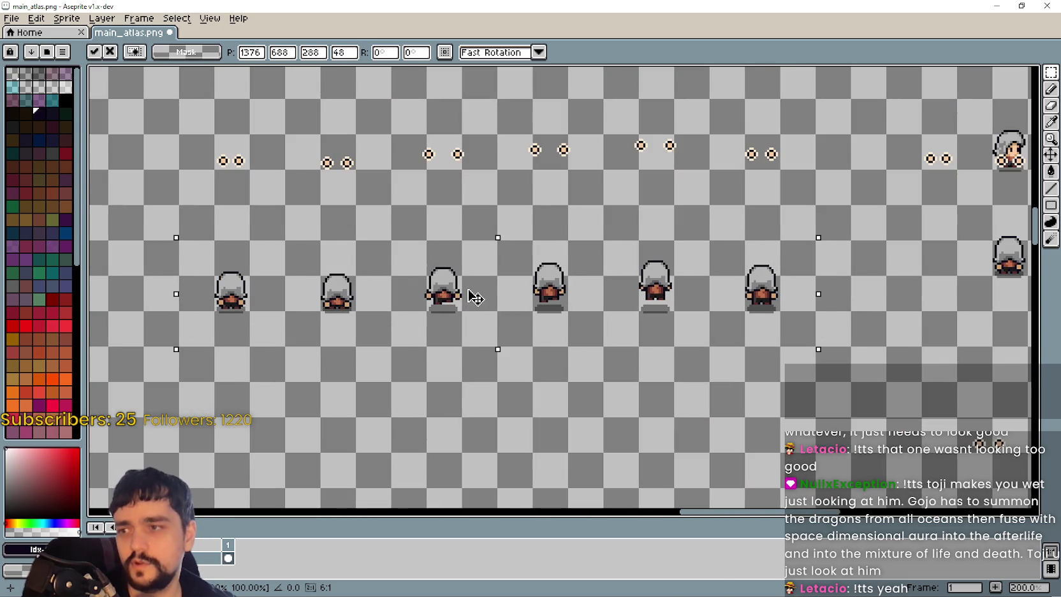
pyautogui.moveTo(466, 294)
pyautogui.mouseDown()
pyautogui.moveTo(473, 254)
pyautogui.moveTo(462, 308)
pyautogui.moveTo(463, 277)
pyautogui.mouseUp()
# - Commit the pasted row and delete the left hand from the back-facing sprite
pyautogui.click(331, 372)
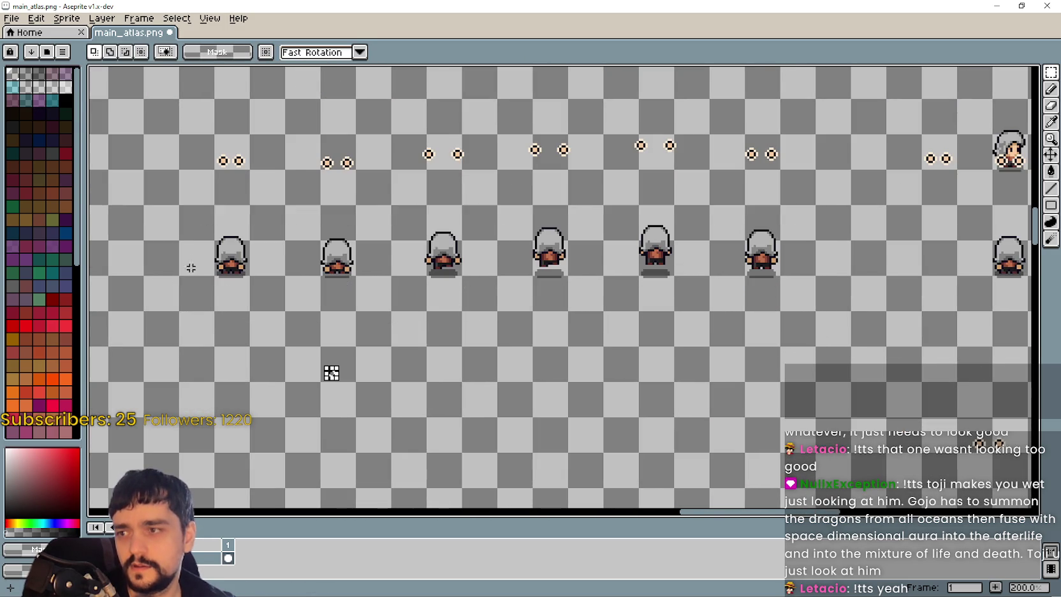
pyautogui.scroll(10, 278, 286)
pyautogui.scroll(-5, 278, 286)
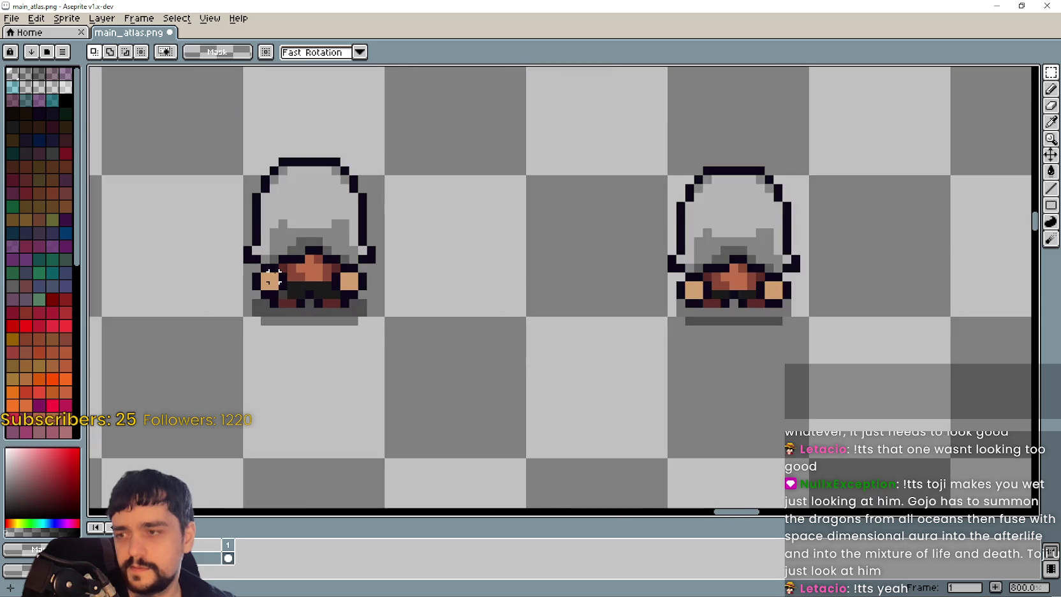
pyautogui.scroll(5, 287, 277)
pyautogui.moveTo(266, 256)
pyautogui.mouseDown()
pyautogui.moveTo(223, 258)
pyautogui.moveTo(169, 318)
pyautogui.moveTo(169, 344)
pyautogui.mouseUp()
pyautogui.press('Delete')
pyautogui.hotkey('ctrl', 'd')
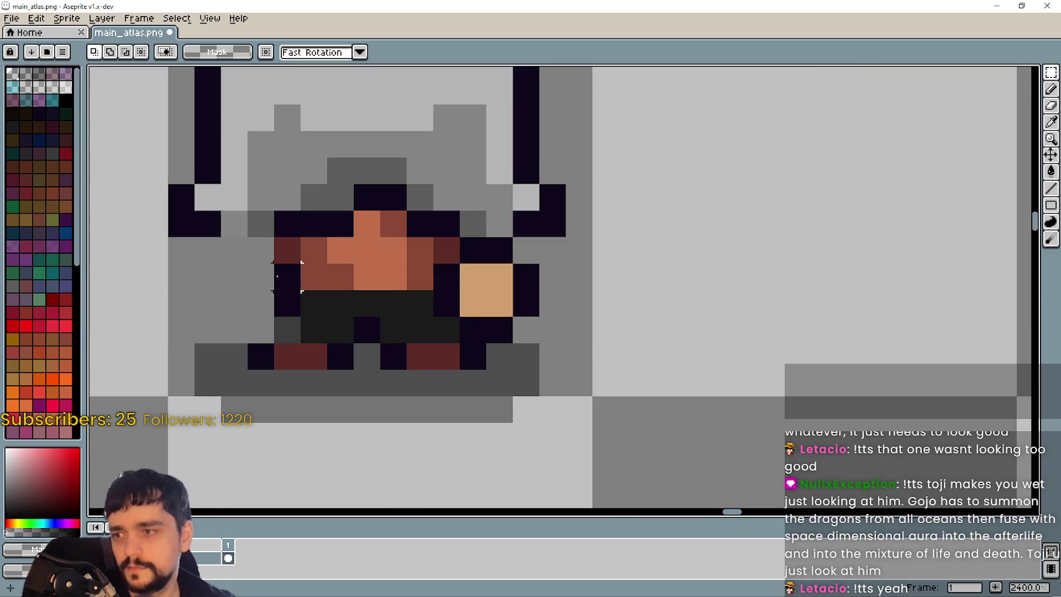
# - Shift the dark outline pixels one pixel left and stretch them up one pixel
pyautogui.moveTo(279, 292); pyautogui.dragTo(265, 284)
pyautogui.hotkey('ctrl', 'd')
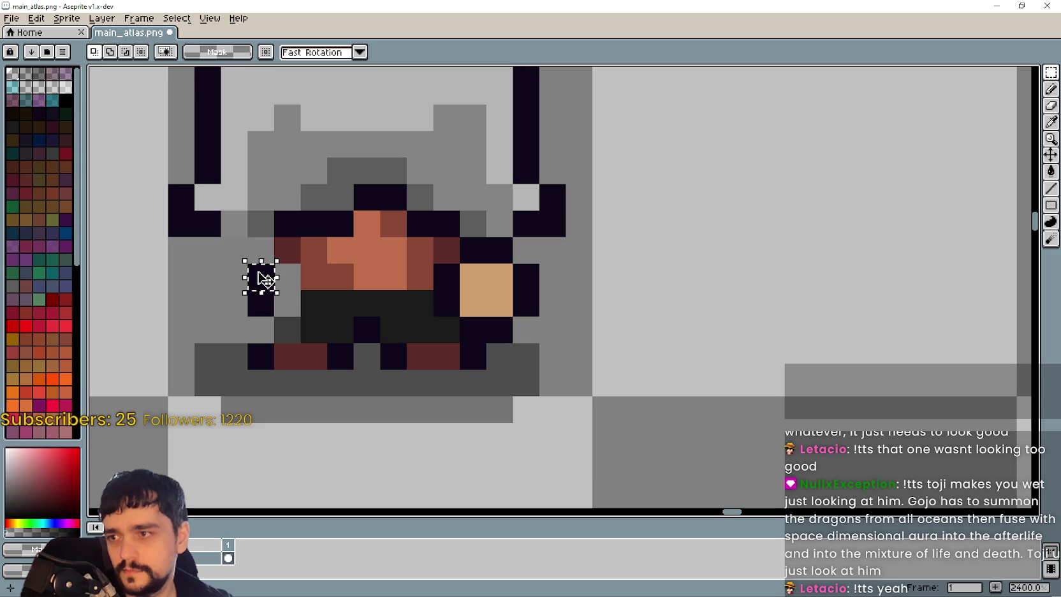
pyautogui.moveTo(274, 222); pyautogui.dragTo(277, 208)
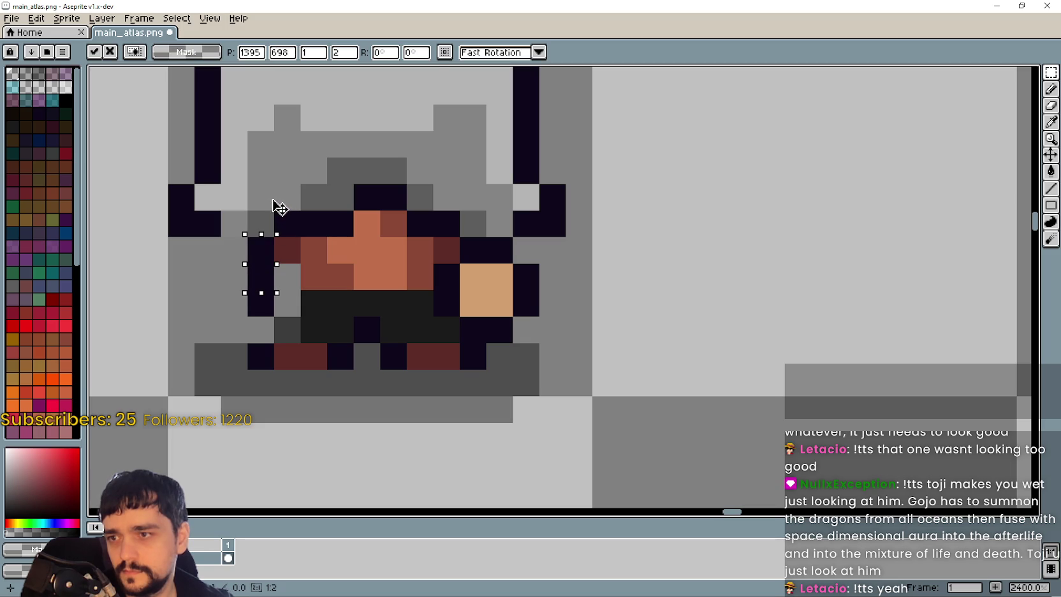
pyautogui.click(328, 315)
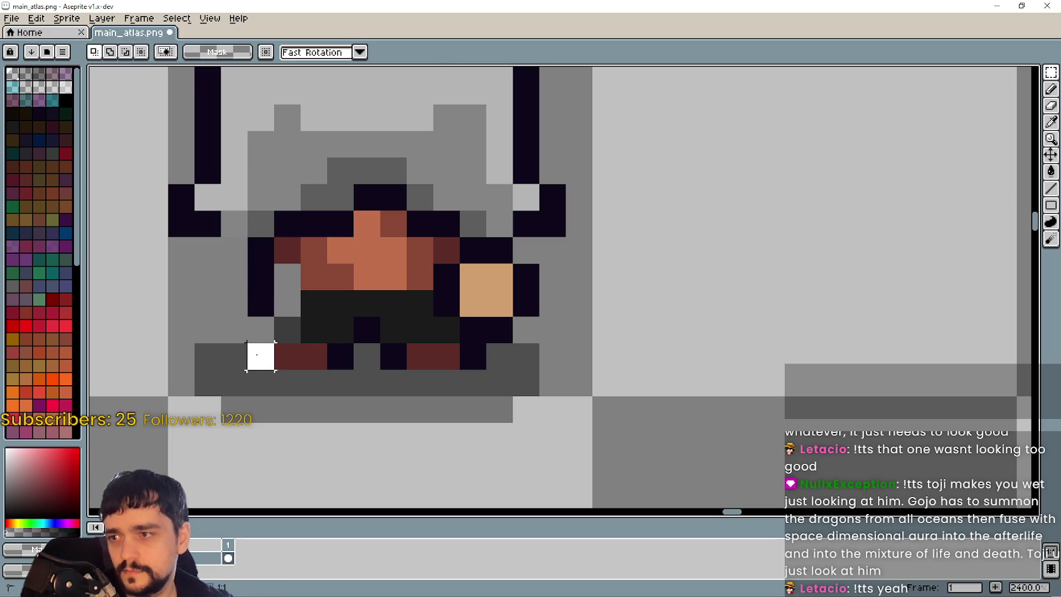
pyautogui.moveTo(249, 344)
pyautogui.mouseDown()
pyautogui.moveTo(273, 369)
pyautogui.moveTo(268, 301)
pyautogui.mouseUp()
pyautogui.click(332, 308)
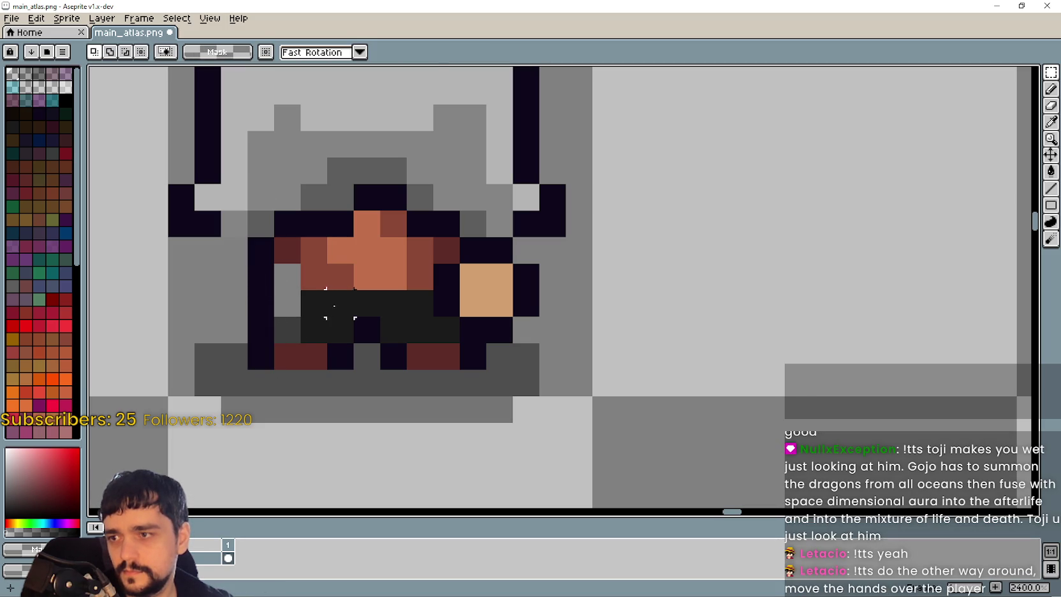
# - Widen a body pixel row and stretch the dark-red pixel down over the grey one
pyautogui.moveTo(341, 303)
pyautogui.mouseDown()
pyautogui.moveTo(254, 308)
pyautogui.moveTo(274, 305)
pyautogui.mouseUp()
pyautogui.click(314, 331)
pyautogui.click(287, 250)
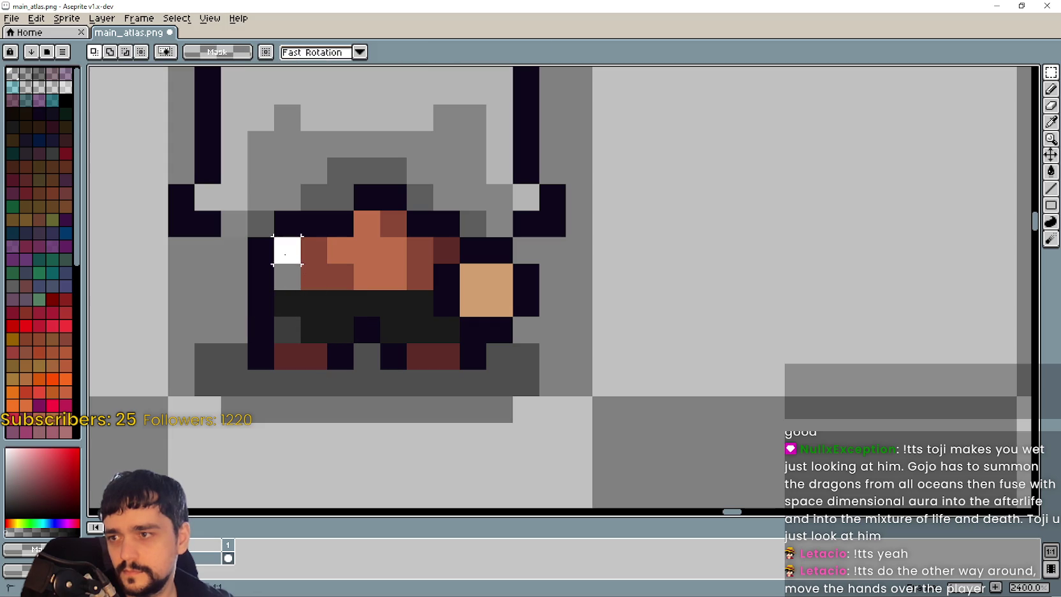
pyautogui.moveTo(288, 264); pyautogui.dragTo(288, 292)
pyautogui.click(375, 297)
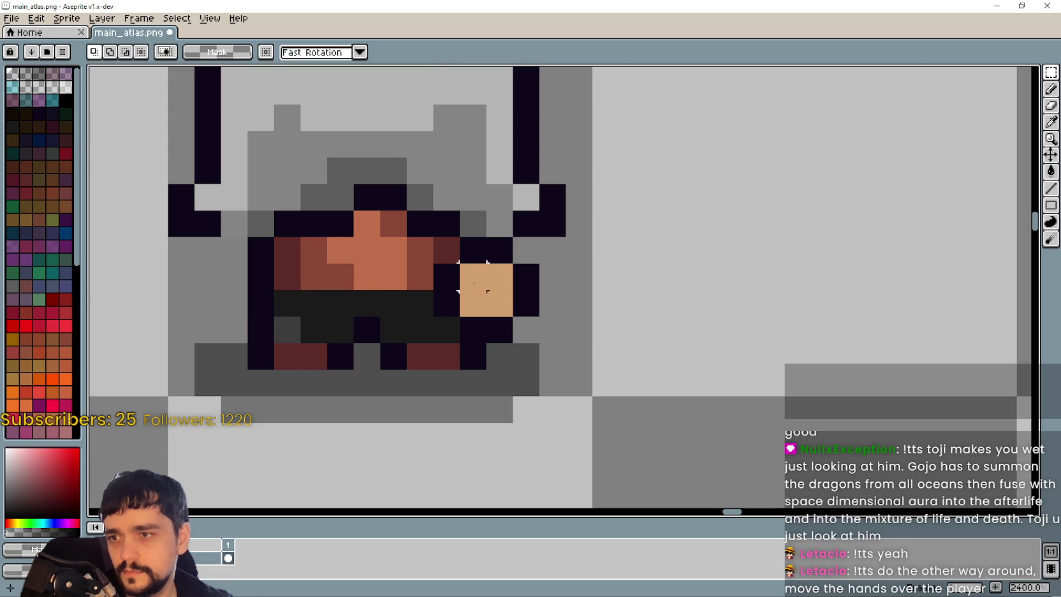
# - Erase the right hand beside the face and shift the outline column one pixel right
pyautogui.moveTo(460, 238); pyautogui.dragTo(512, 343)
pyautogui.press('Delete')
pyautogui.moveTo(435, 264)
pyautogui.mouseDown()
pyautogui.moveTo(454, 297)
pyautogui.moveTo(474, 293)
pyautogui.moveTo(468, 303)
pyautogui.mouseUp()
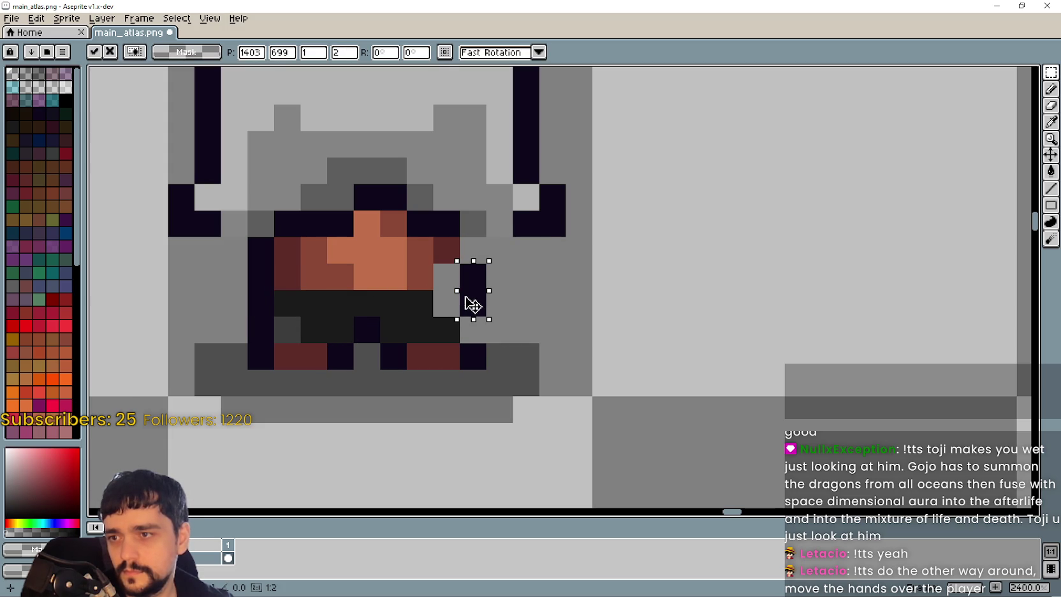
pyautogui.click(525, 303)
pyautogui.moveTo(462, 265)
pyautogui.mouseDown()
pyautogui.moveTo(485, 287)
pyautogui.moveTo(473, 351)
pyautogui.mouseUp()
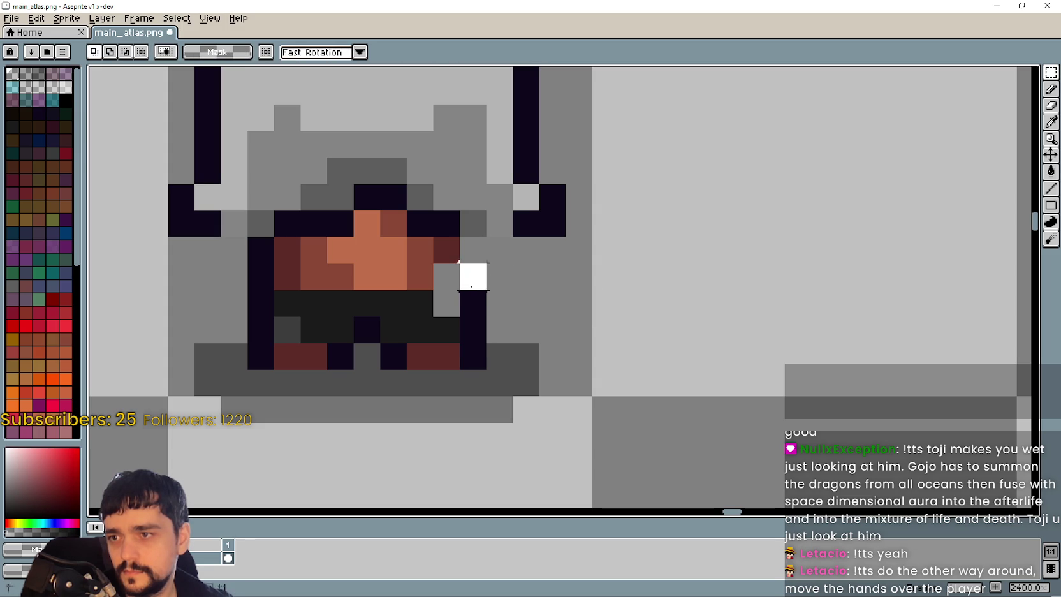
pyautogui.hotkey('ctrl', 'z')
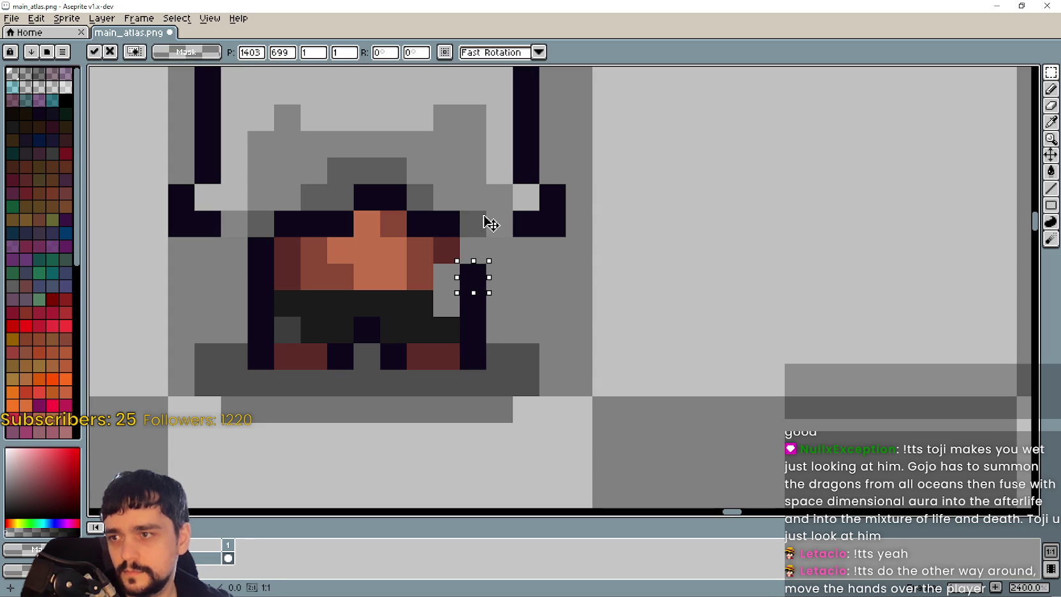
# - Move a dark outline pixel up and the reddish-brown pixel one up and right
pyautogui.moveTo(488, 223)
pyautogui.mouseDown()
pyautogui.moveTo(493, 185)
pyautogui.moveTo(483, 220)
pyautogui.moveTo(491, 214)
pyautogui.mouseUp()
pyautogui.press('Return')
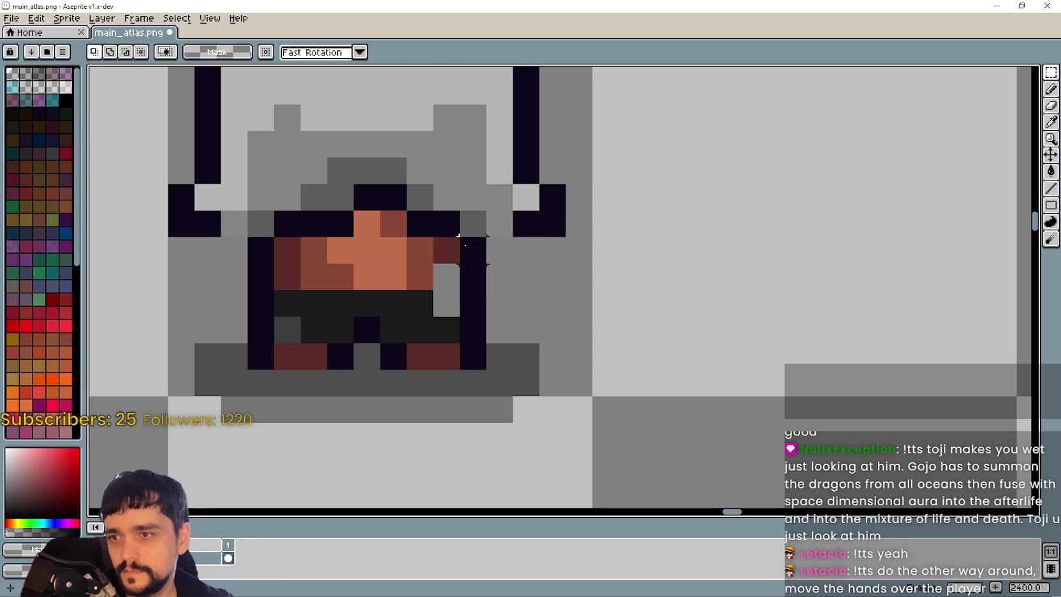
pyautogui.moveTo(407, 264); pyautogui.dragTo(432, 289)
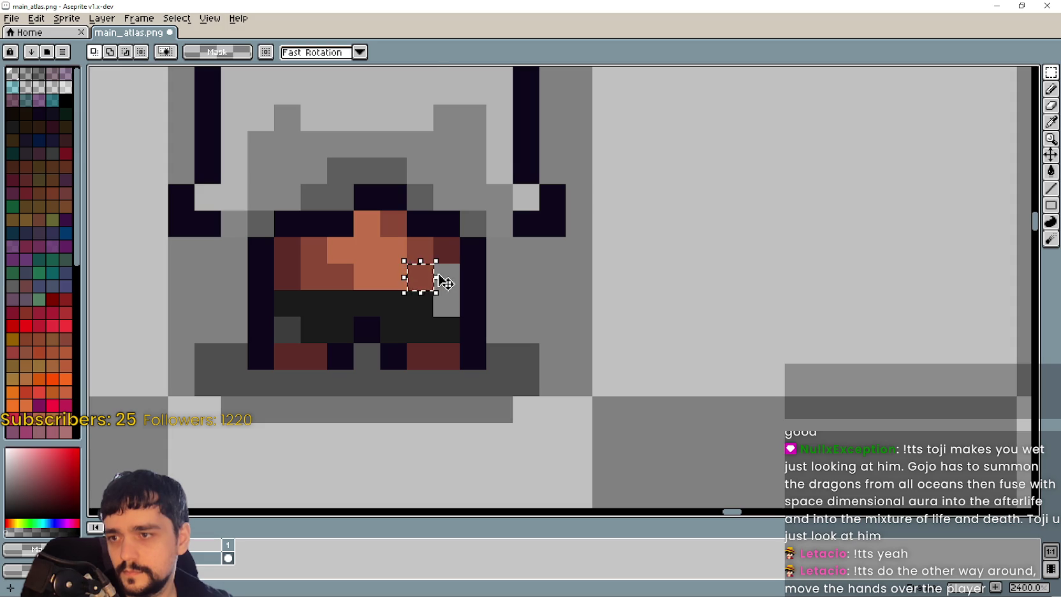
pyautogui.click(445, 282)
pyautogui.moveTo(421, 280); pyautogui.dragTo(448, 255)
pyautogui.click(446, 301)
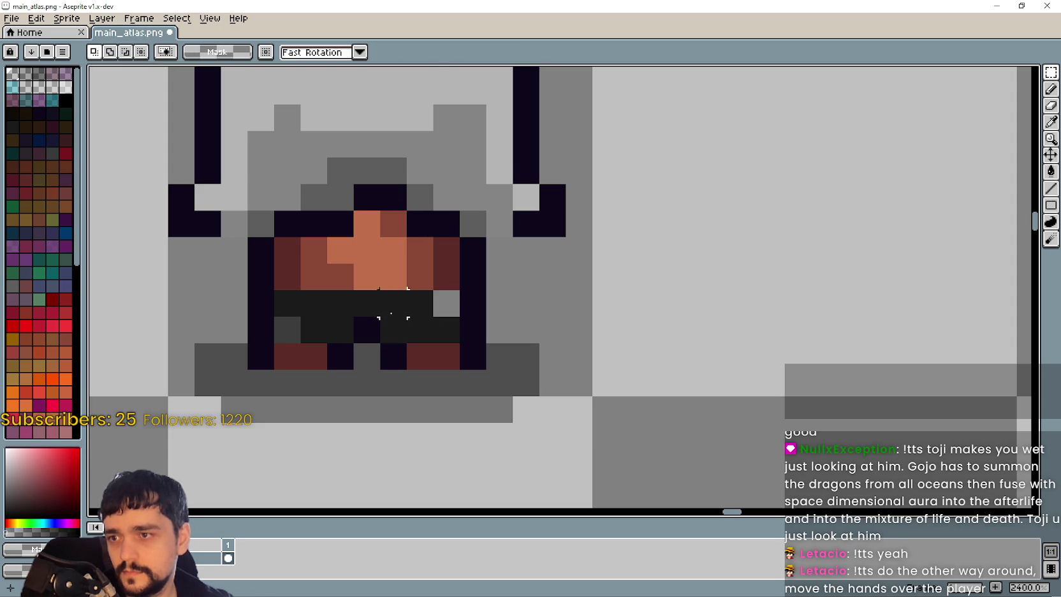
pyautogui.moveTo(380, 290)
pyautogui.mouseDown()
pyautogui.moveTo(434, 315)
pyautogui.moveTo(459, 303)
pyautogui.mouseUp()
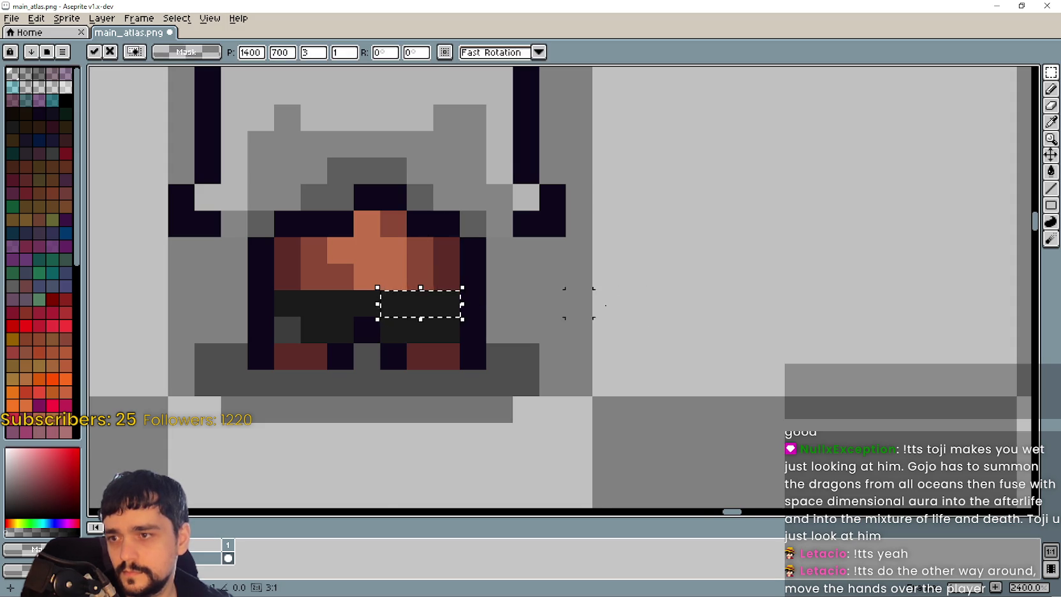
pyautogui.scroll(-5, 608, 318)
pyautogui.moveTo(678, 316); pyautogui.dragTo(479, 315)
# - Sample the dark outline colour from the sprite and return to the single-pixel pencil
pyautogui.scroll(3, 418, 287)
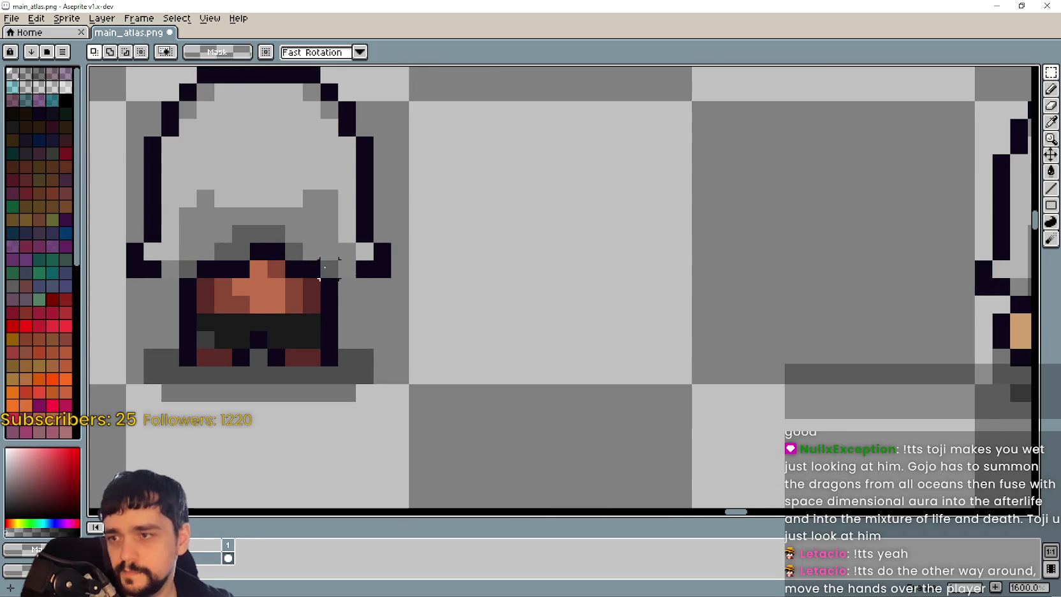
pyautogui.click(1053, 128)
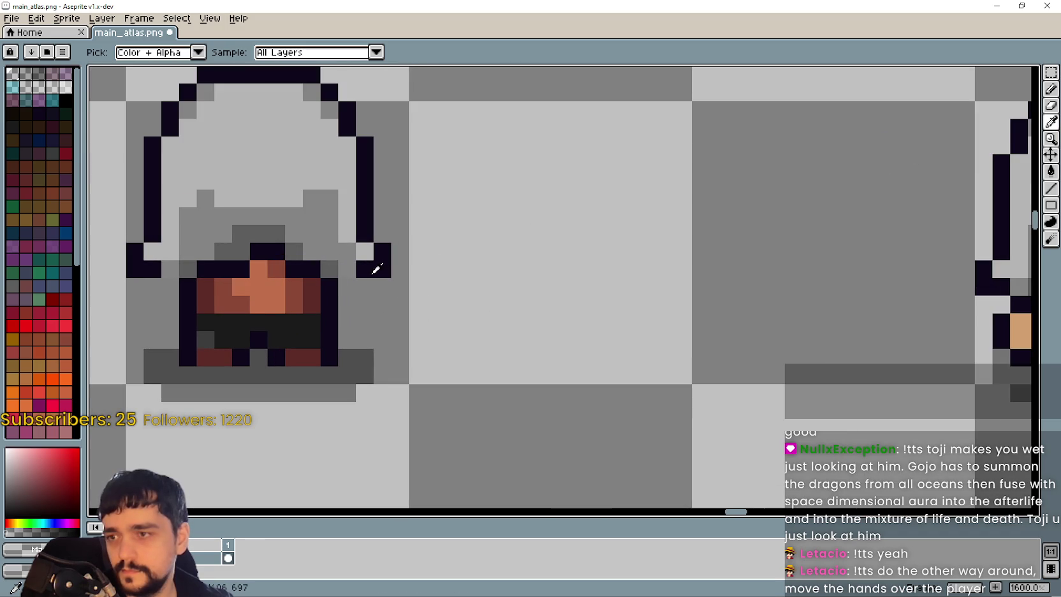
pyautogui.click(374, 273)
pyautogui.click(1051, 89)
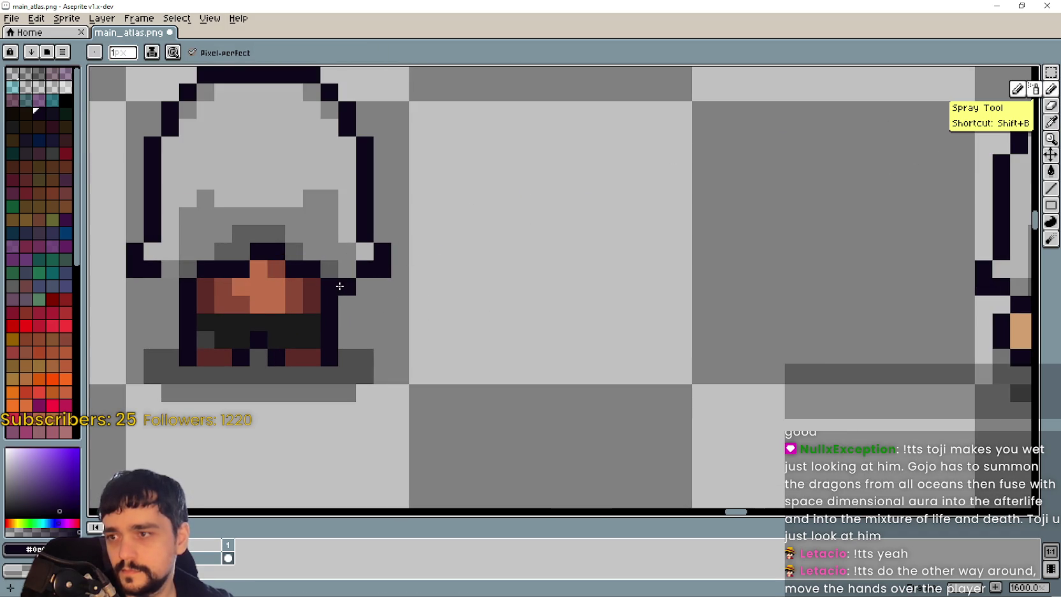
pyautogui.moveTo(219, 302); pyautogui.dragTo(535, 294)
pyautogui.scroll(-3, 485, 287)
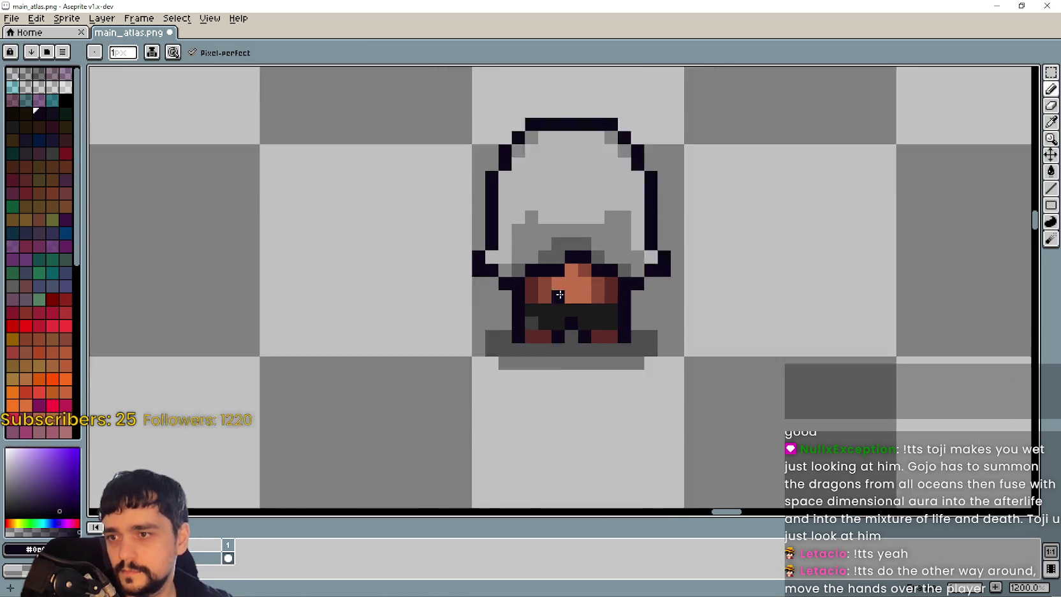
pyautogui.scroll(1, 540, 303)
pyautogui.scroll(-2, 472, 328)
pyautogui.scroll(-2, 472, 327)
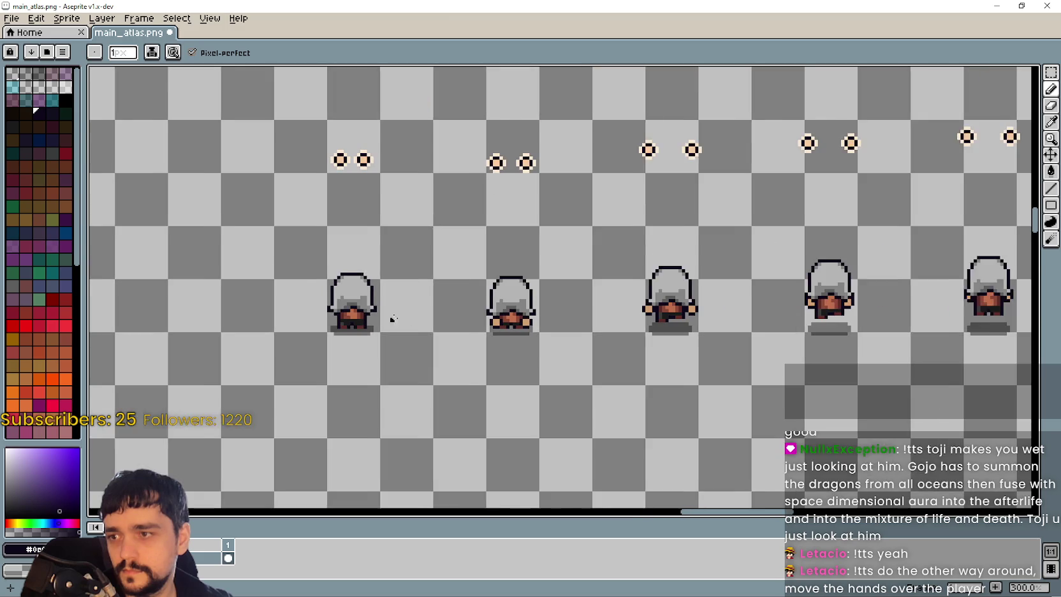
# - Select the first back-facing sprite's cell and paste a copy of it
pyautogui.click(1051, 72)
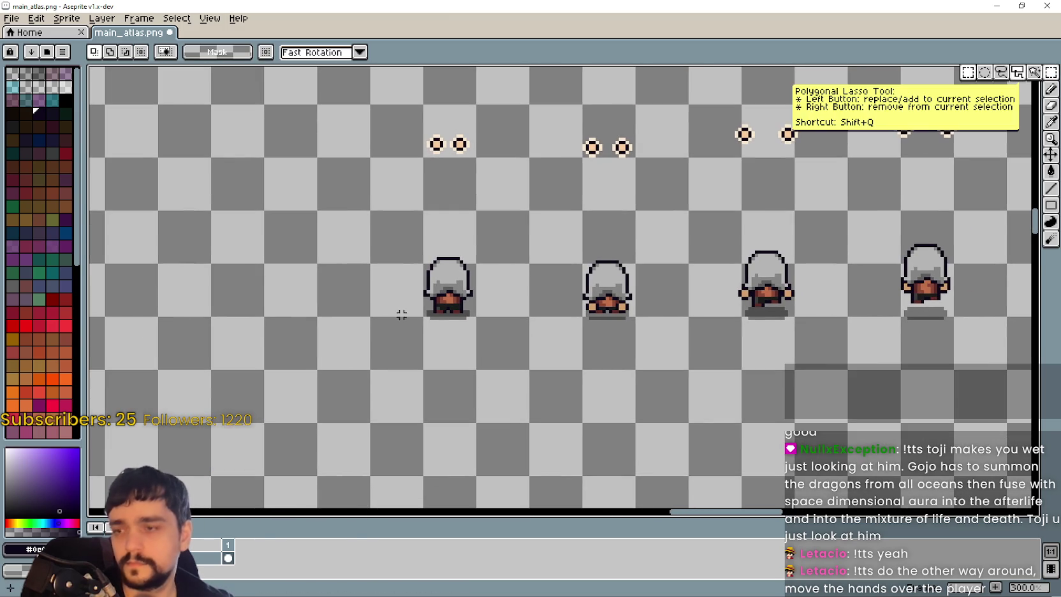
pyautogui.moveTo(391, 315); pyautogui.dragTo(491, 256)
pyautogui.click(388, 358)
pyautogui.moveTo(388, 359); pyautogui.dragTo(504, 252)
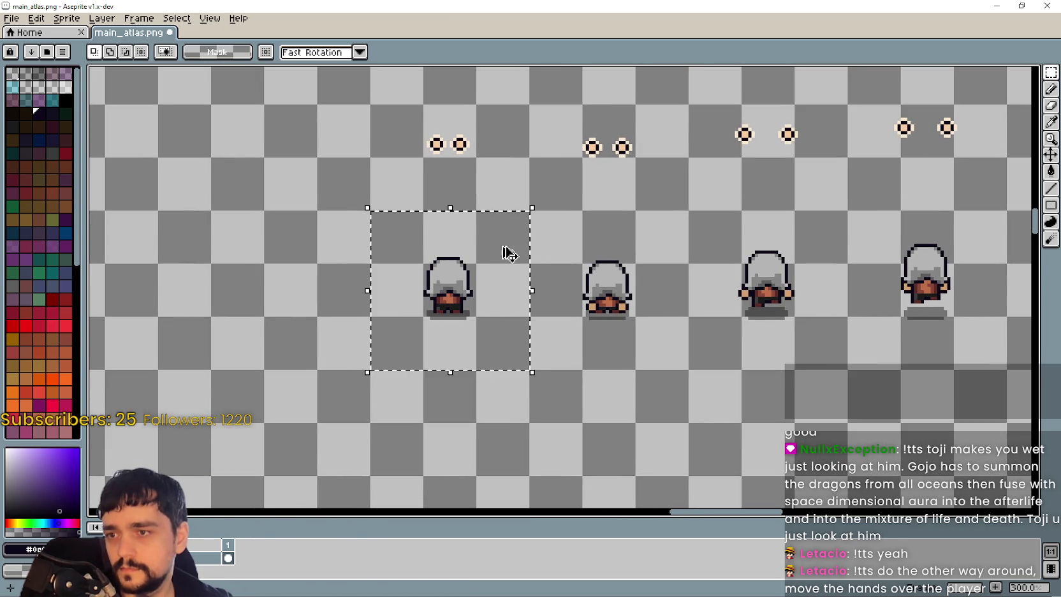
pyautogui.scroll(3, 477, 253)
pyautogui.hotkey('ctrl', 'c')
pyautogui.hotkey('ctrl', 'v')
# - Move the pasted copy up into the hand-sprite row and drop it there
pyautogui.moveTo(474, 379)
pyautogui.mouseDown()
pyautogui.moveTo(500, 237)
pyautogui.moveTo(465, 286)
pyautogui.moveTo(481, 316)
pyautogui.moveTo(478, 265)
pyautogui.mouseUp()
pyautogui.scroll(7, 501, 237)
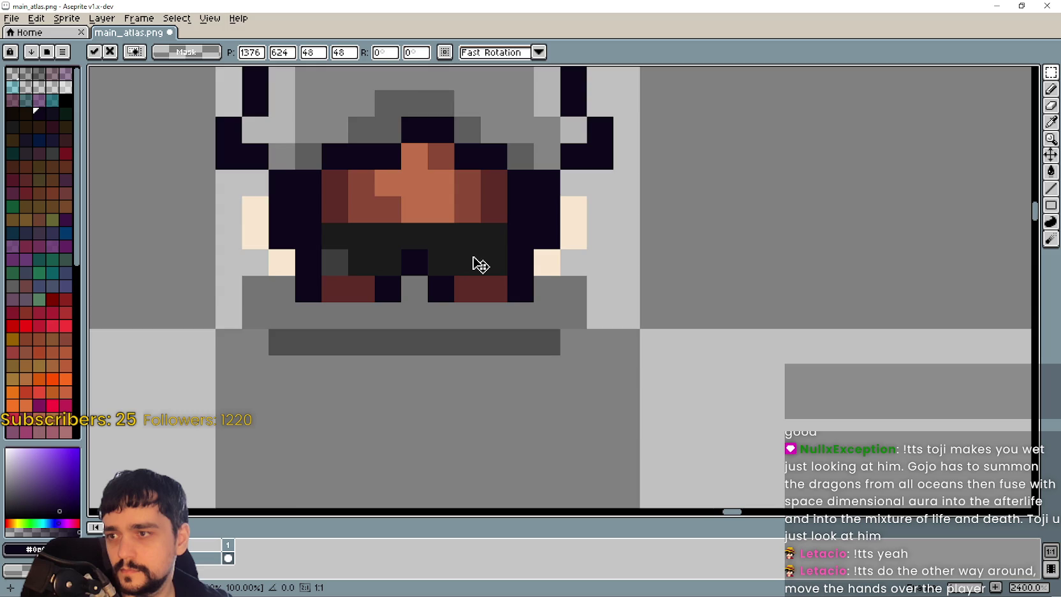
pyautogui.scroll(-6, 473, 265)
pyautogui.scroll(-2, 514, 298)
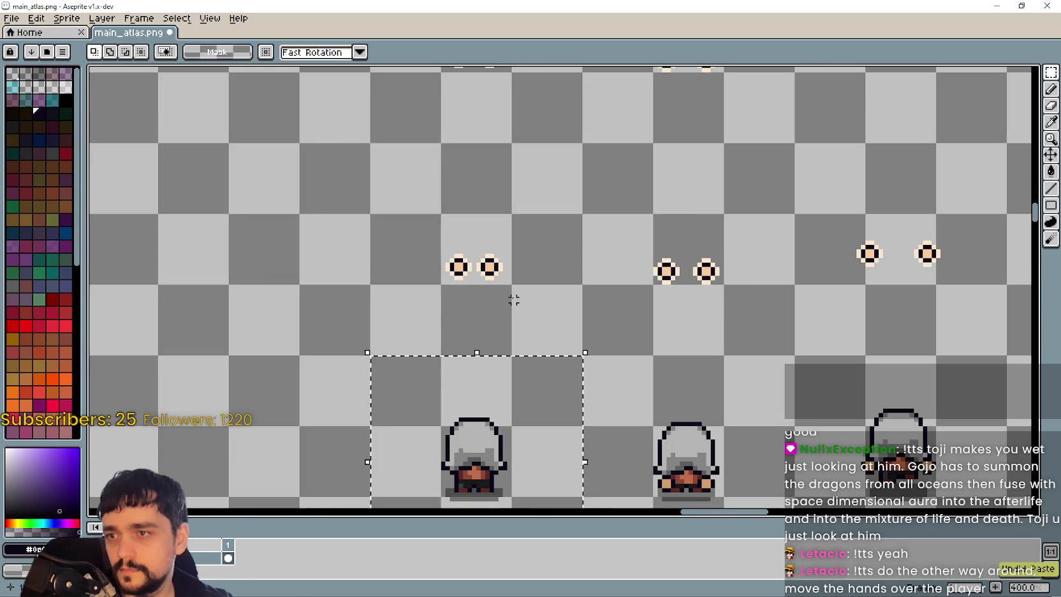
pyautogui.scroll(-2, 548, 268)
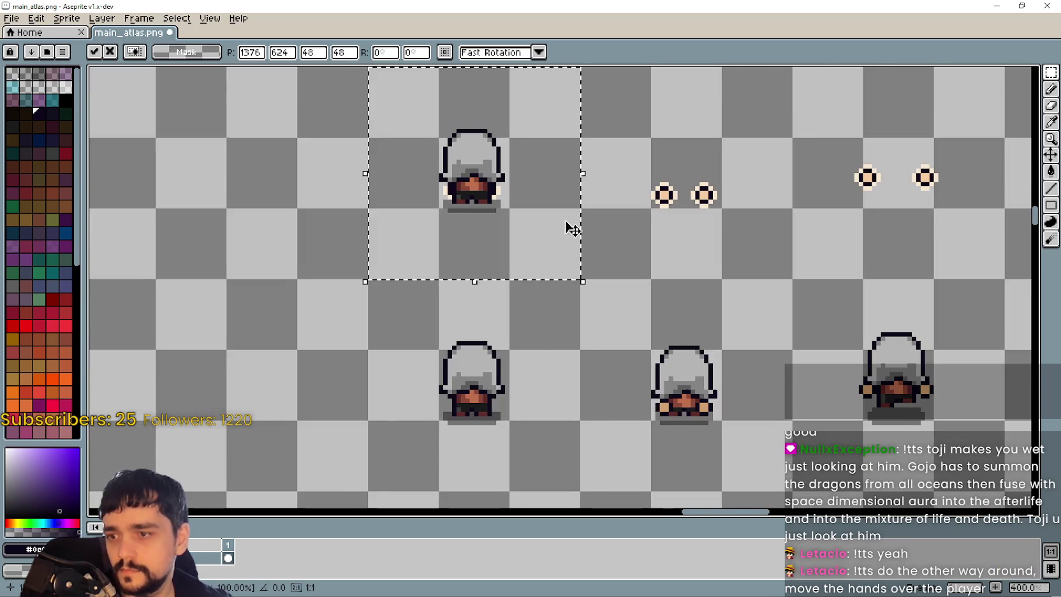
pyautogui.scroll(-1, 711, 262)
pyautogui.hscroll(3, 632, 319)
pyautogui.scroll(-2, 631, 338)
pyautogui.hscroll(3, 631, 338)
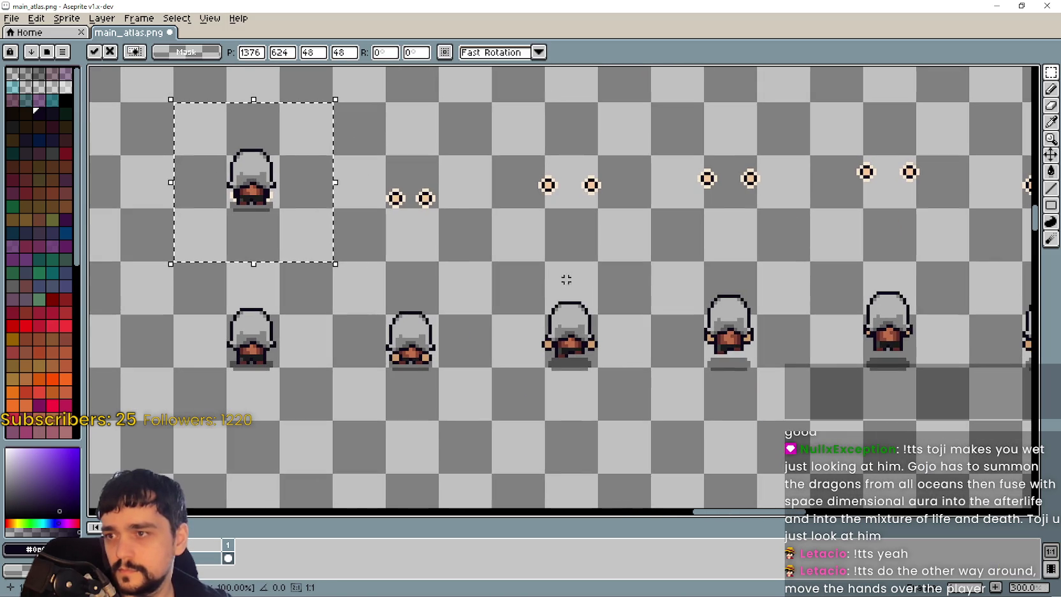
pyautogui.click(452, 358)
pyautogui.scroll(2, 368, 371)
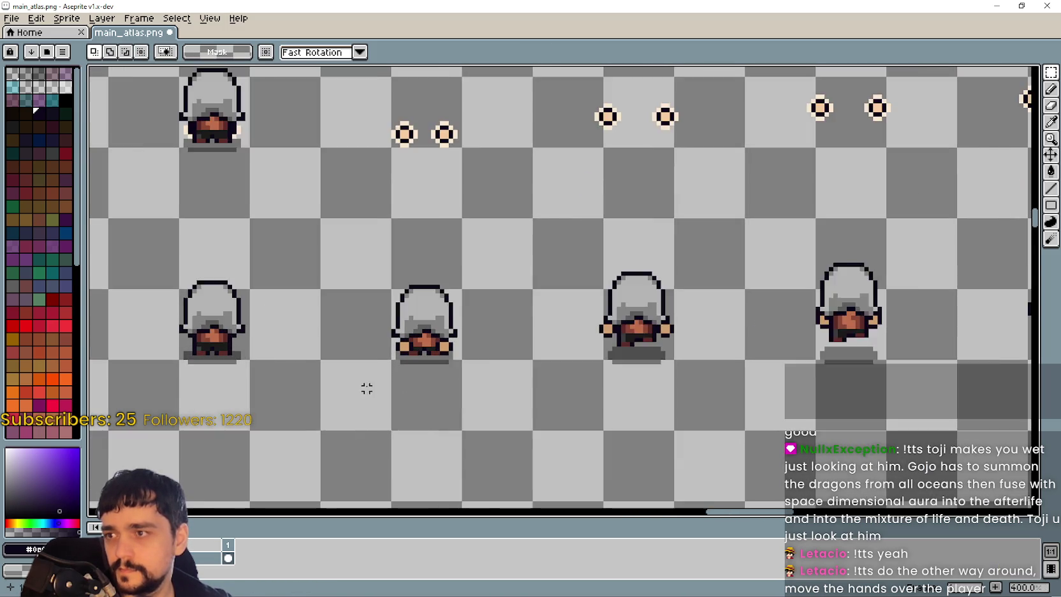
pyautogui.scroll(4, 378, 378)
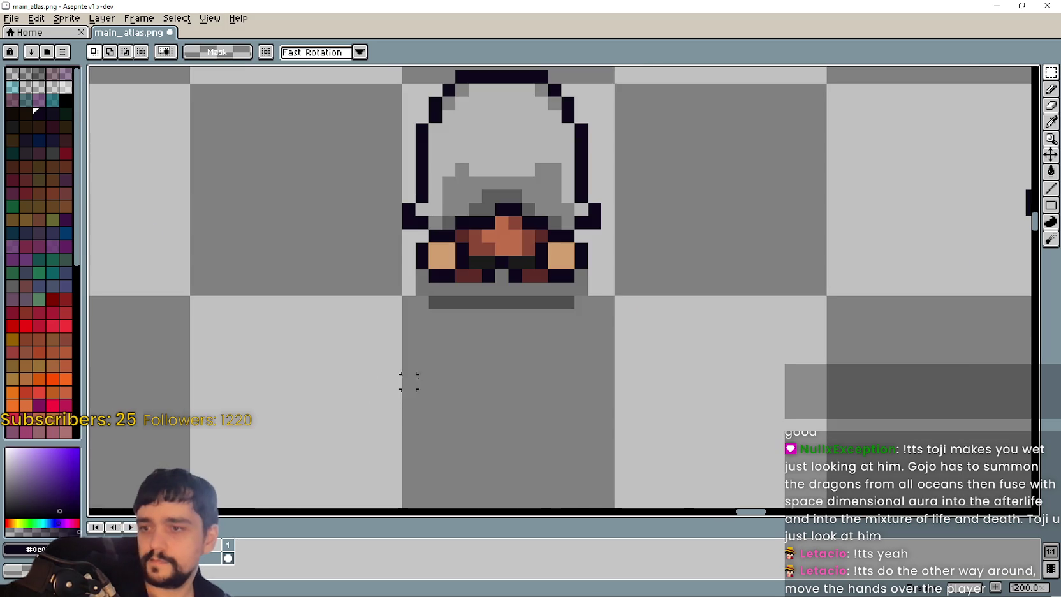
pyautogui.scroll(-4, 435, 341)
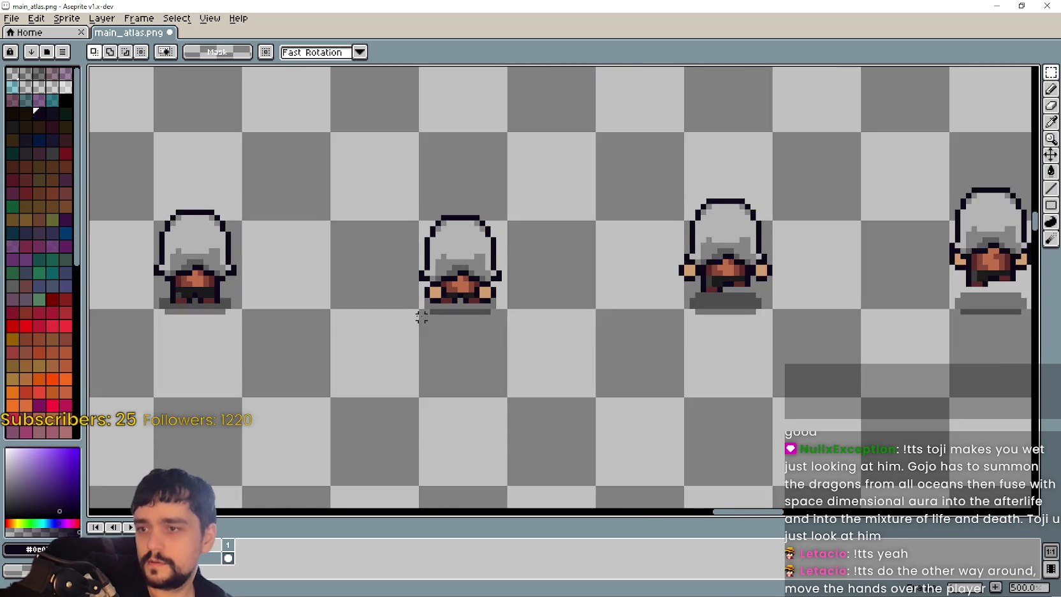
pyautogui.moveTo(422, 315); pyautogui.dragTo(502, 332)
pyautogui.scroll(2, 570, 327)
pyautogui.scroll(5, 569, 327)
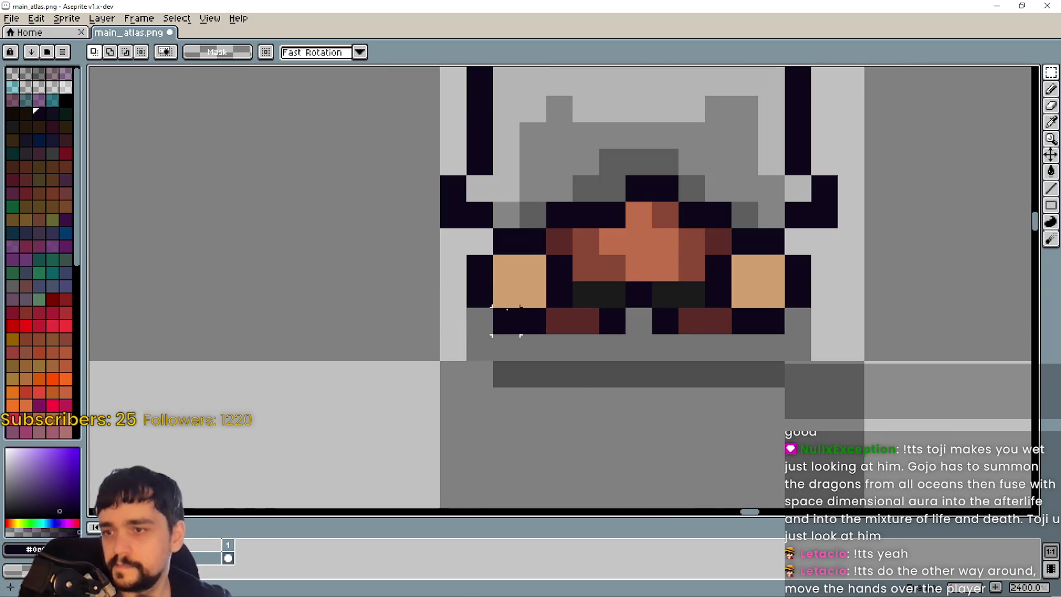
pyautogui.scroll(-2, 525, 315)
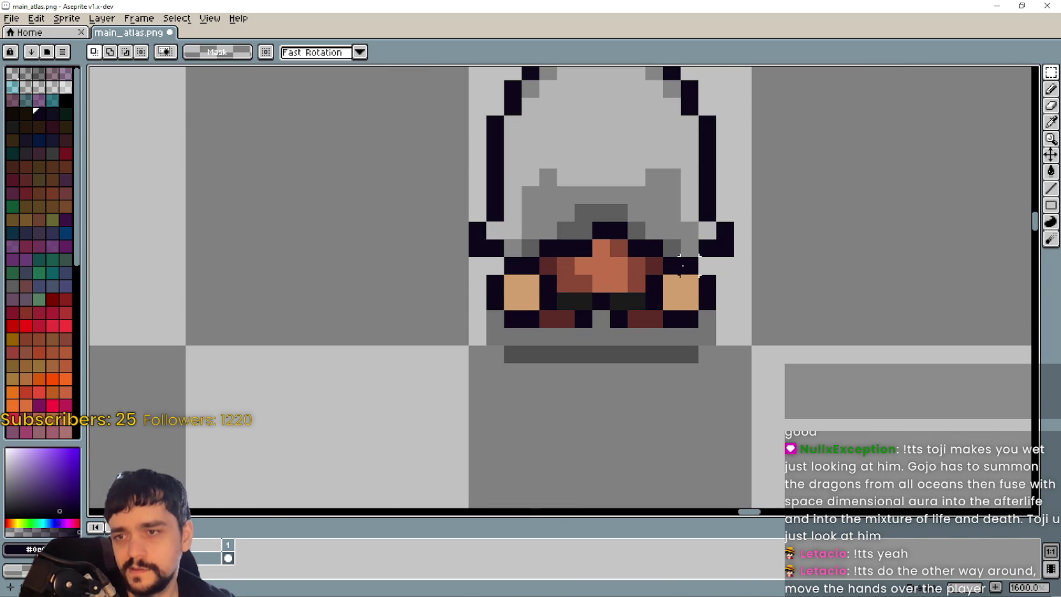
pyautogui.scroll(-4, 637, 287)
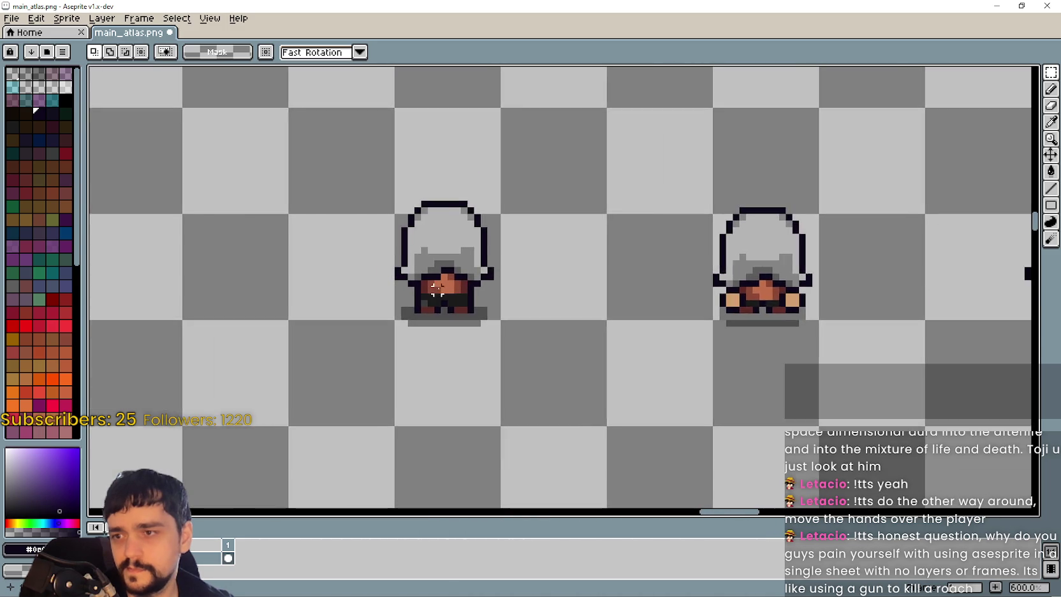
pyautogui.scroll(4, 438, 290)
pyautogui.scroll(-4, 365, 294)
pyautogui.scroll(4, 574, 287)
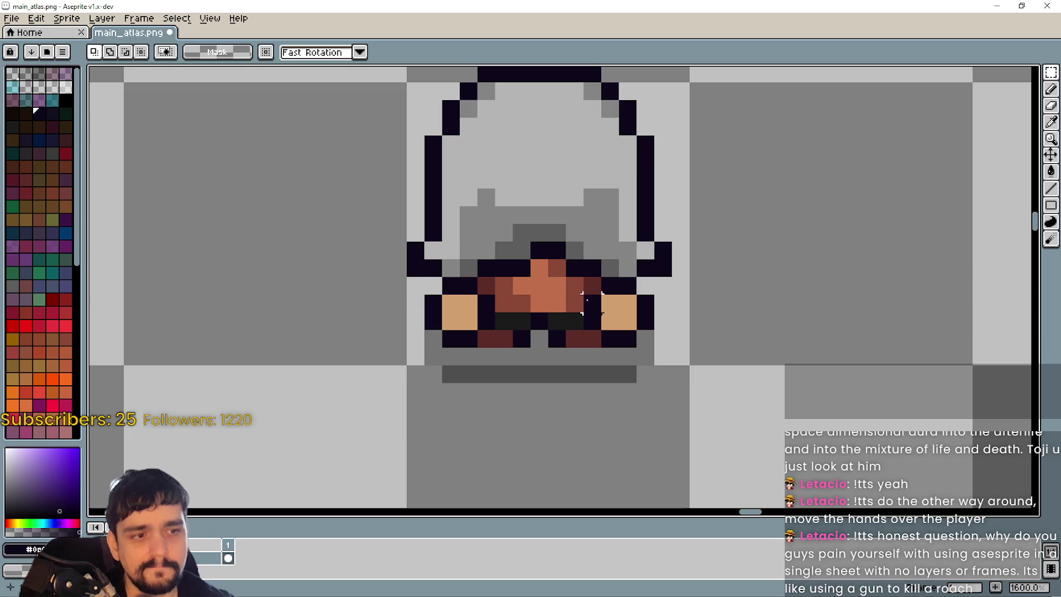
pyautogui.scroll(-3, 587, 303)
pyautogui.scroll(3, 587, 303)
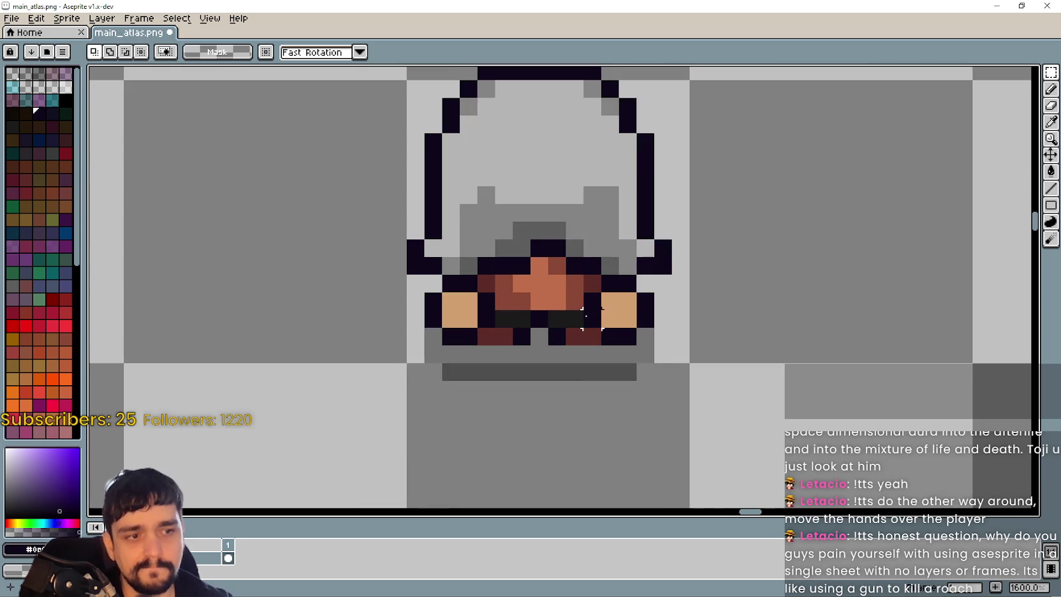
pyautogui.scroll(1, 470, 317)
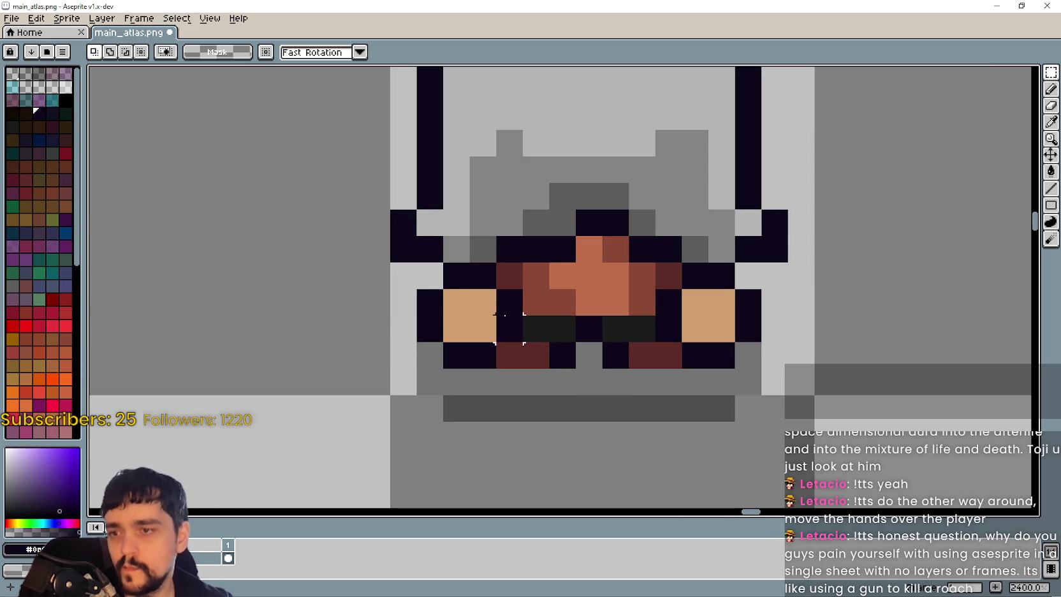
# - Nudge the left hand block one pixel down and left, then commit it
pyautogui.moveTo(504, 315)
pyautogui.mouseDown()
pyautogui.moveTo(475, 294)
pyautogui.moveTo(500, 319)
pyautogui.mouseUp()
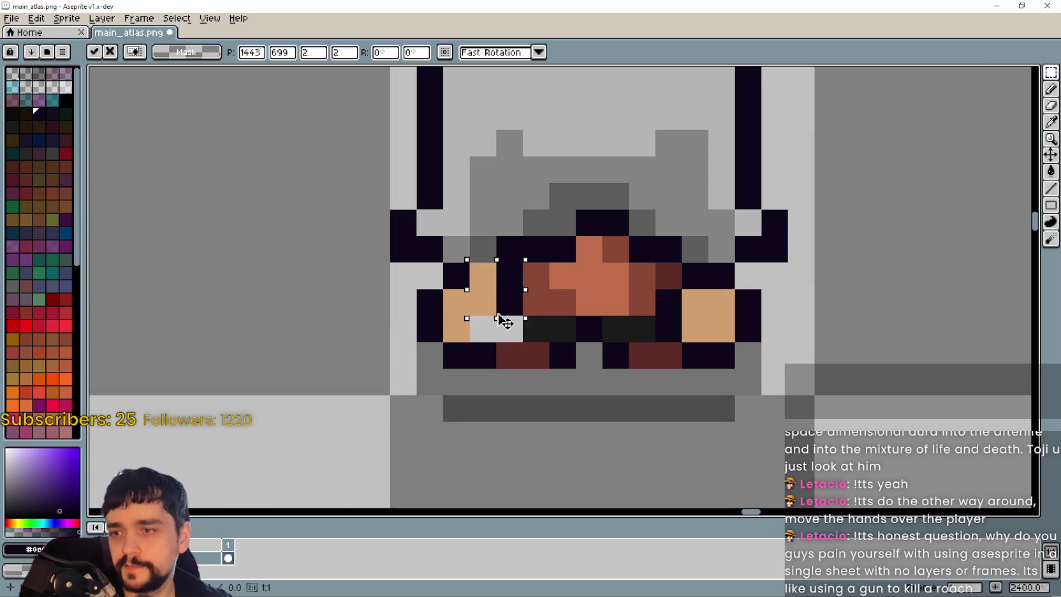
pyautogui.press('Down')
pyautogui.press('Left')
pyautogui.press('Return')
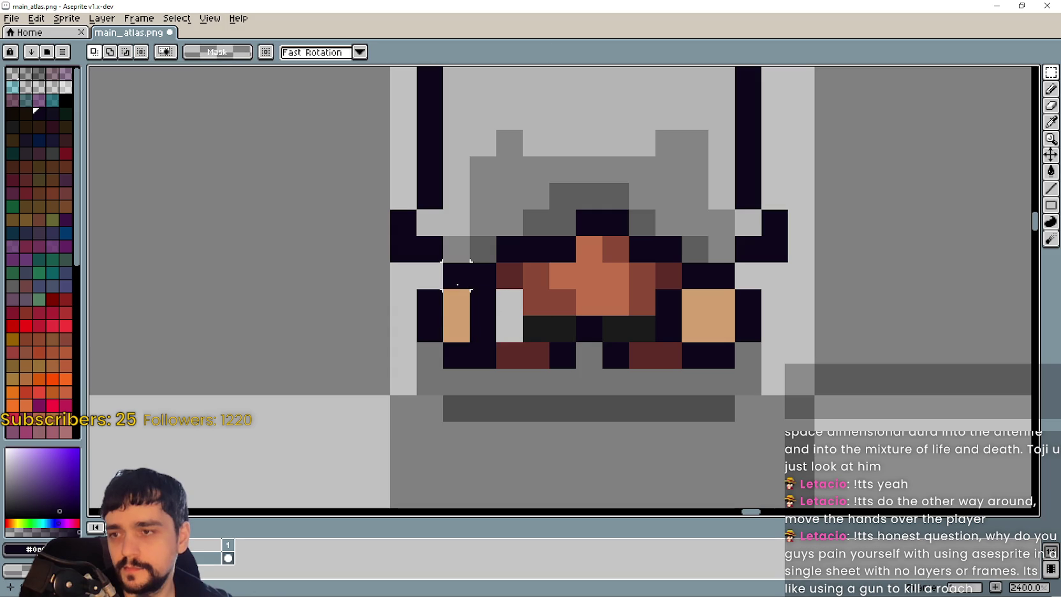
# - Delete leftover dark pixels near the left hand and shift the remaining dark pixels one pixel left
pyautogui.moveTo(469, 338); pyautogui.dragTo(389, 258)
pyautogui.moveTo(421, 319)
pyautogui.mouseDown()
pyautogui.moveTo(433, 335)
pyautogui.moveTo(460, 335)
pyautogui.moveTo(468, 367)
pyautogui.mouseUp()
pyautogui.press('Delete')
pyautogui.press('Delete')
pyautogui.moveTo(576, 351)
pyautogui.mouseDown()
pyautogui.moveTo(370, 350)
pyautogui.moveTo(411, 336)
pyautogui.mouseUp()
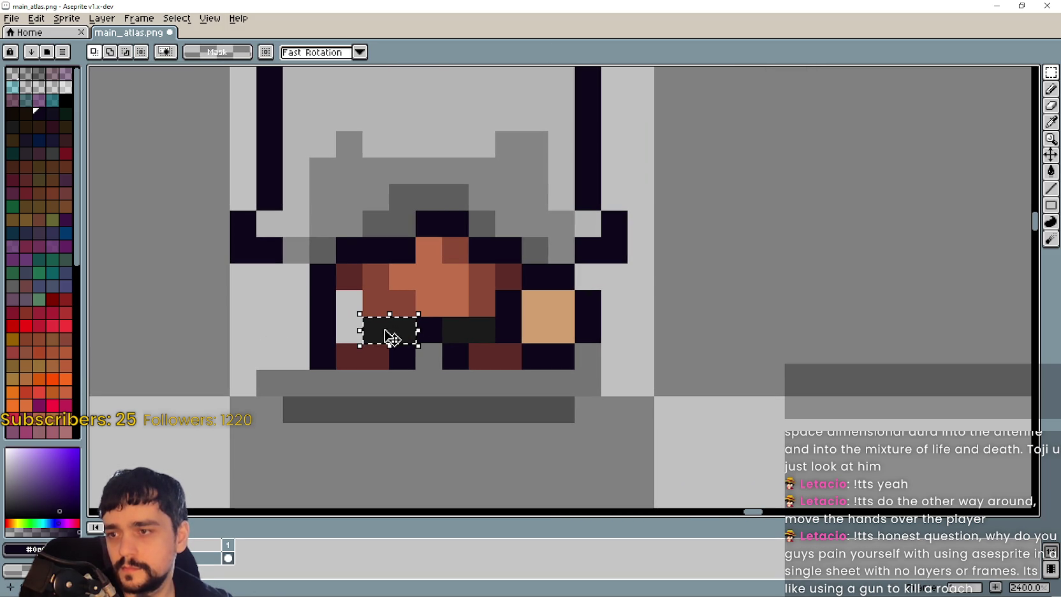
pyautogui.click(355, 329)
pyautogui.moveTo(328, 329); pyautogui.dragTo(303, 329)
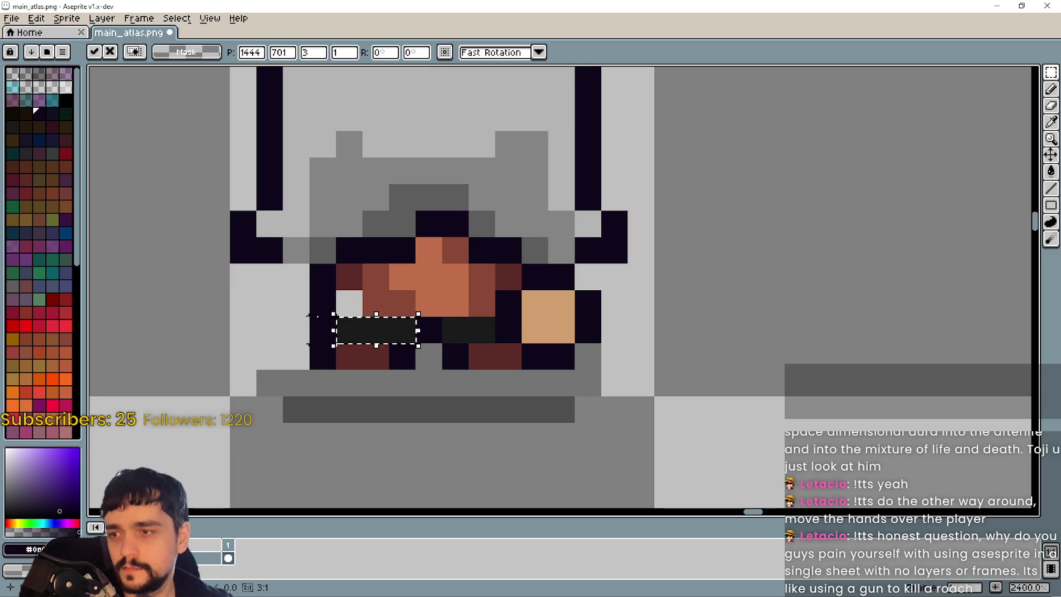
pyautogui.press('Return')
# - Move two pixels at the face's top-left down one and shift a two-pixel column one right
pyautogui.moveTo(336, 261); pyautogui.dragTo(364, 319)
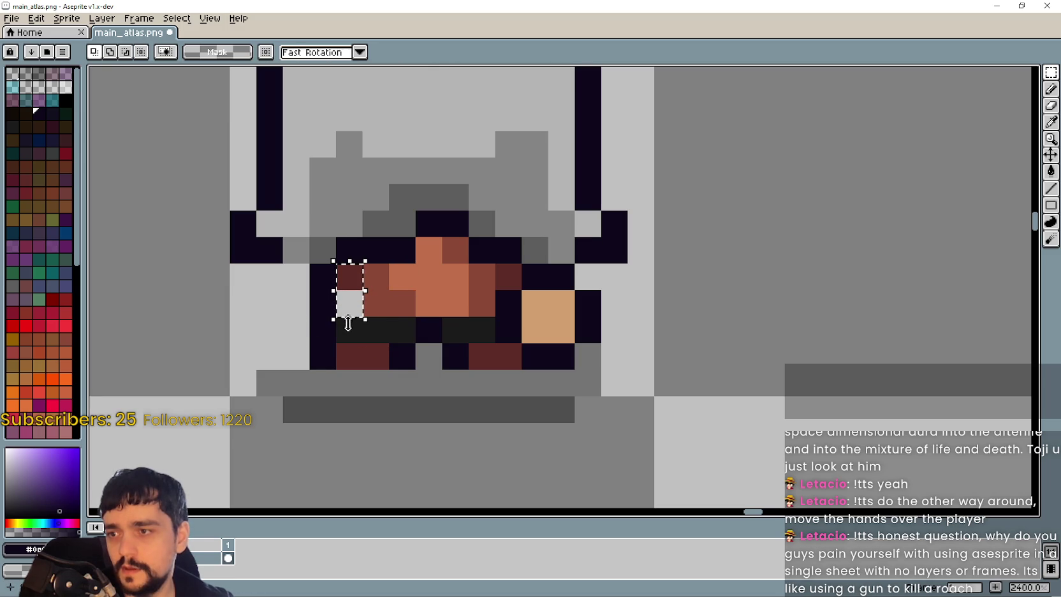
pyautogui.moveTo(336, 262); pyautogui.dragTo(389, 291)
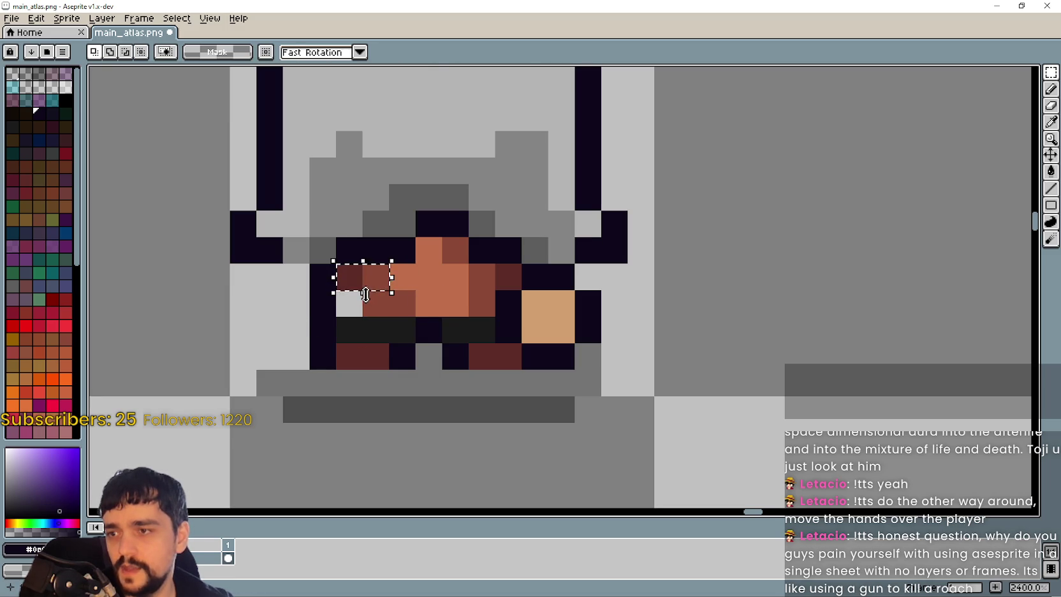
pyautogui.click(373, 287)
pyautogui.press('Down')
pyautogui.moveTo(466, 313); pyautogui.dragTo(525, 345)
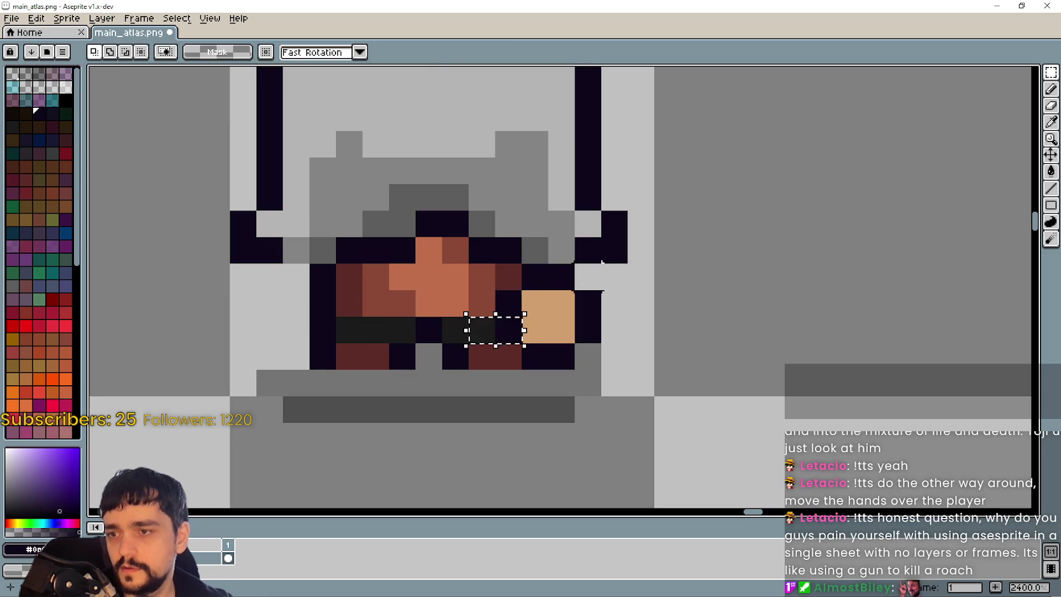
pyautogui.moveTo(495, 291)
pyautogui.mouseDown()
pyautogui.moveTo(521, 317)
pyautogui.moveTo(520, 343)
pyautogui.moveTo(539, 322)
pyautogui.mouseUp()
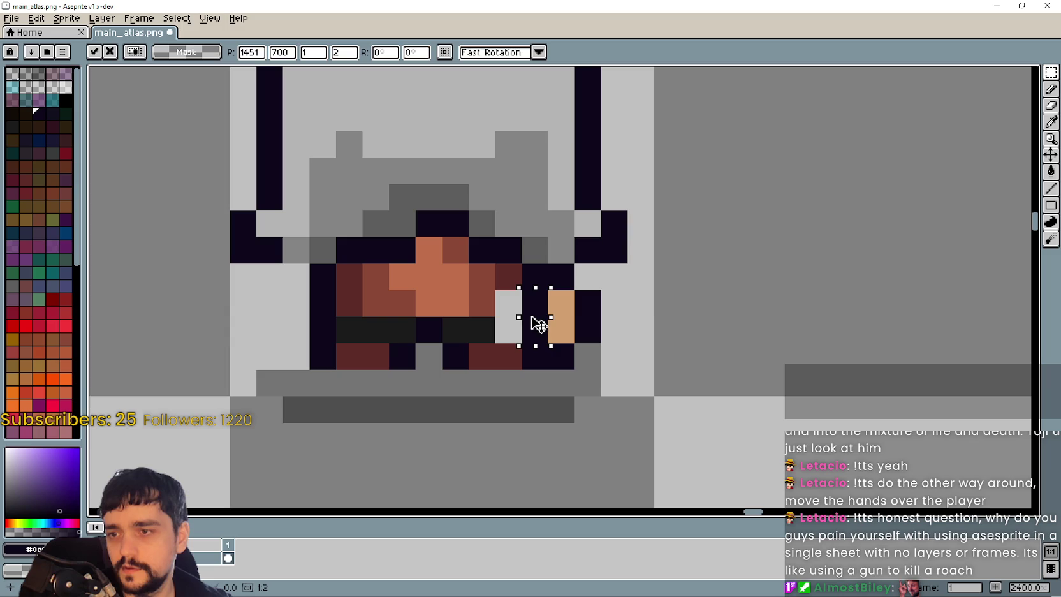
pyautogui.press('b')
# - Clear the right-hand pixels, nudge the dark-red pixel down, and select the right belt pixels
pyautogui.press('m')
pyautogui.moveTo(547, 264); pyautogui.dragTo(600, 369)
pyautogui.press('Delete')
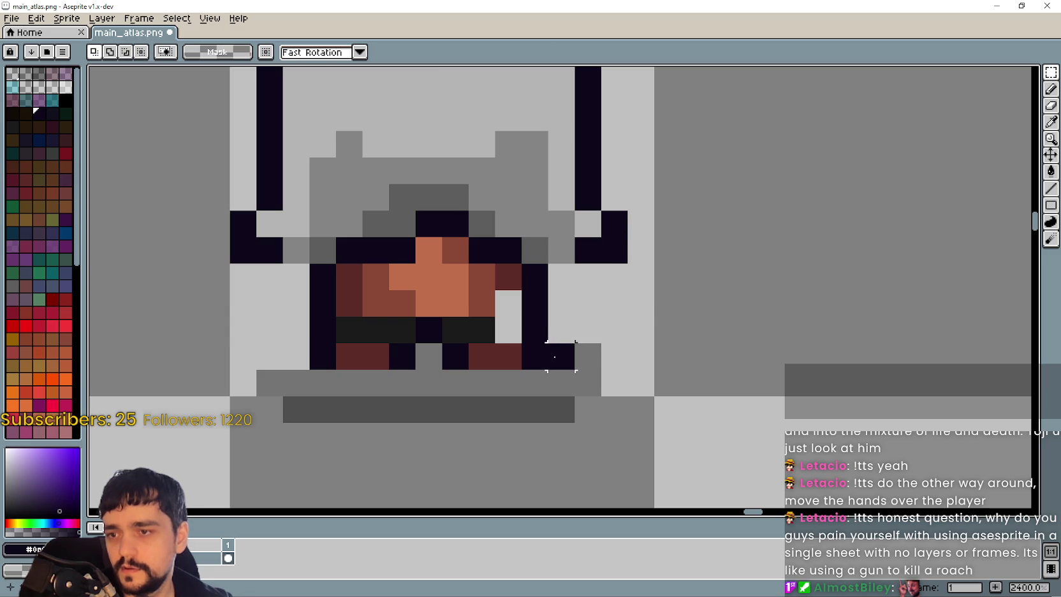
pyautogui.moveTo(531, 345); pyautogui.dragTo(583, 358)
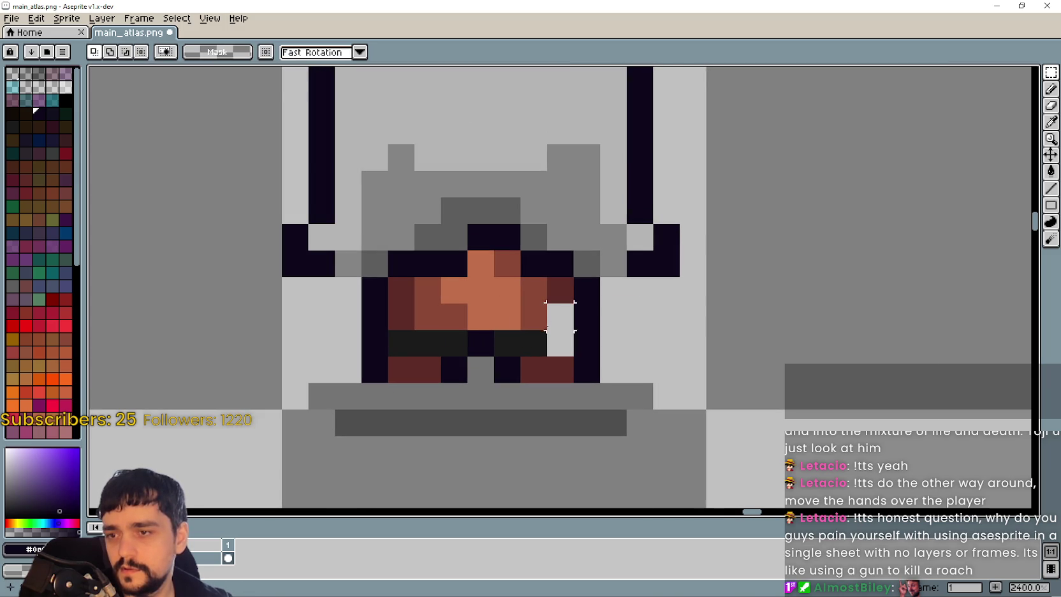
pyautogui.moveTo(544, 274)
pyautogui.mouseDown()
pyautogui.moveTo(577, 305)
pyautogui.moveTo(561, 338)
pyautogui.mouseUp()
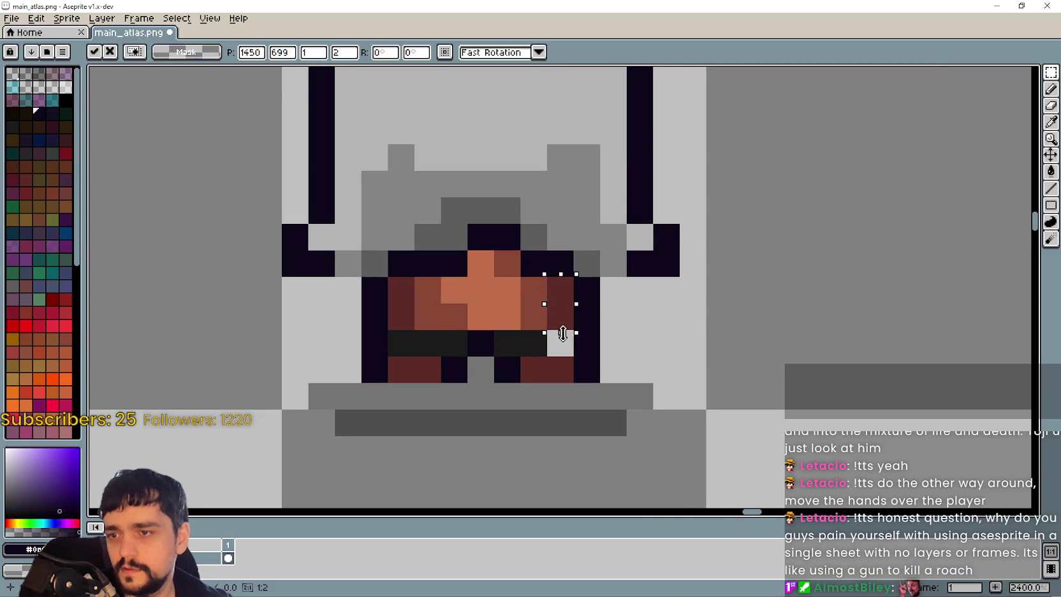
pyautogui.hotkey('ctrl', 'd')
pyautogui.moveTo(494, 330)
pyautogui.mouseDown()
pyautogui.moveTo(547, 357)
pyautogui.moveTo(588, 347)
pyautogui.mouseUp()
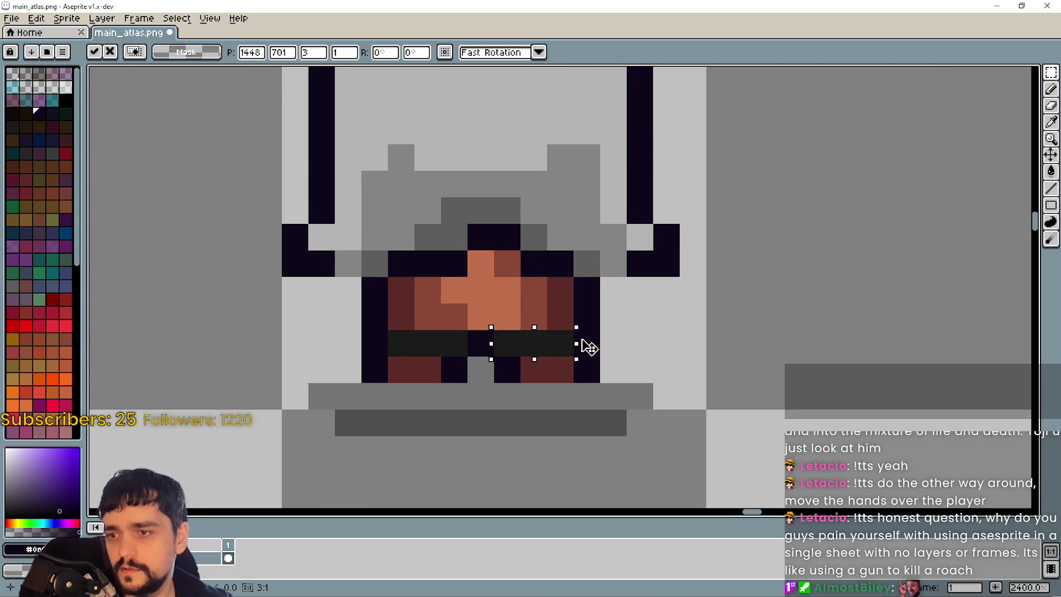
pyautogui.click(650, 333)
pyautogui.scroll(-3, 651, 333)
pyautogui.scroll(1, 651, 294)
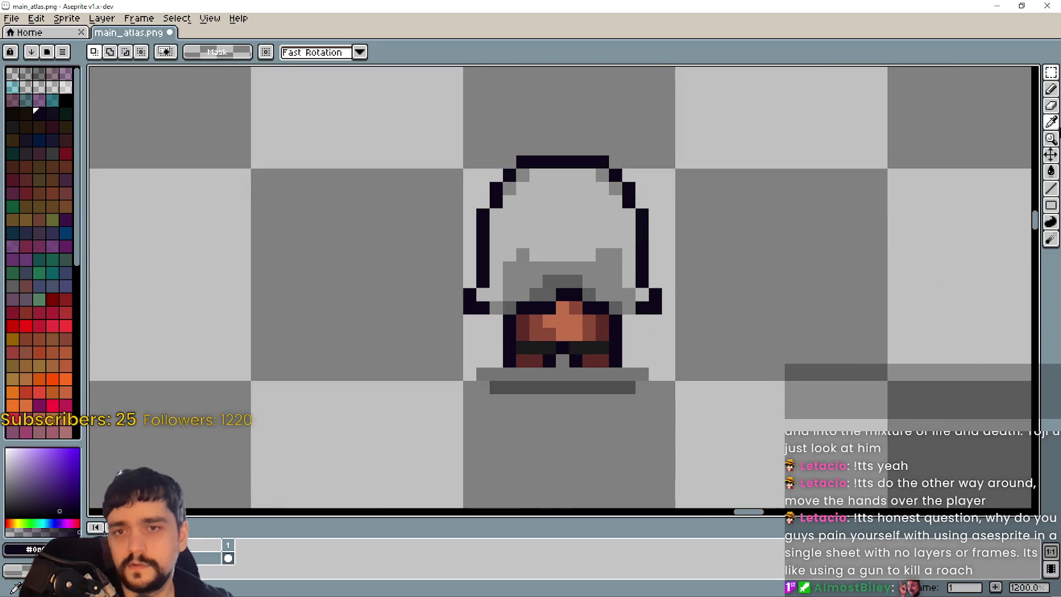
pyautogui.click(1052, 122)
pyautogui.scroll(2, 709, 229)
pyautogui.scroll(-3, 601, 351)
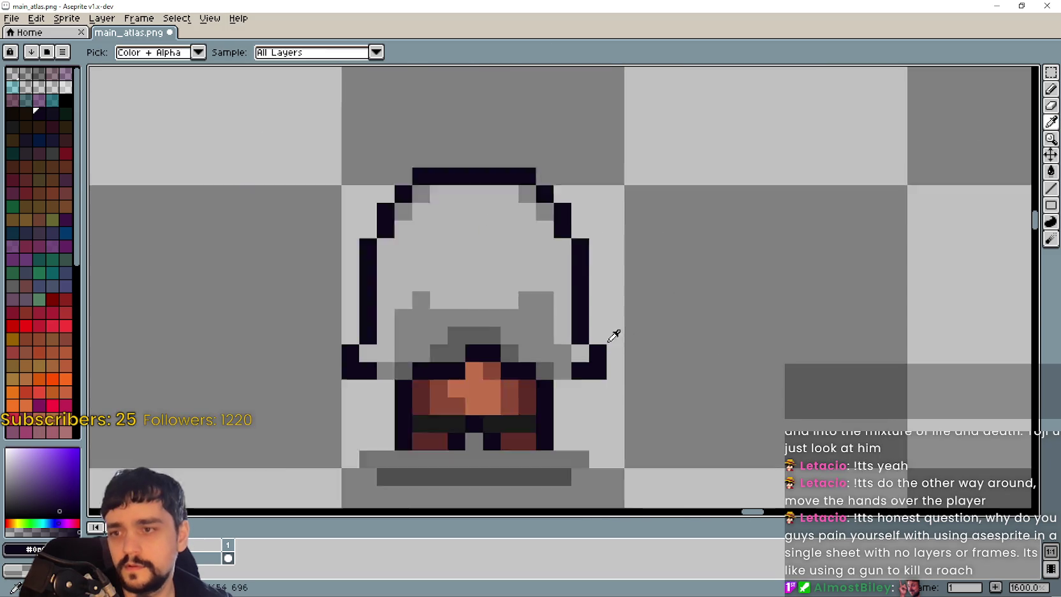
pyautogui.click(1052, 98)
pyautogui.scroll(2, 670, 301)
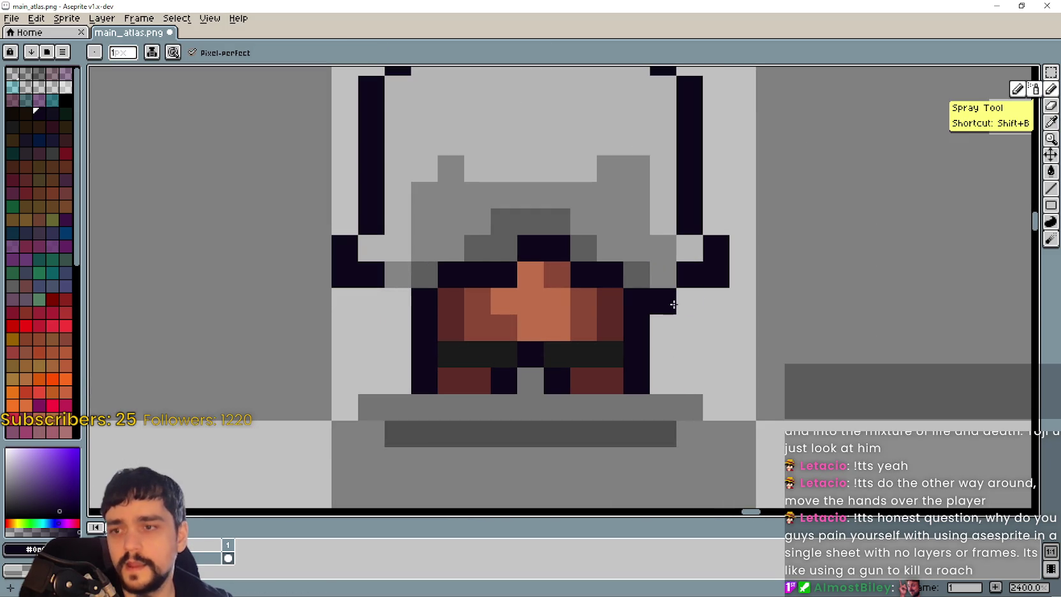
pyautogui.scroll(-5, 394, 302)
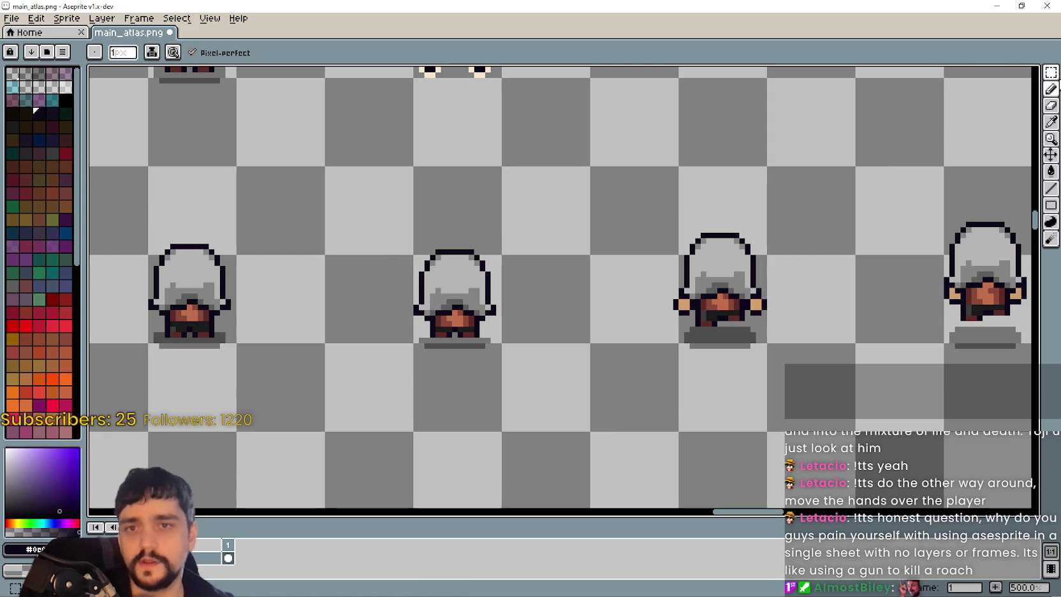
pyautogui.click(1051, 72)
# - Move the lower-row back-facing frame up between the two hand sprites and confirm
pyautogui.scroll(-1, 550, 356)
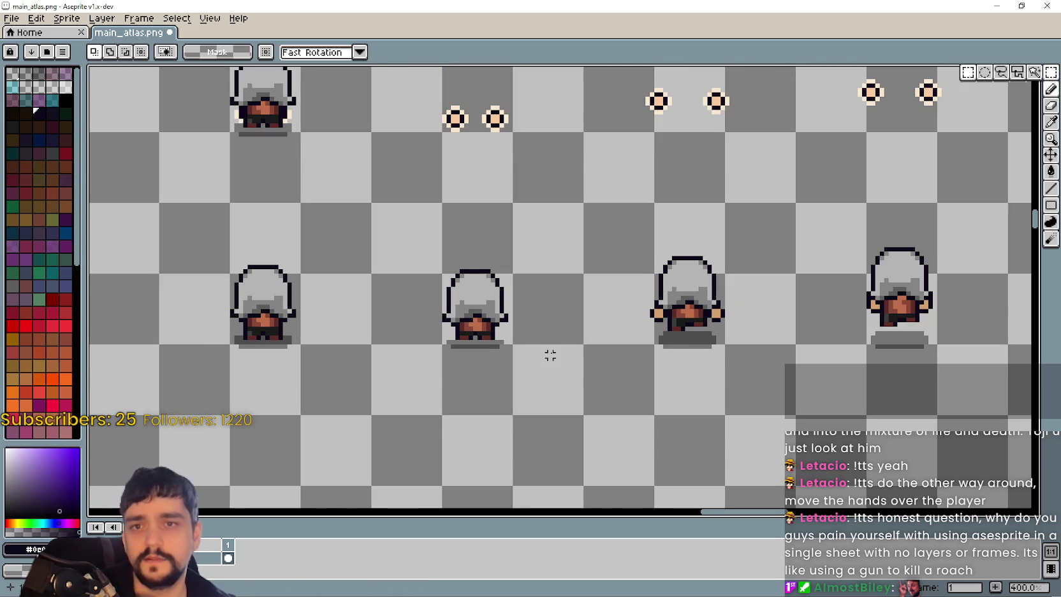
pyautogui.moveTo(418, 364)
pyautogui.mouseDown()
pyautogui.moveTo(530, 246)
pyautogui.moveTo(568, 275)
pyautogui.mouseUp()
pyautogui.scroll(4, 561, 332)
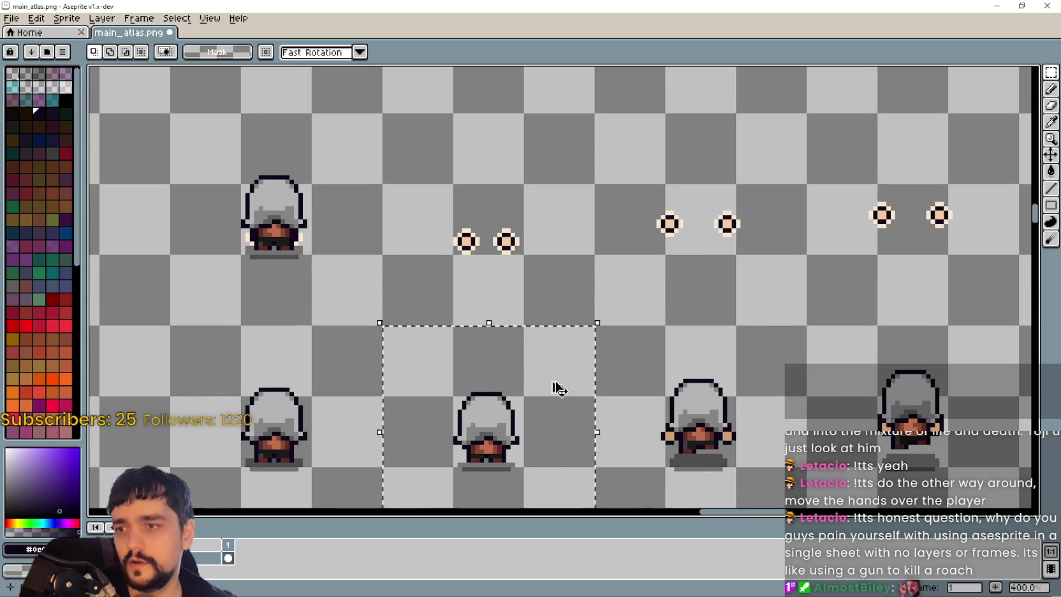
pyautogui.moveTo(555, 385); pyautogui.dragTo(532, 257)
pyautogui.press('Return')
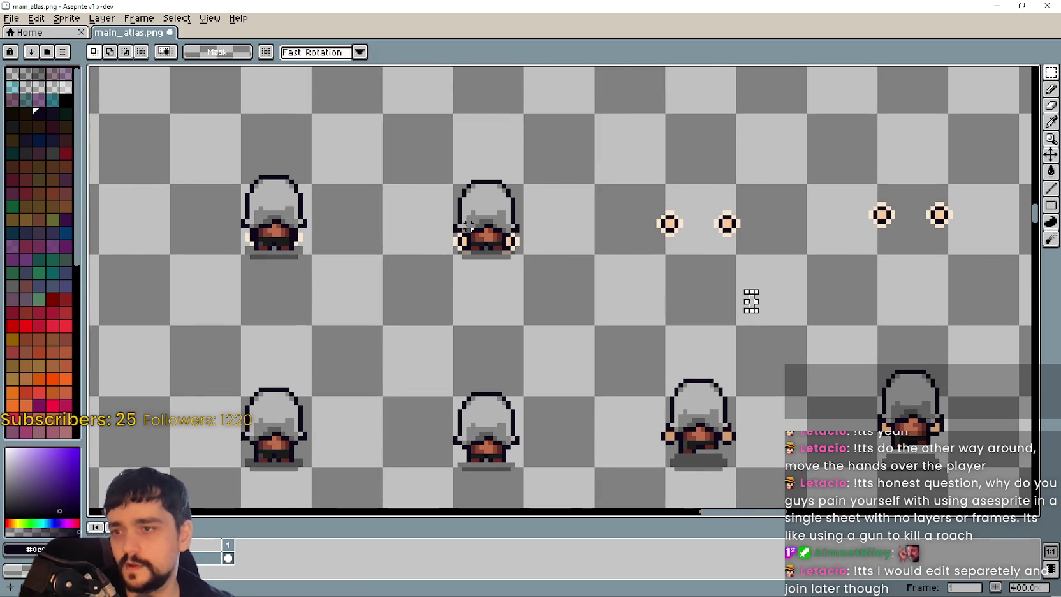
# - Pan and zoom across the atlas to look over the other frames
pyautogui.scroll(6, 749, 301)
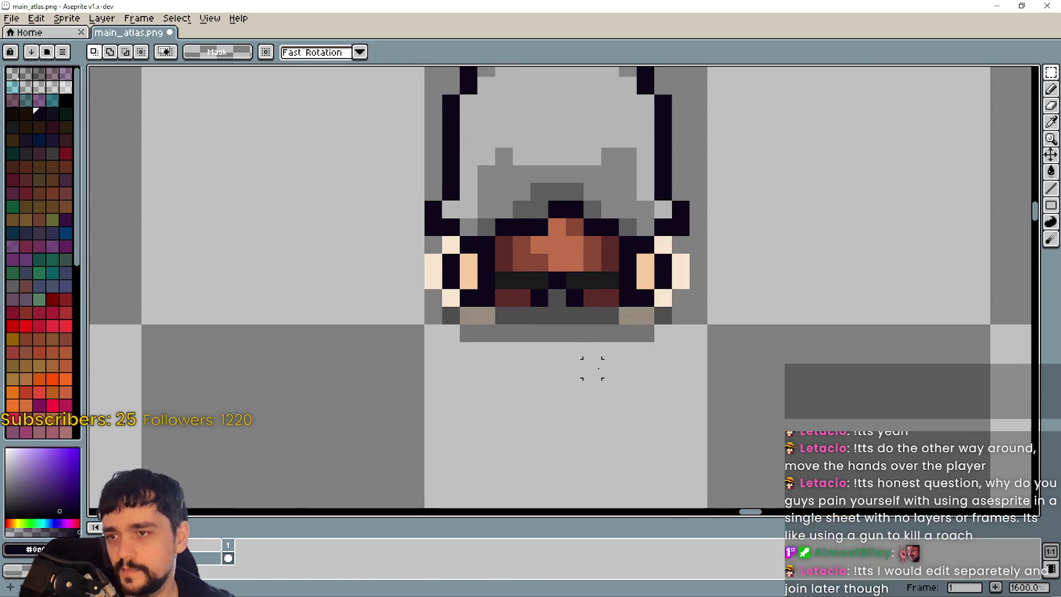
pyautogui.scroll(-6, 592, 368)
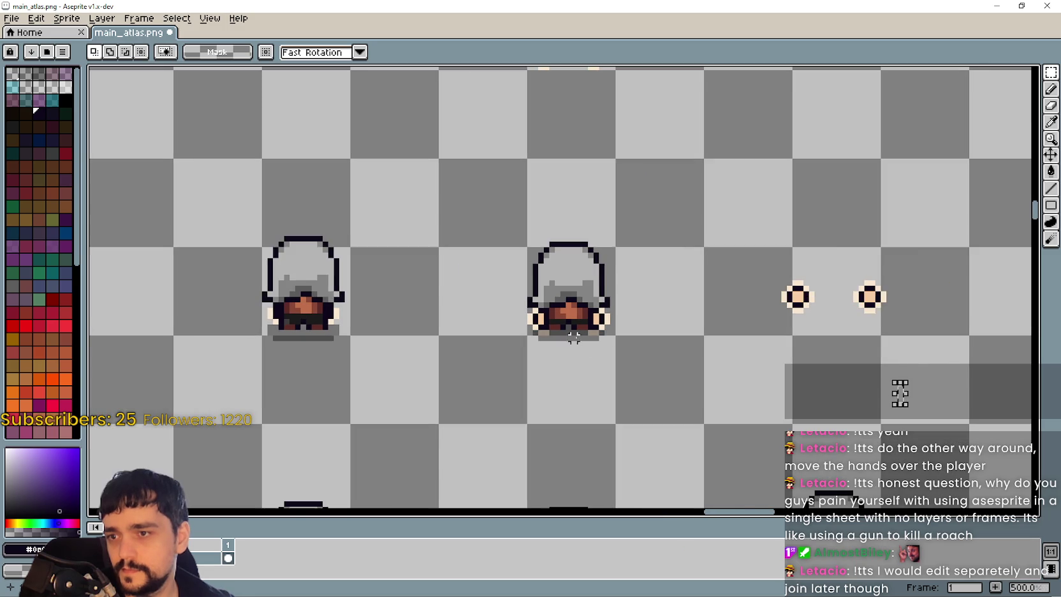
pyautogui.scroll(-1, 574, 338)
pyautogui.scroll(-2, 548, 319)
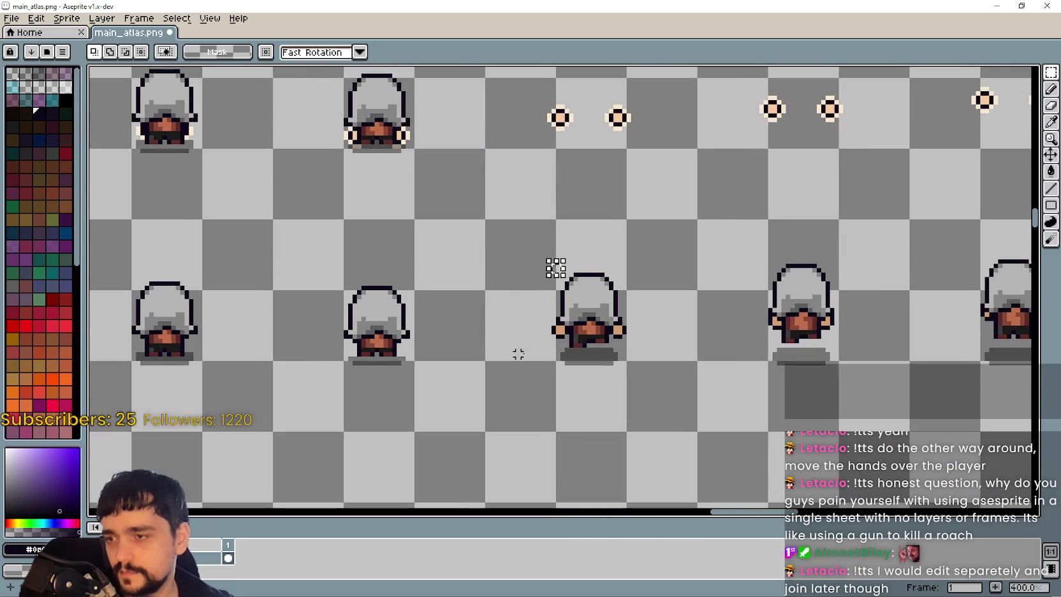
pyautogui.scroll(1, 518, 354)
pyautogui.moveTo(661, 359)
pyautogui.mouseDown()
pyautogui.moveTo(540, 348)
pyautogui.moveTo(455, 355)
pyautogui.mouseUp()
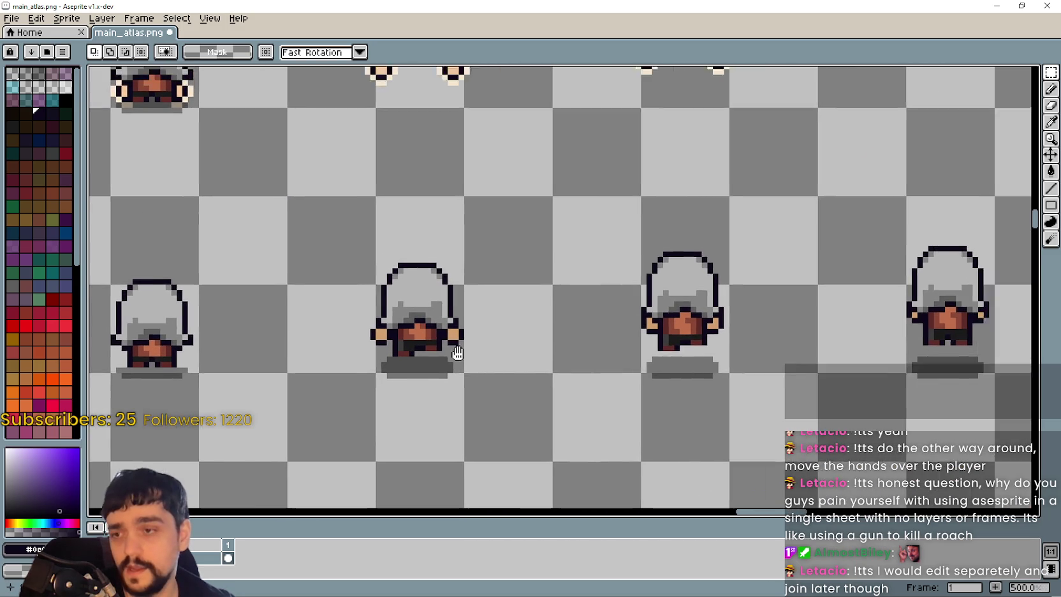
pyautogui.scroll(1, 455, 355)
pyautogui.scroll(-1, 328, 392)
pyautogui.moveTo(327, 393)
pyautogui.mouseDown()
pyautogui.moveTo(450, 391)
pyautogui.moveTo(384, 272)
pyautogui.moveTo(474, 326)
pyautogui.mouseUp()
pyautogui.scroll(-1, 581, 467)
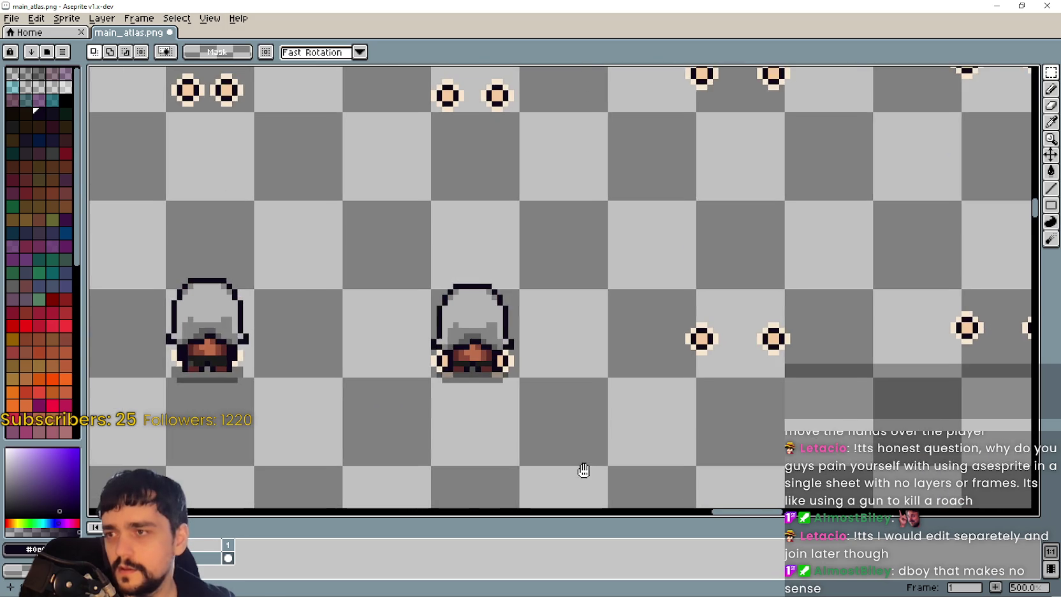
pyautogui.scroll(9, 434, 368)
pyautogui.scroll(-8, 765, 429)
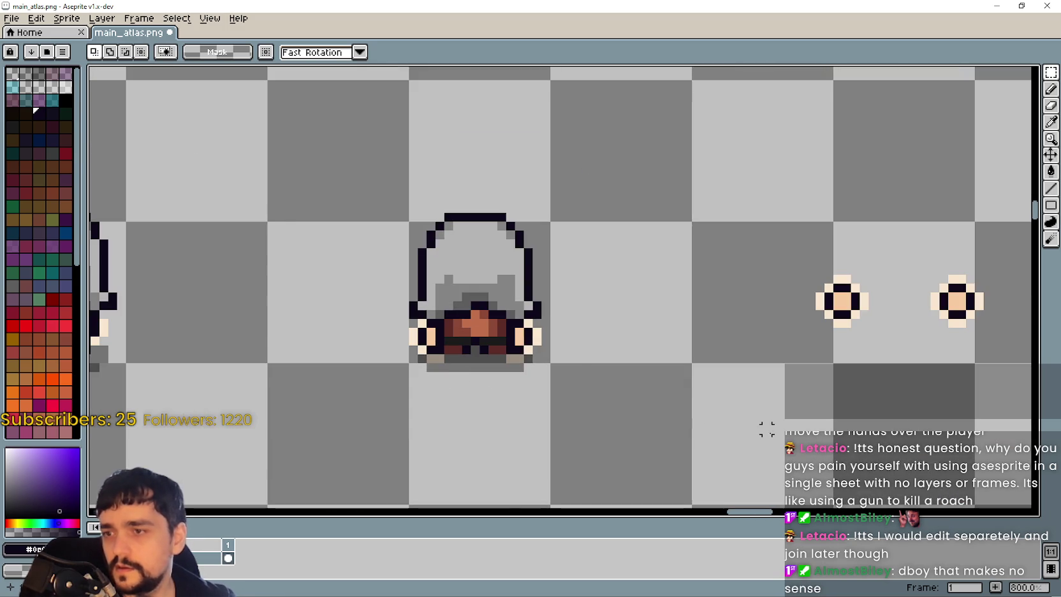
pyautogui.moveTo(765, 435)
pyautogui.mouseDown()
pyautogui.moveTo(525, 268)
pyautogui.moveTo(485, 258)
pyautogui.moveTo(402, 272)
pyautogui.moveTo(408, 146)
pyautogui.mouseUp()
pyautogui.scroll(-2, 357, 262)
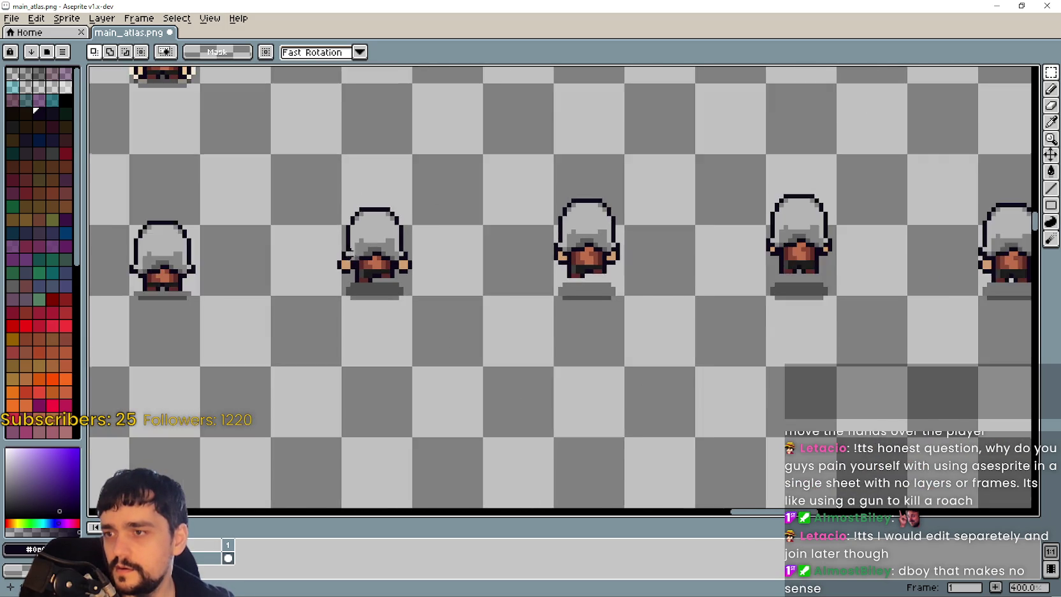
# - Erase the left hand pixel, the right hand pixels, and a stray outline pixel
pyautogui.scroll(6, 357, 255)
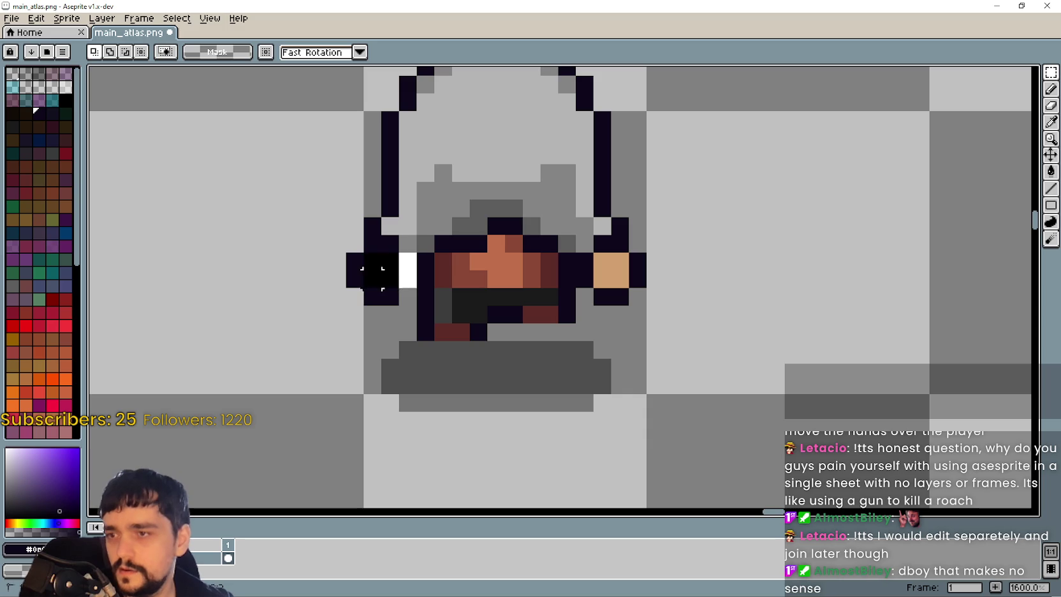
pyautogui.scroll(1, 352, 248)
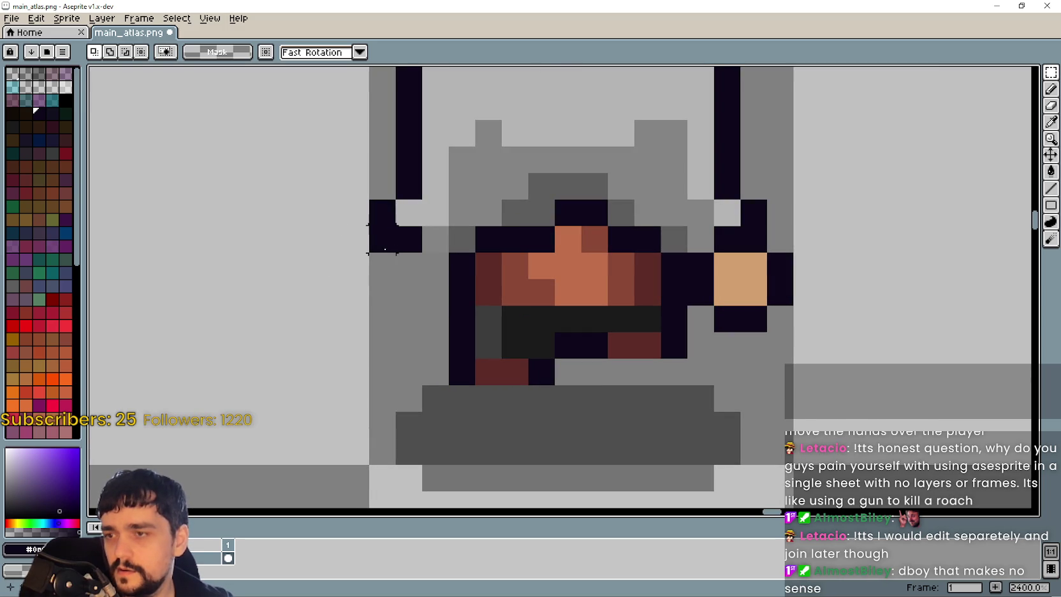
pyautogui.click(383, 239)
pyautogui.click(754, 278)
pyautogui.moveTo(781, 279); pyautogui.dragTo(754, 318)
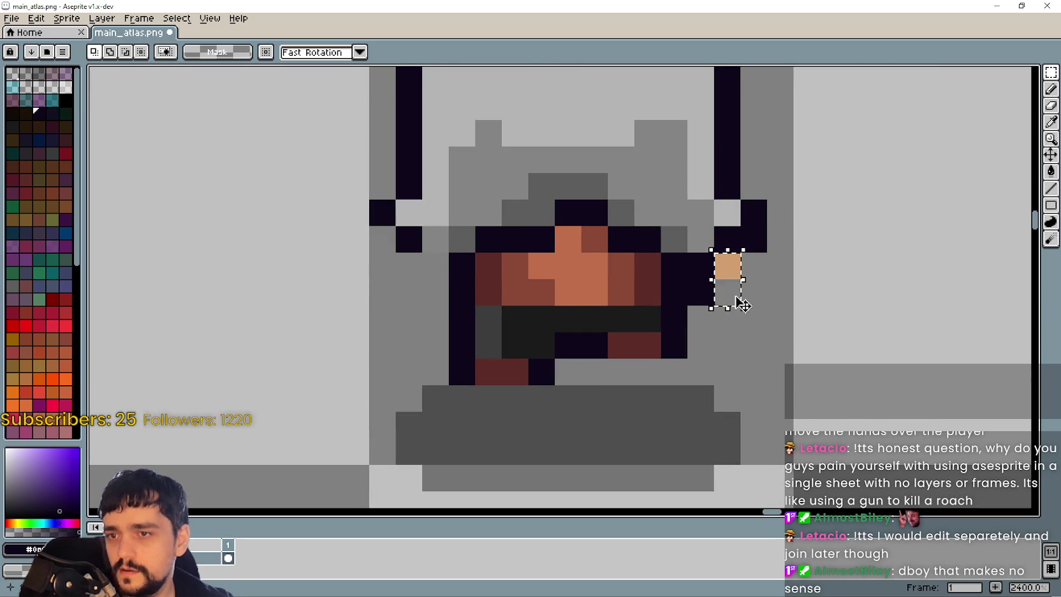
pyautogui.click(728, 265)
pyautogui.click(701, 292)
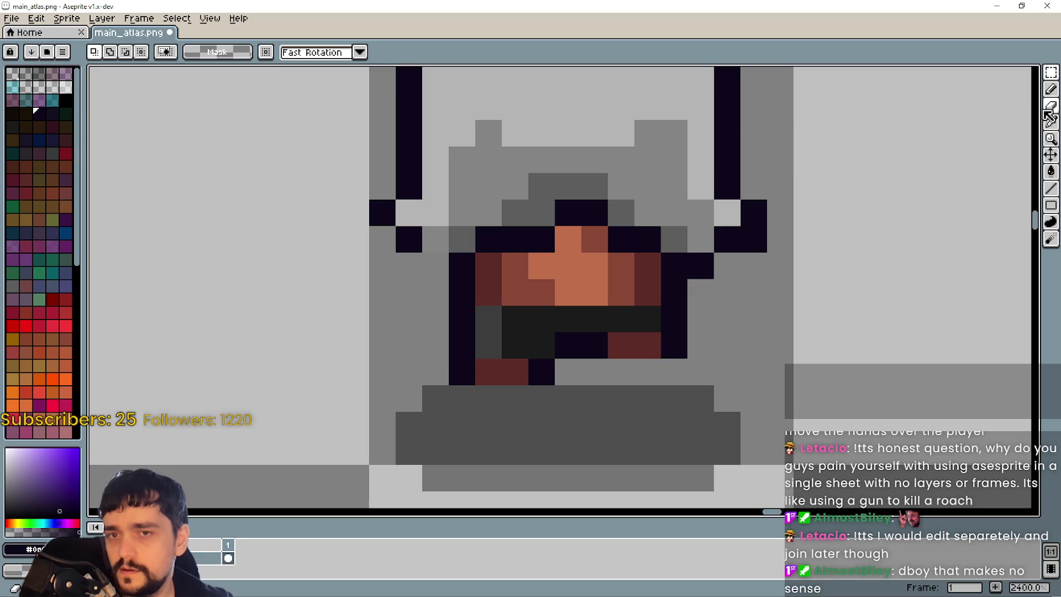
# - Select the middle frame in the lower row and move it up toward the hands row
pyautogui.click(1051, 91)
pyautogui.scroll(-4, 613, 299)
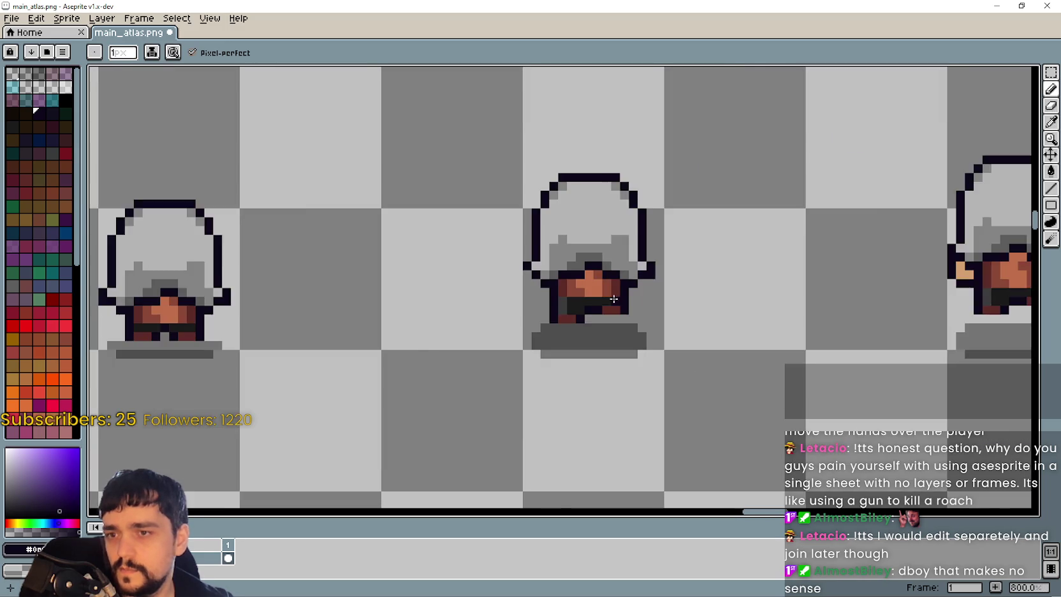
pyautogui.scroll(-3, 613, 299)
pyautogui.click(1051, 72)
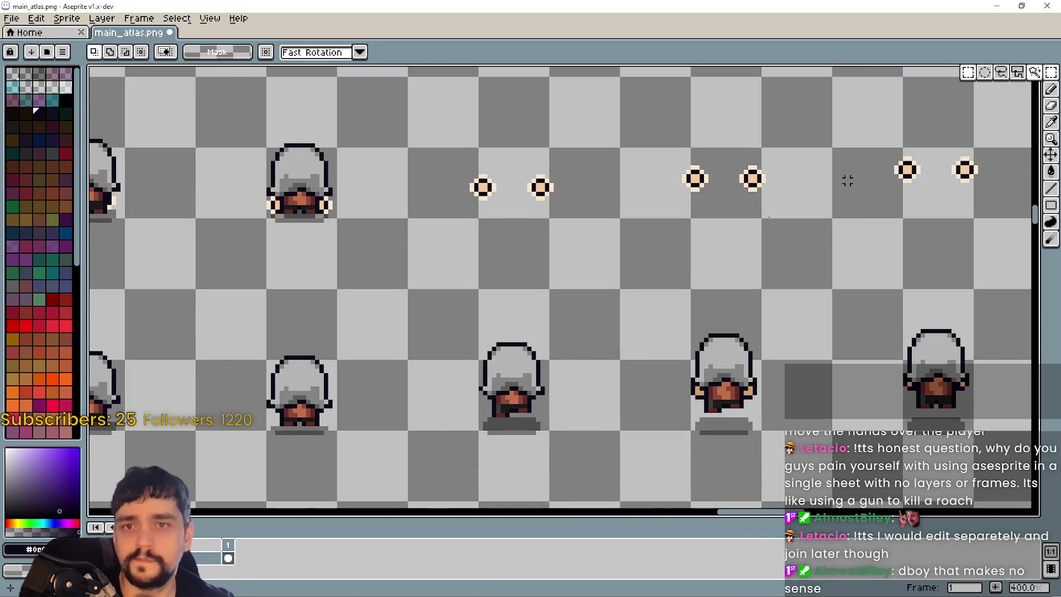
pyautogui.moveTo(405, 286); pyautogui.dragTo(622, 504)
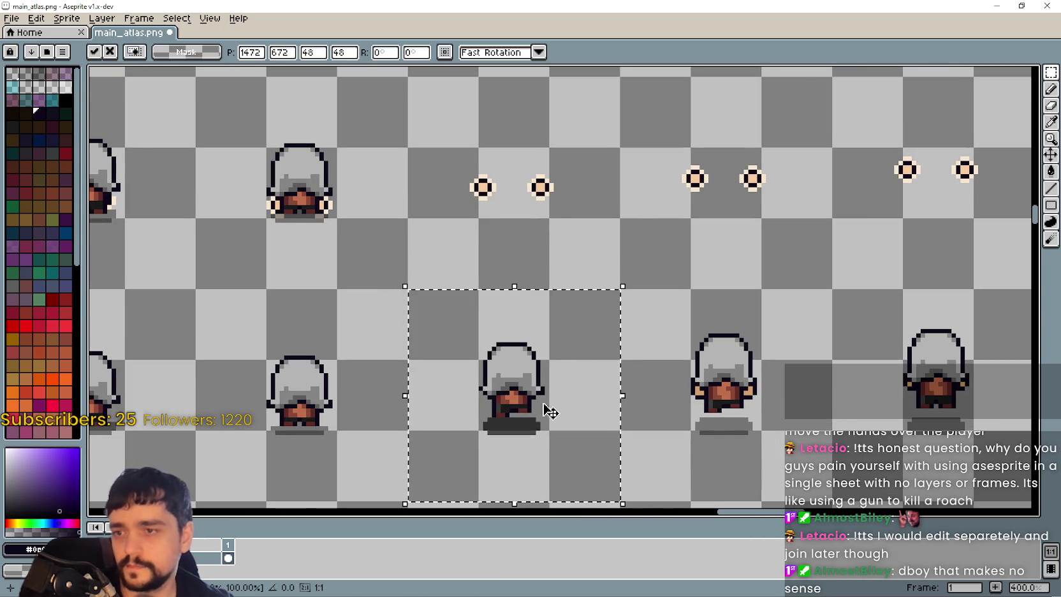
pyautogui.moveTo(559, 300); pyautogui.dragTo(561, 190)
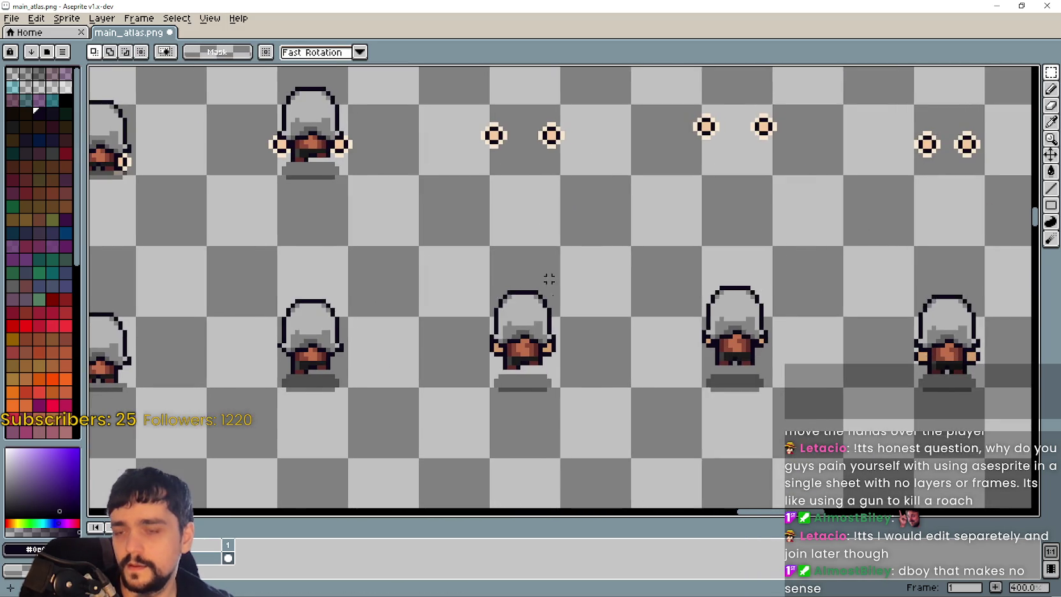
pyautogui.moveTo(549, 279); pyautogui.dragTo(471, 233)
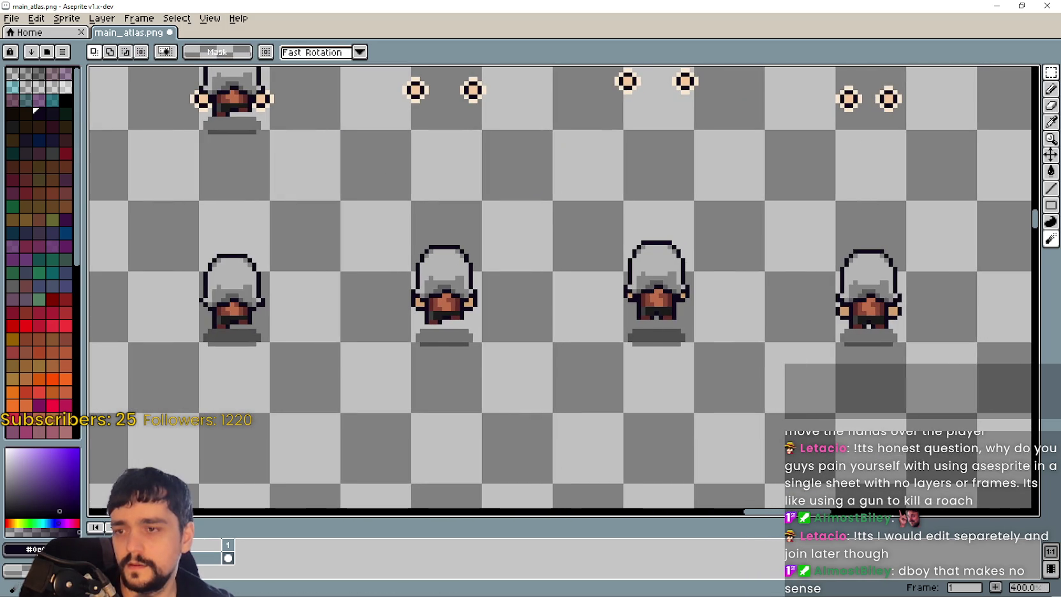